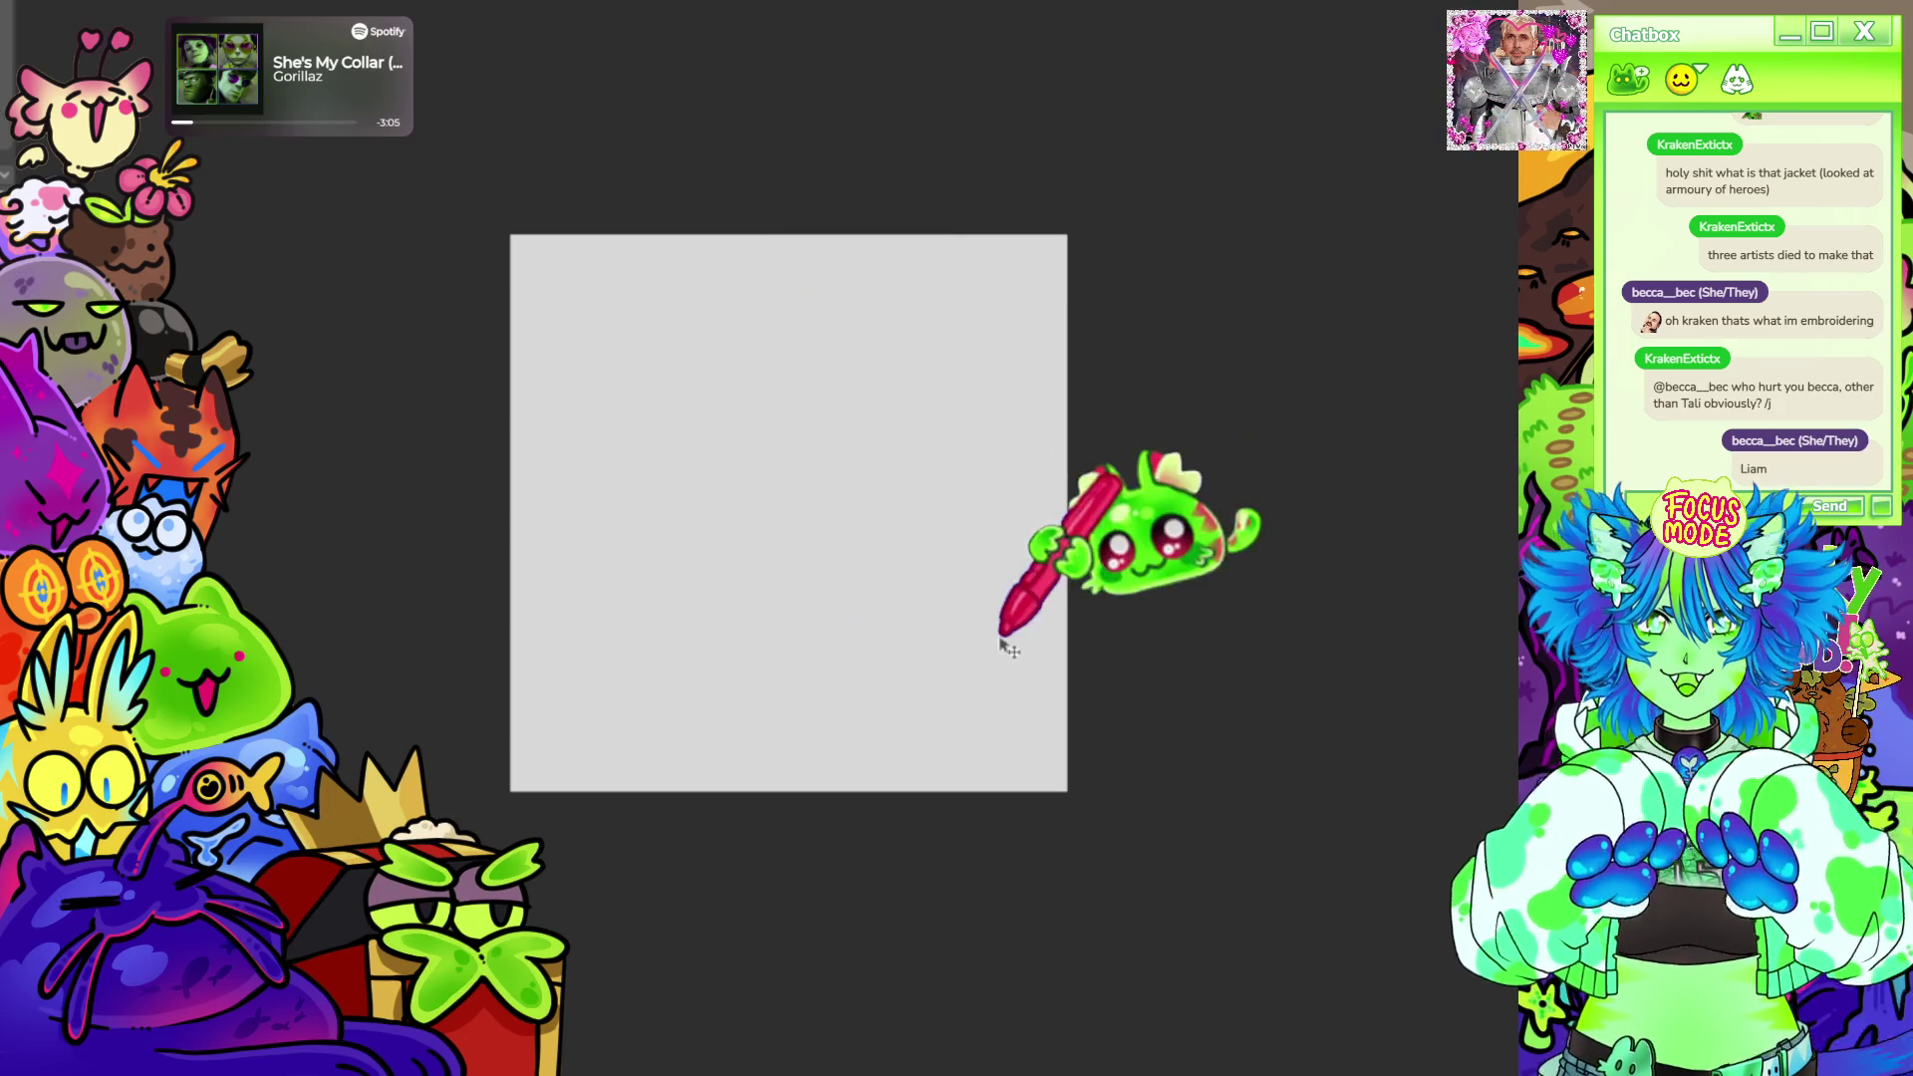
# Fill the small square canvas solid yellow with the Fill tool.
pyautogui.click(643, 397)
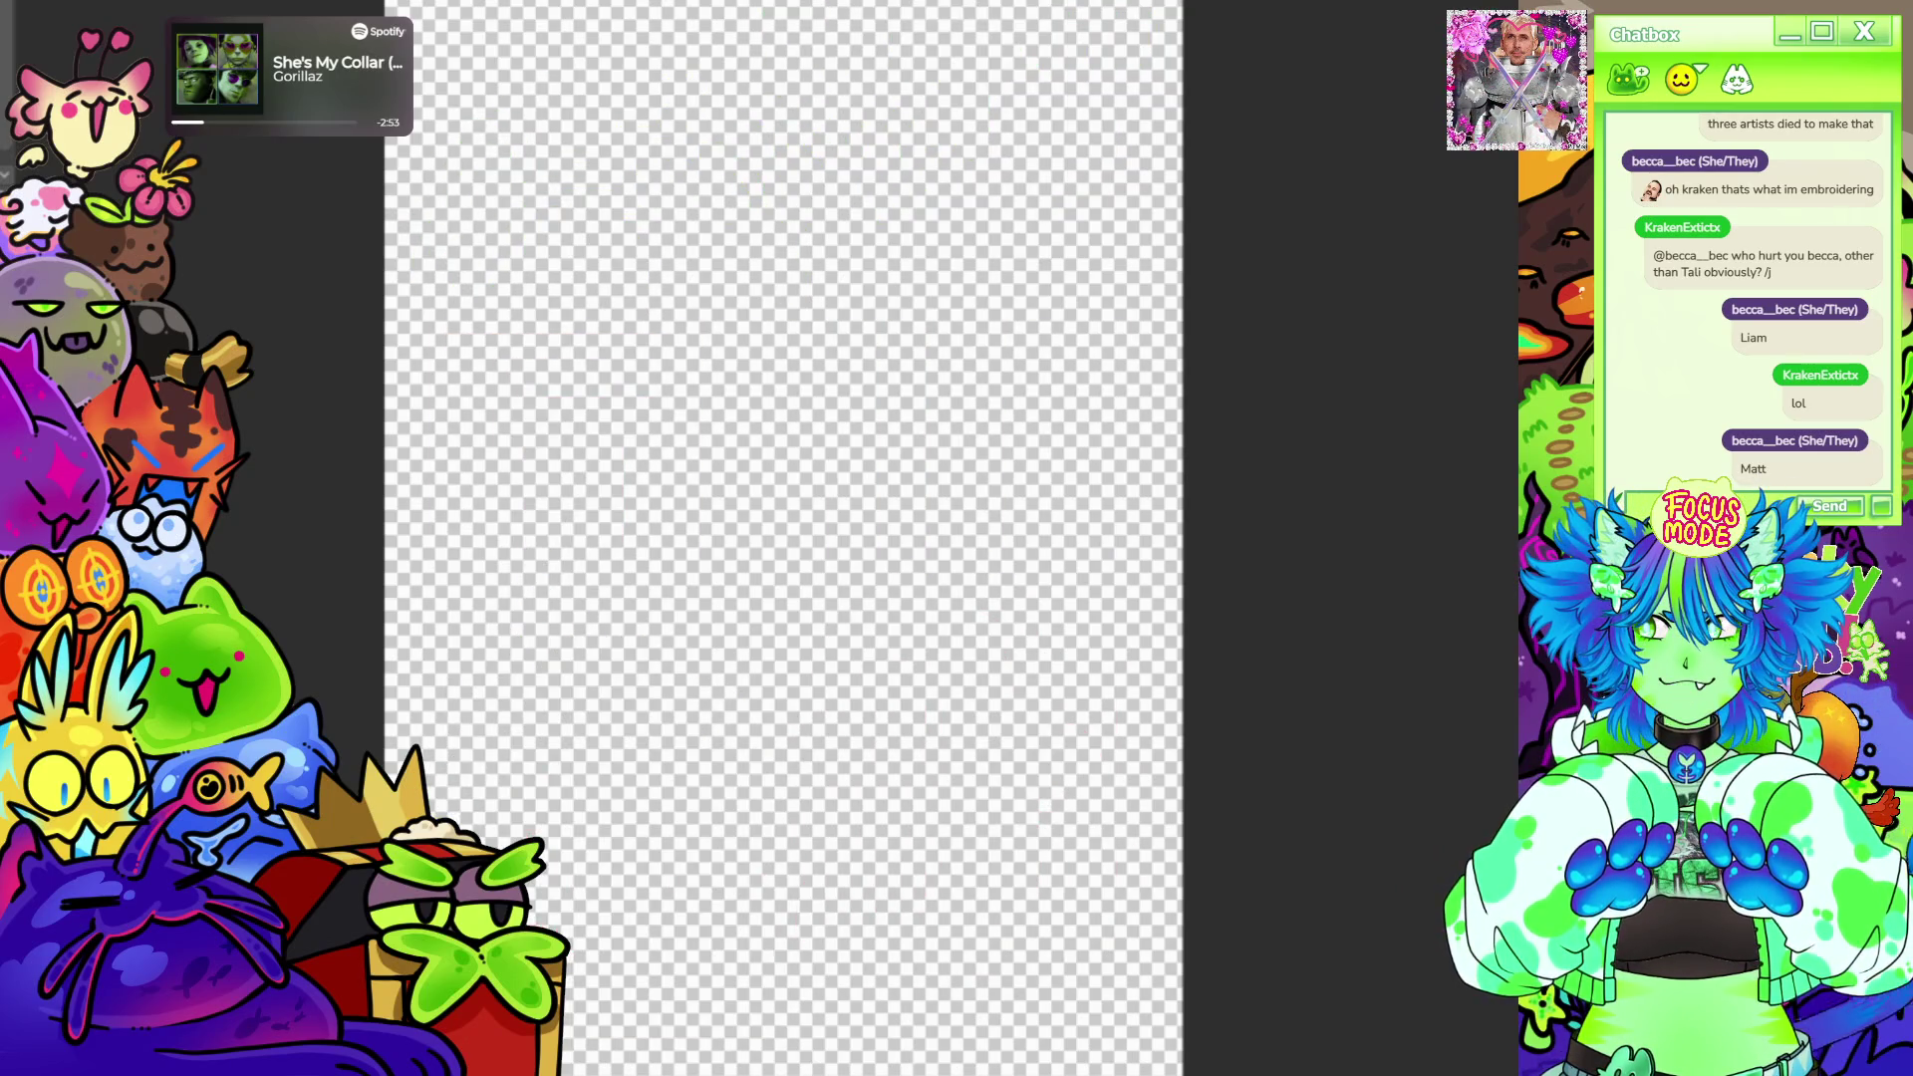
pyautogui.scroll(-3, 868, 568)
pyautogui.scroll(2, 867, 568)
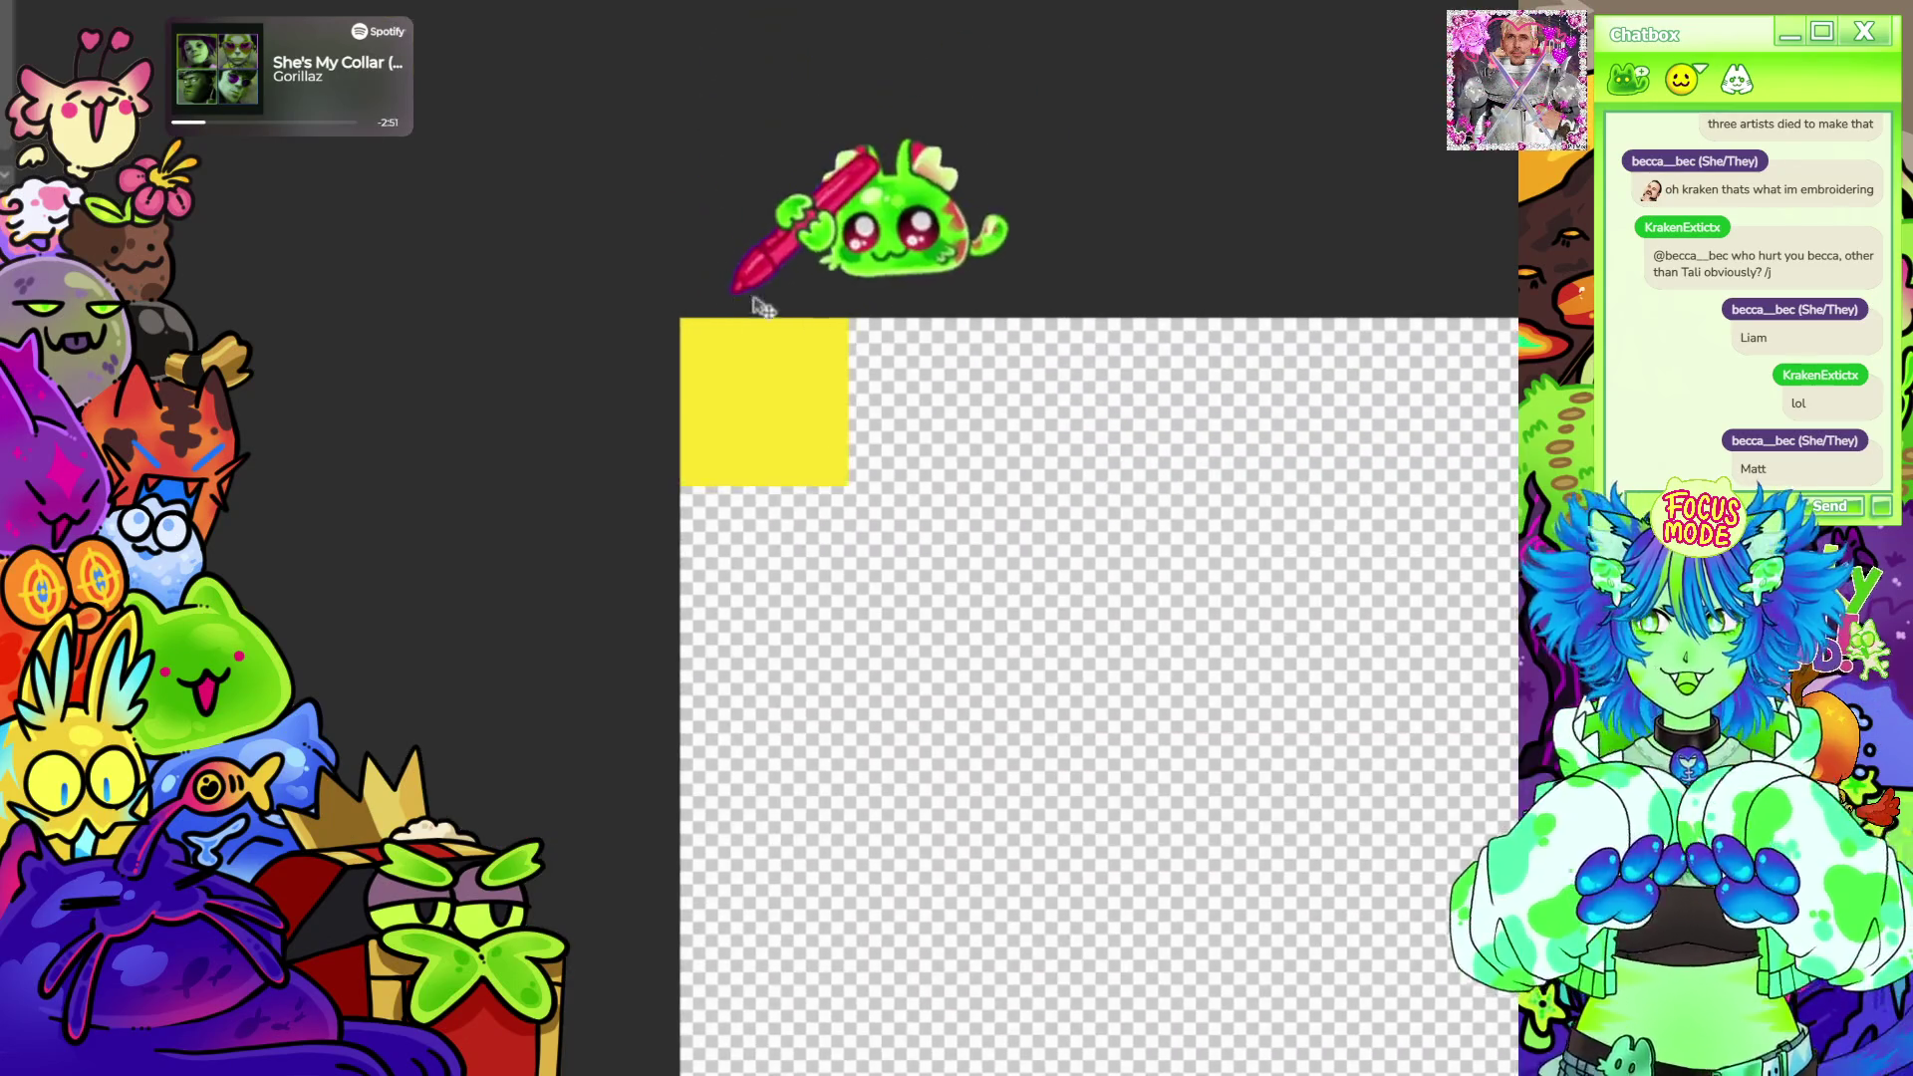
# Move the yellow square down from the corner toward the middle-left of the canvas.
pyautogui.moveTo(867, 568); pyautogui.dragTo(882, 925)
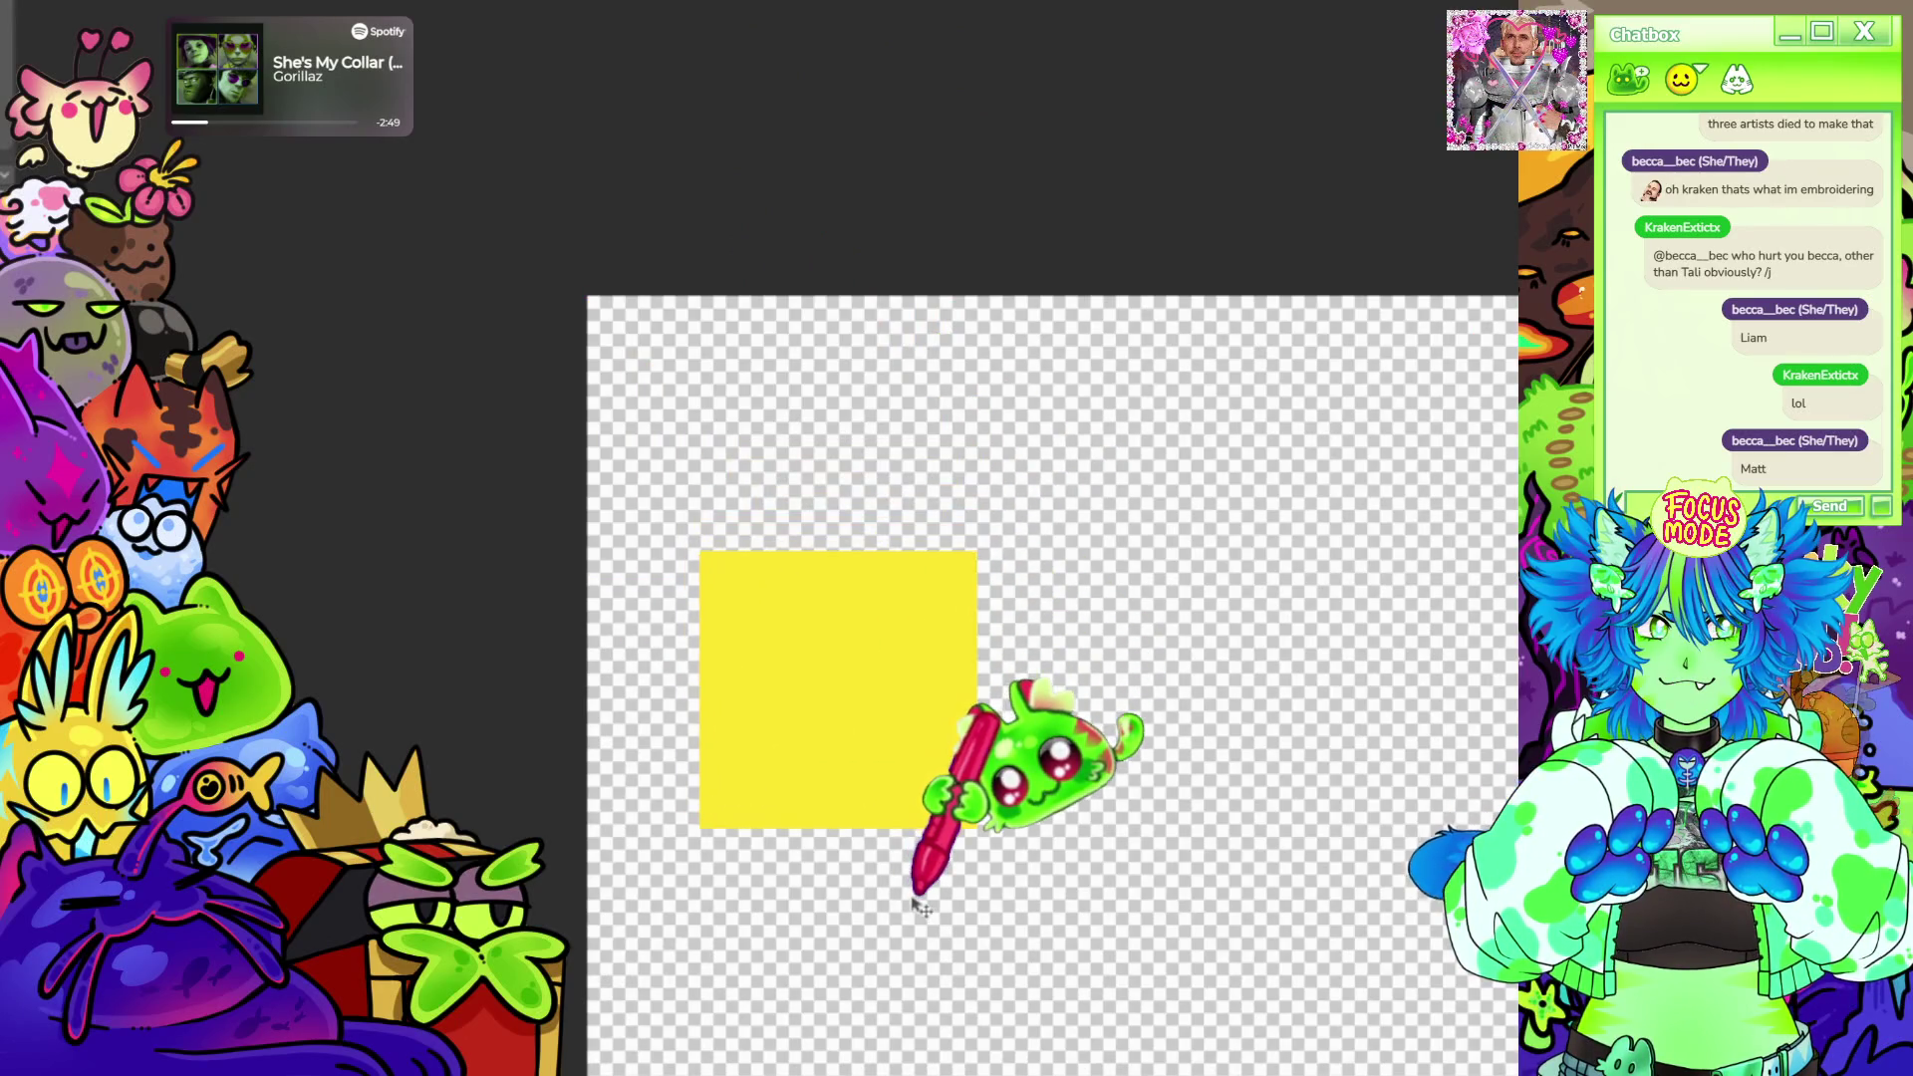
pyautogui.scroll(3, 882, 598)
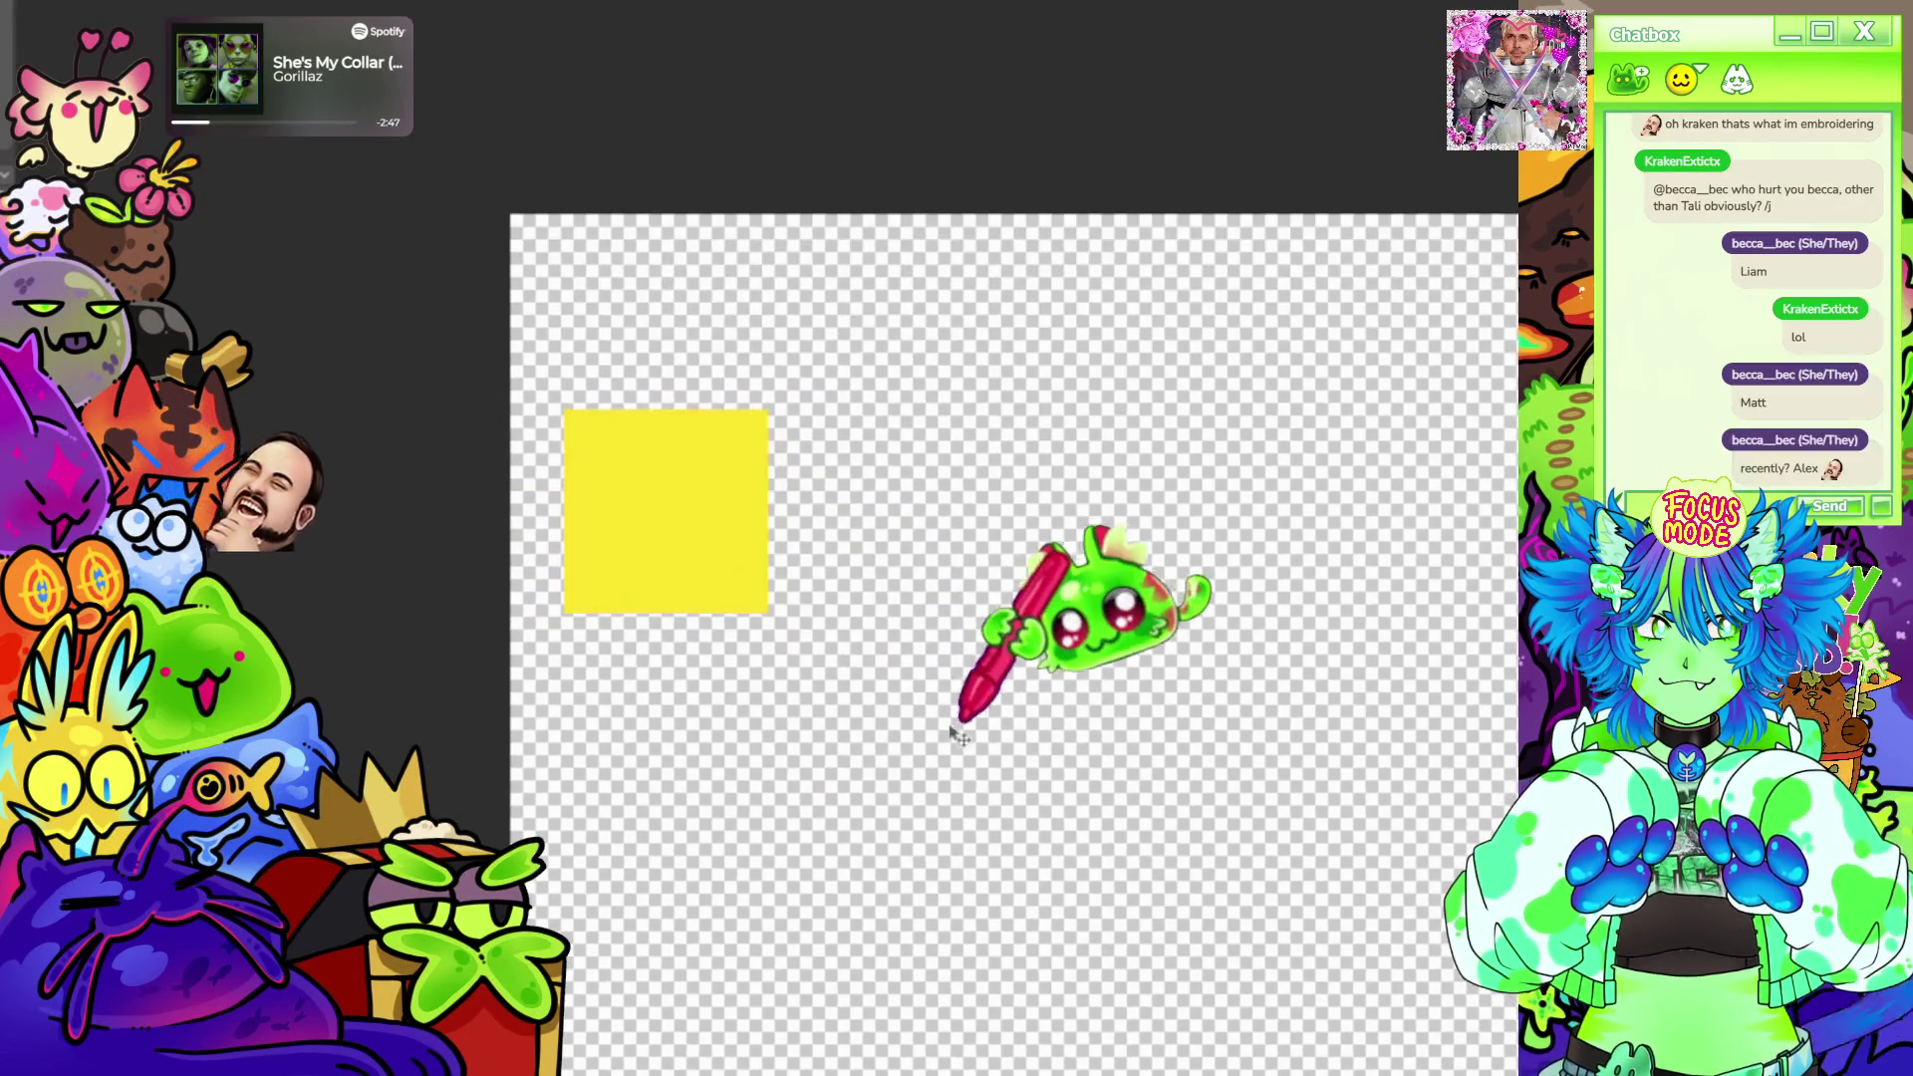
pyautogui.scroll(2, 808, 568)
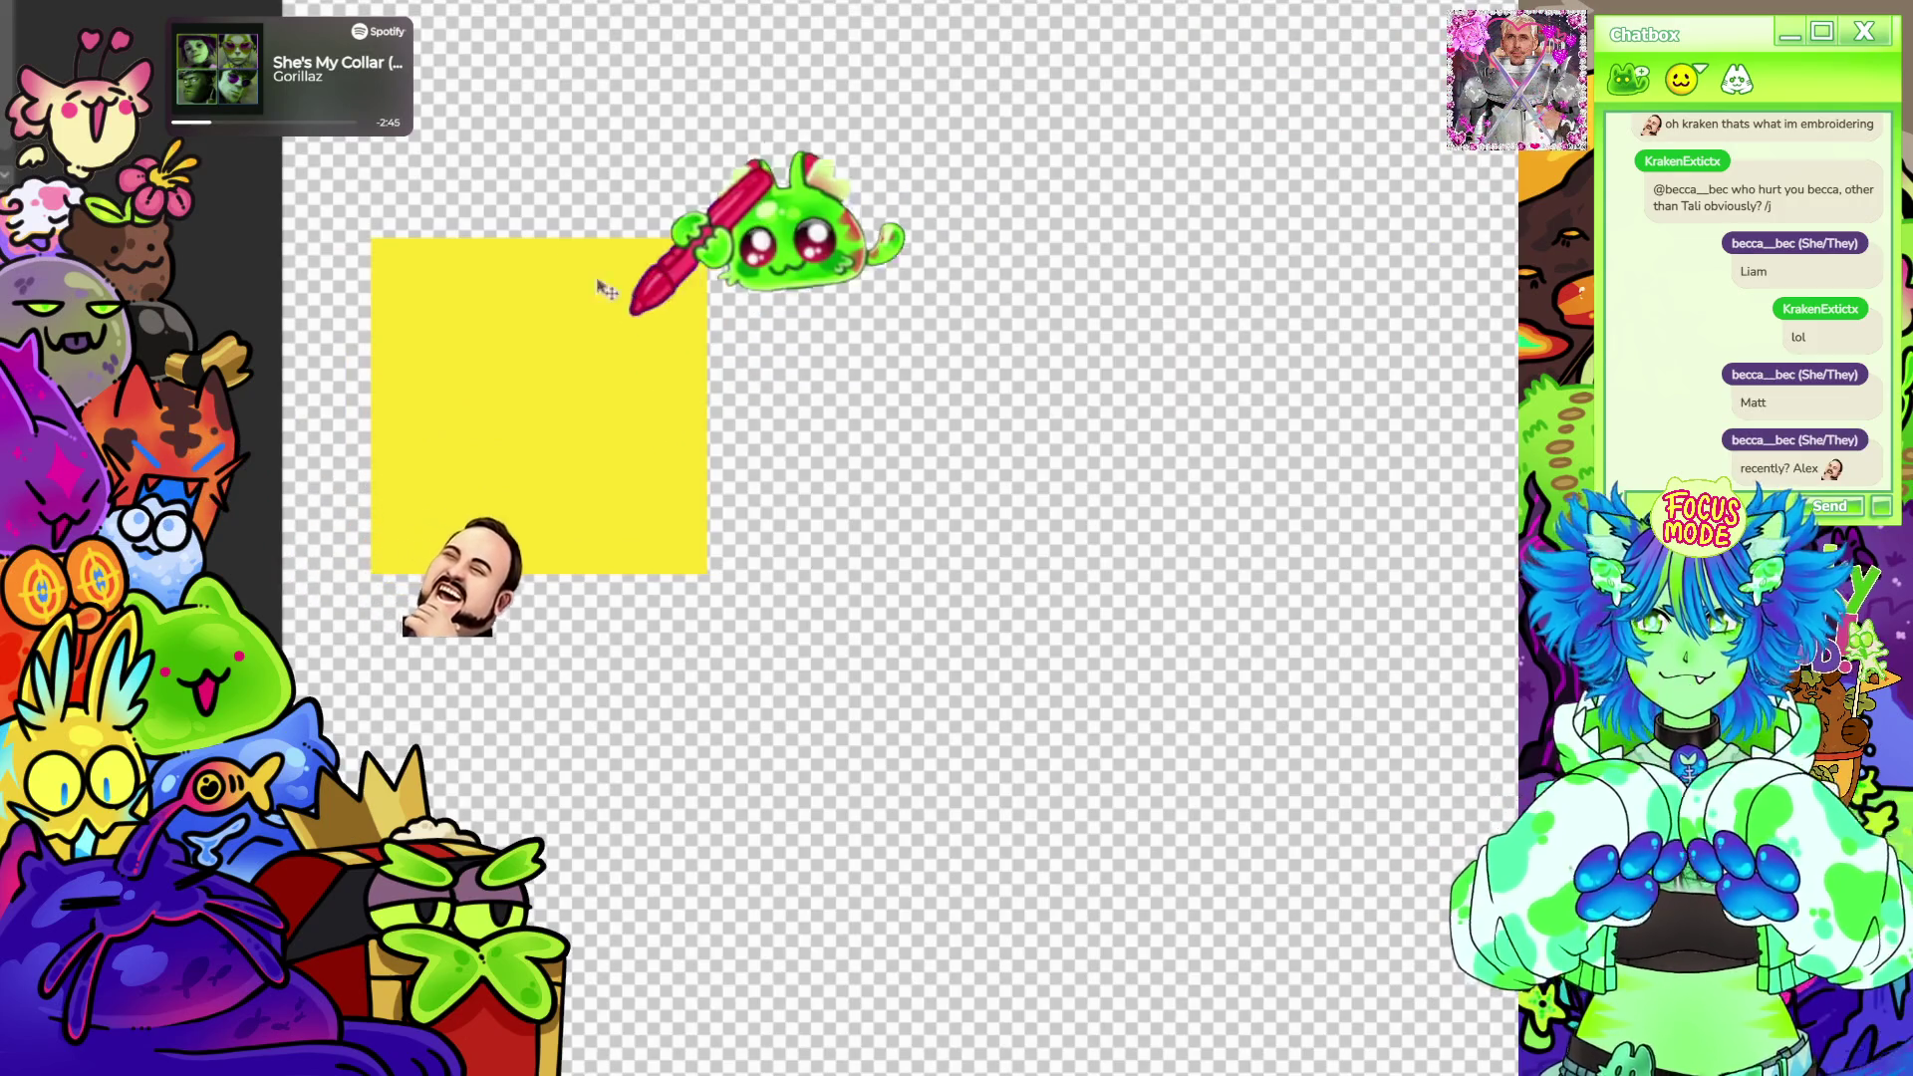
pyautogui.scroll(-2, 628, 269)
pyautogui.scroll(1, 594, 257)
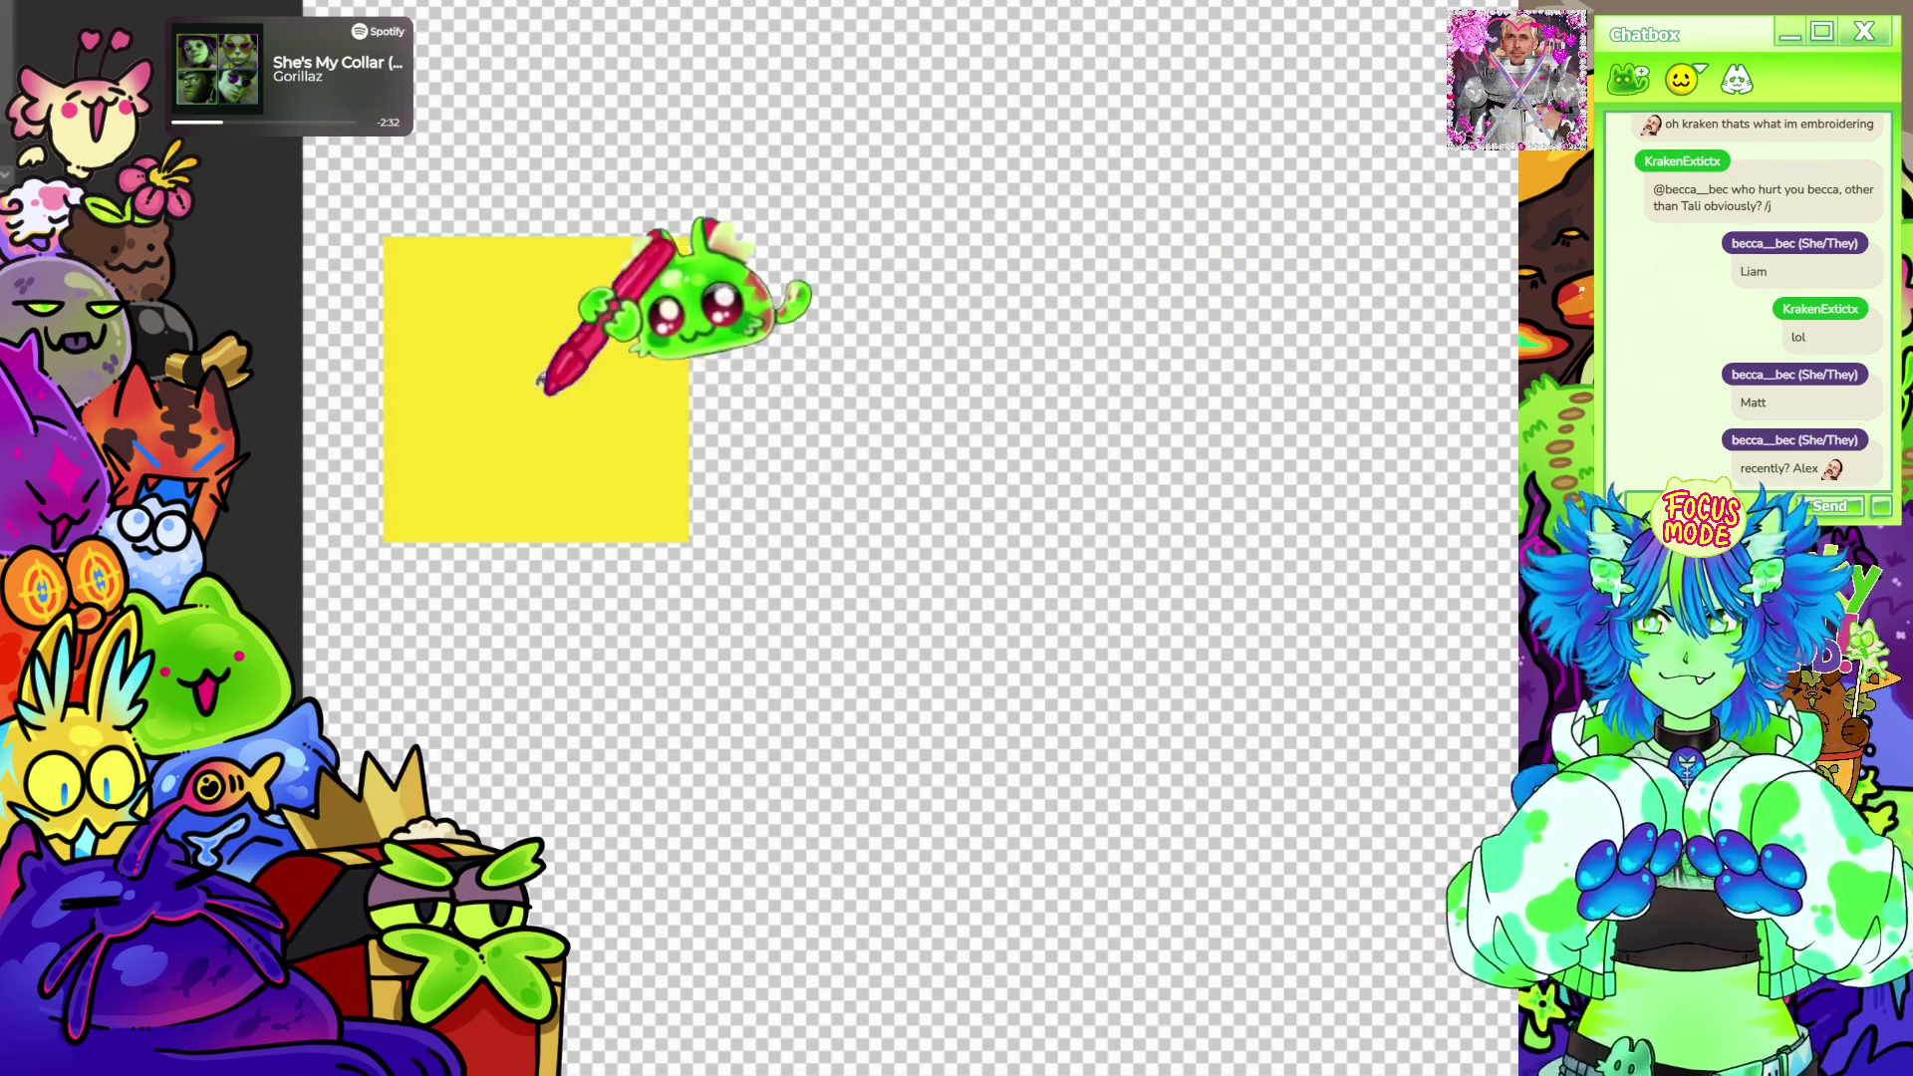
pyautogui.scroll(3, 927, 493)
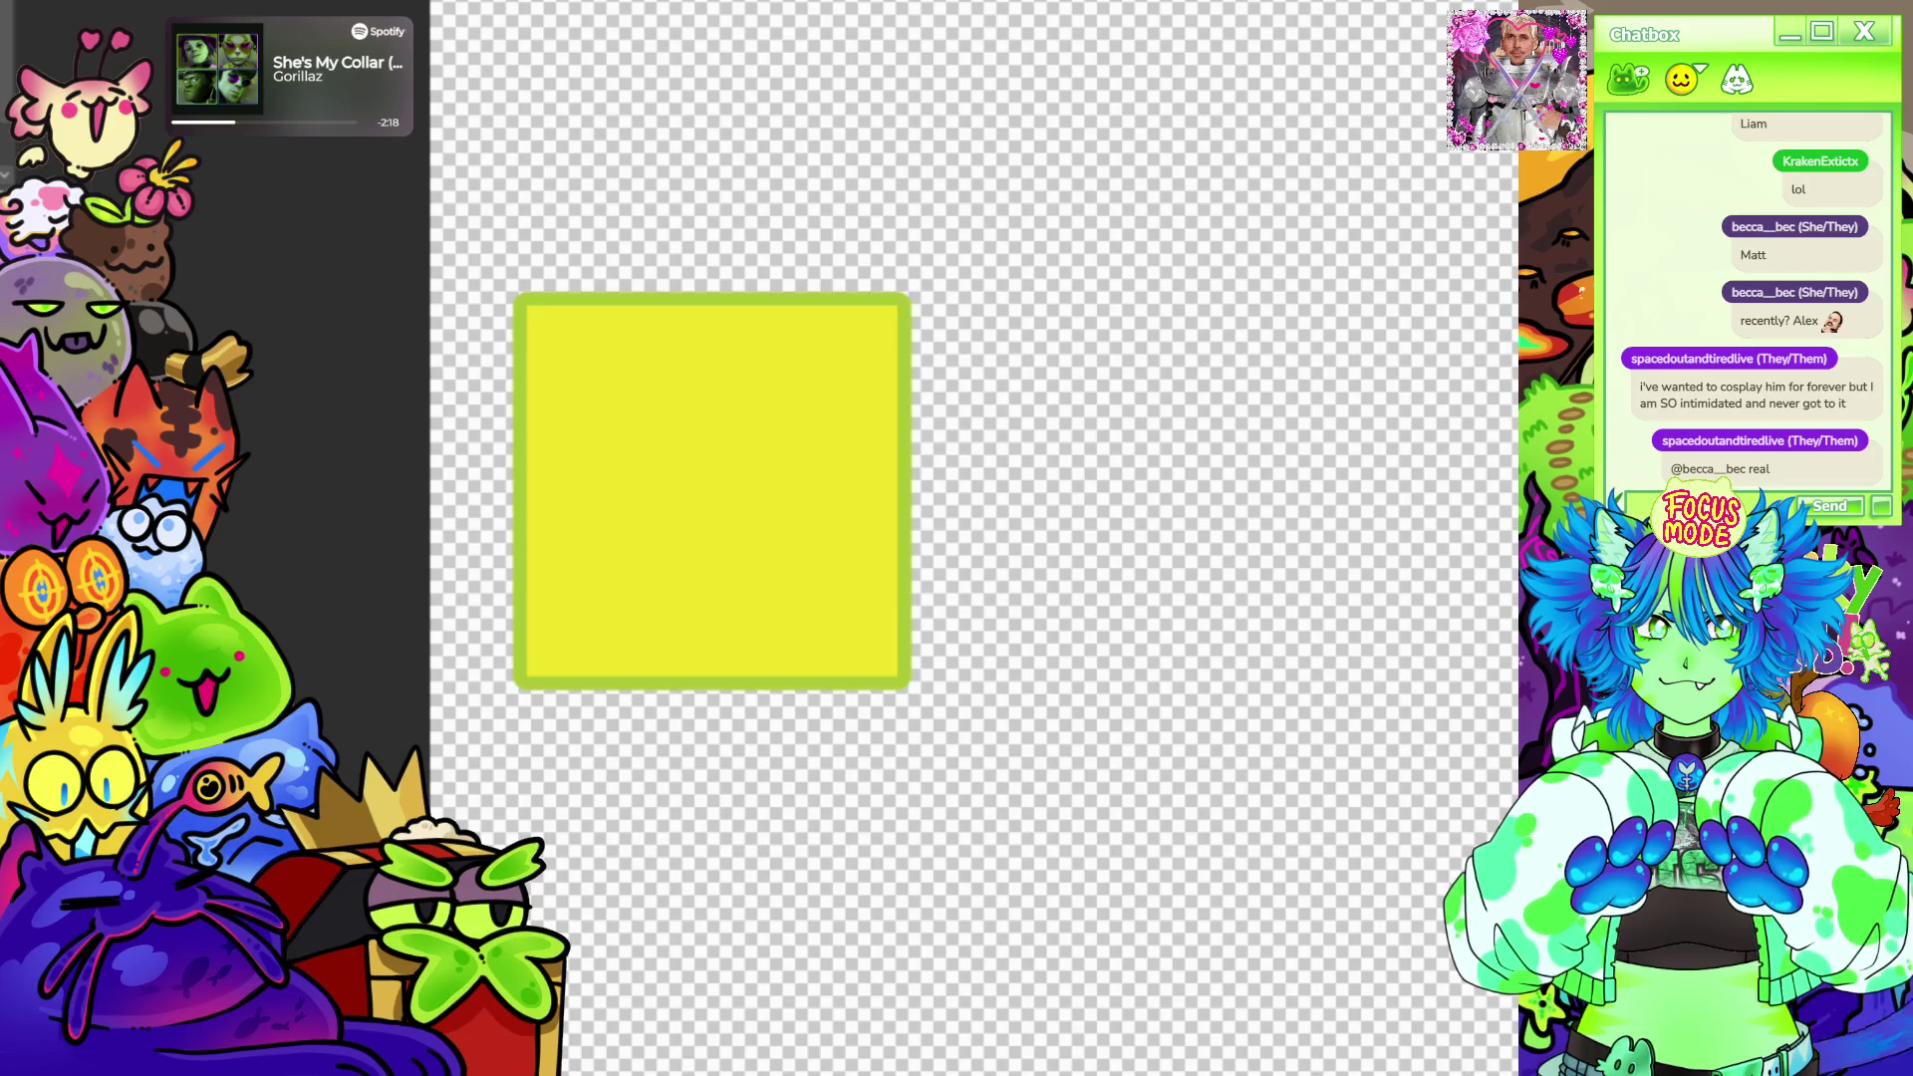
pyautogui.scroll(-3, 762, 284)
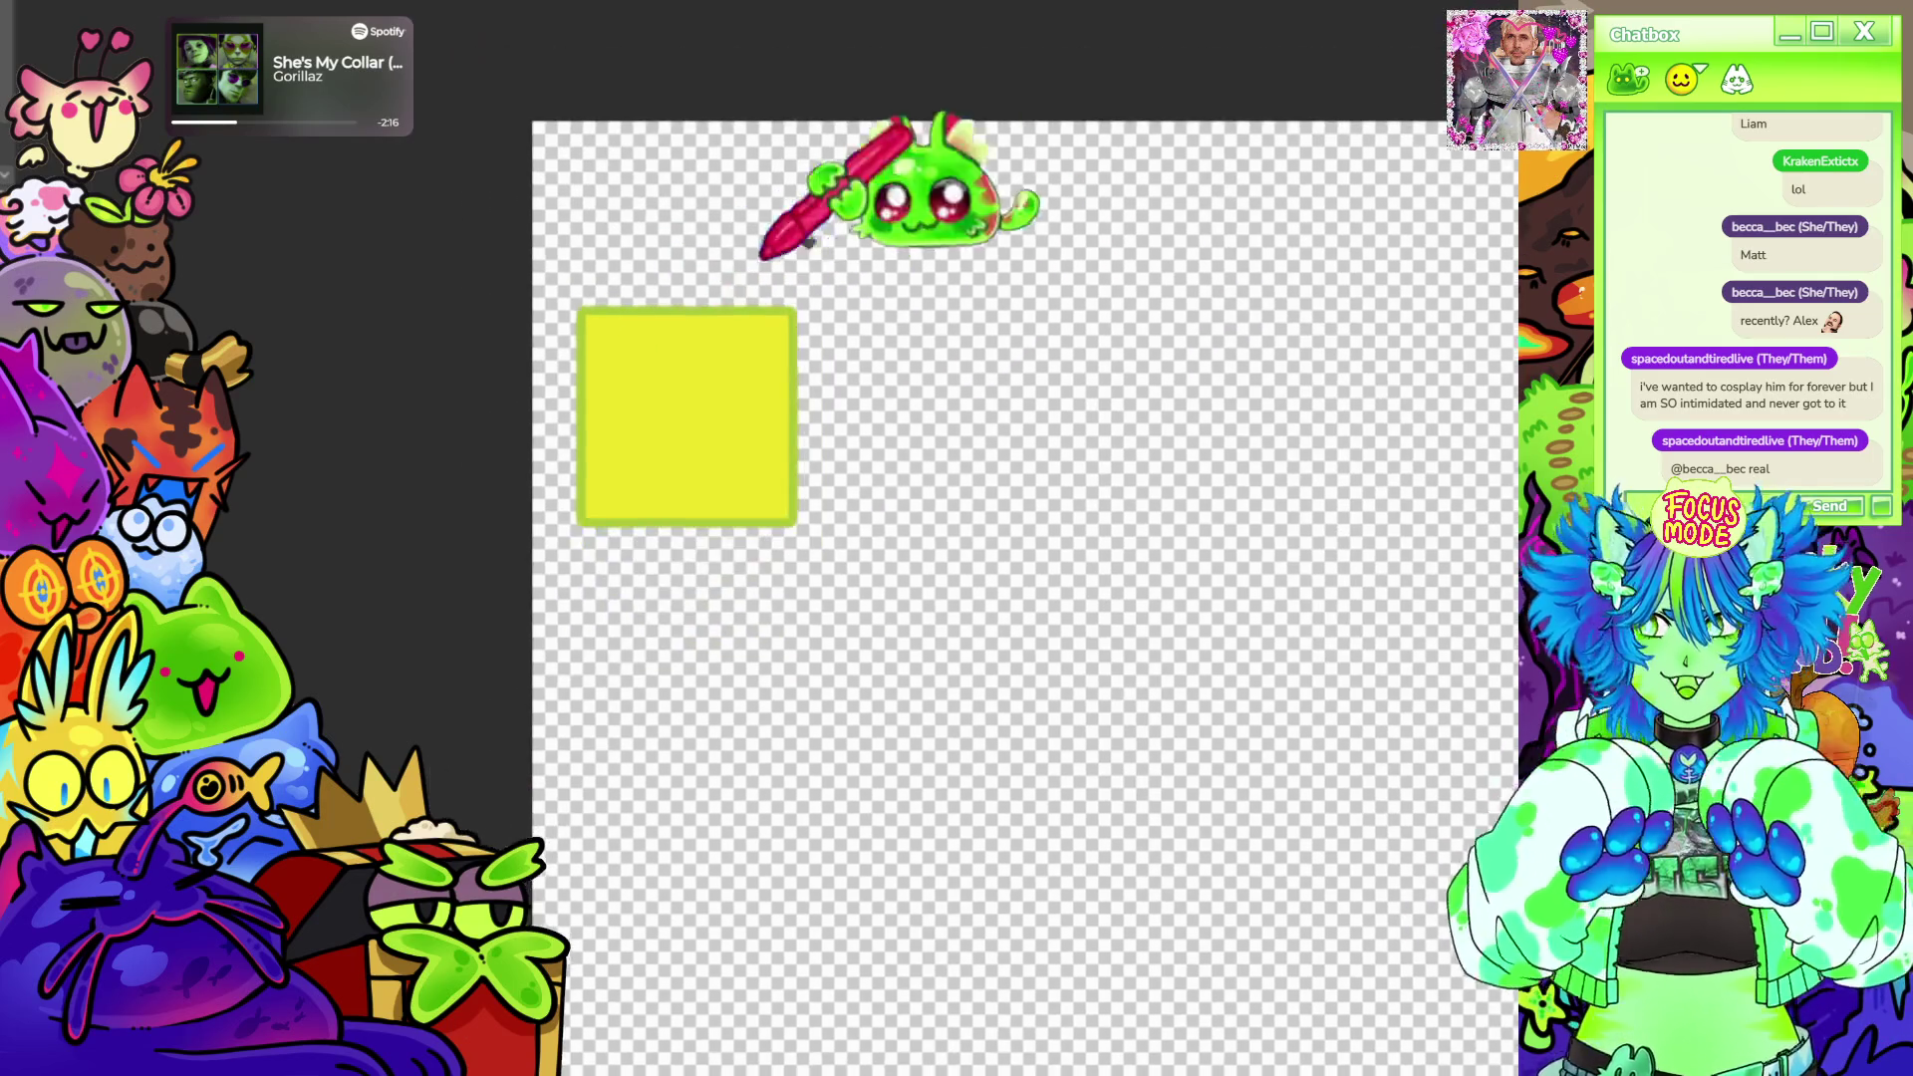
pyautogui.scroll(-2, 1196, 165)
pyautogui.scroll(-2, 747, 225)
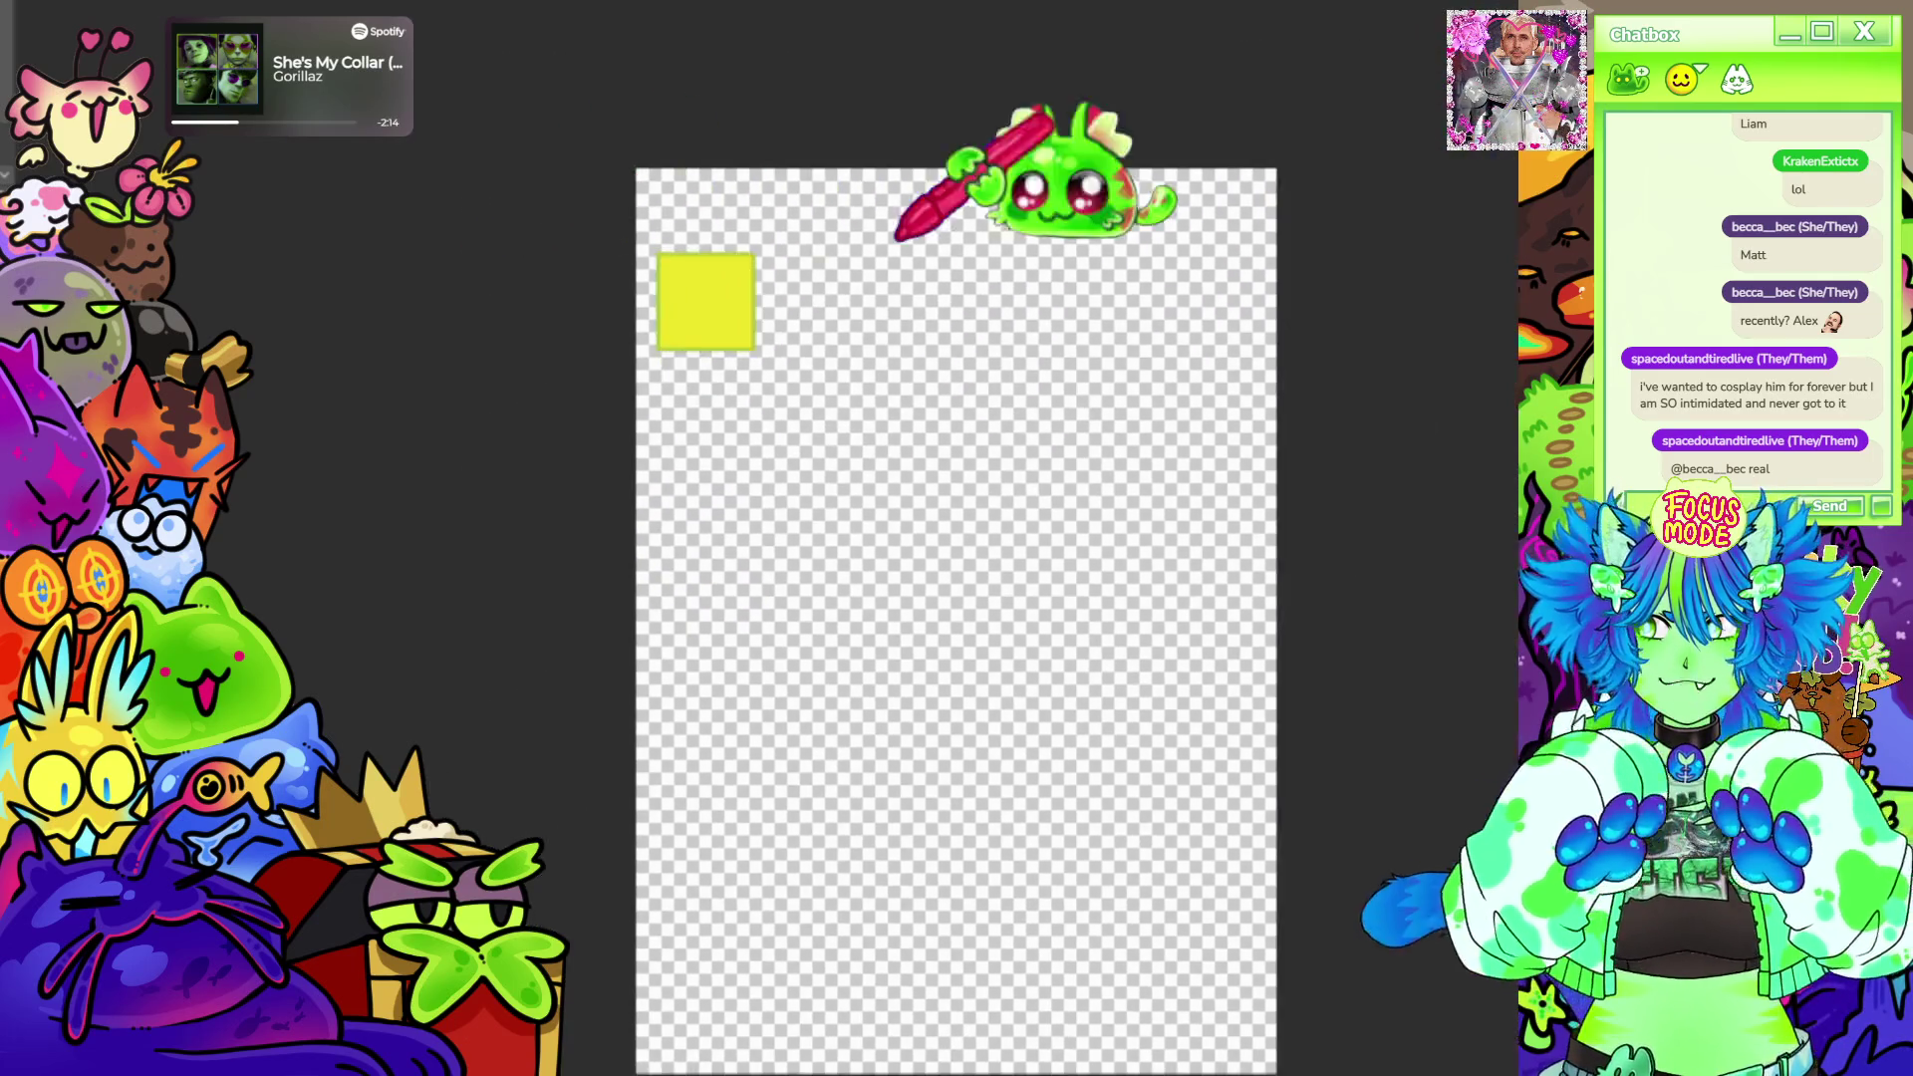
pyautogui.scroll(3, 1128, 277)
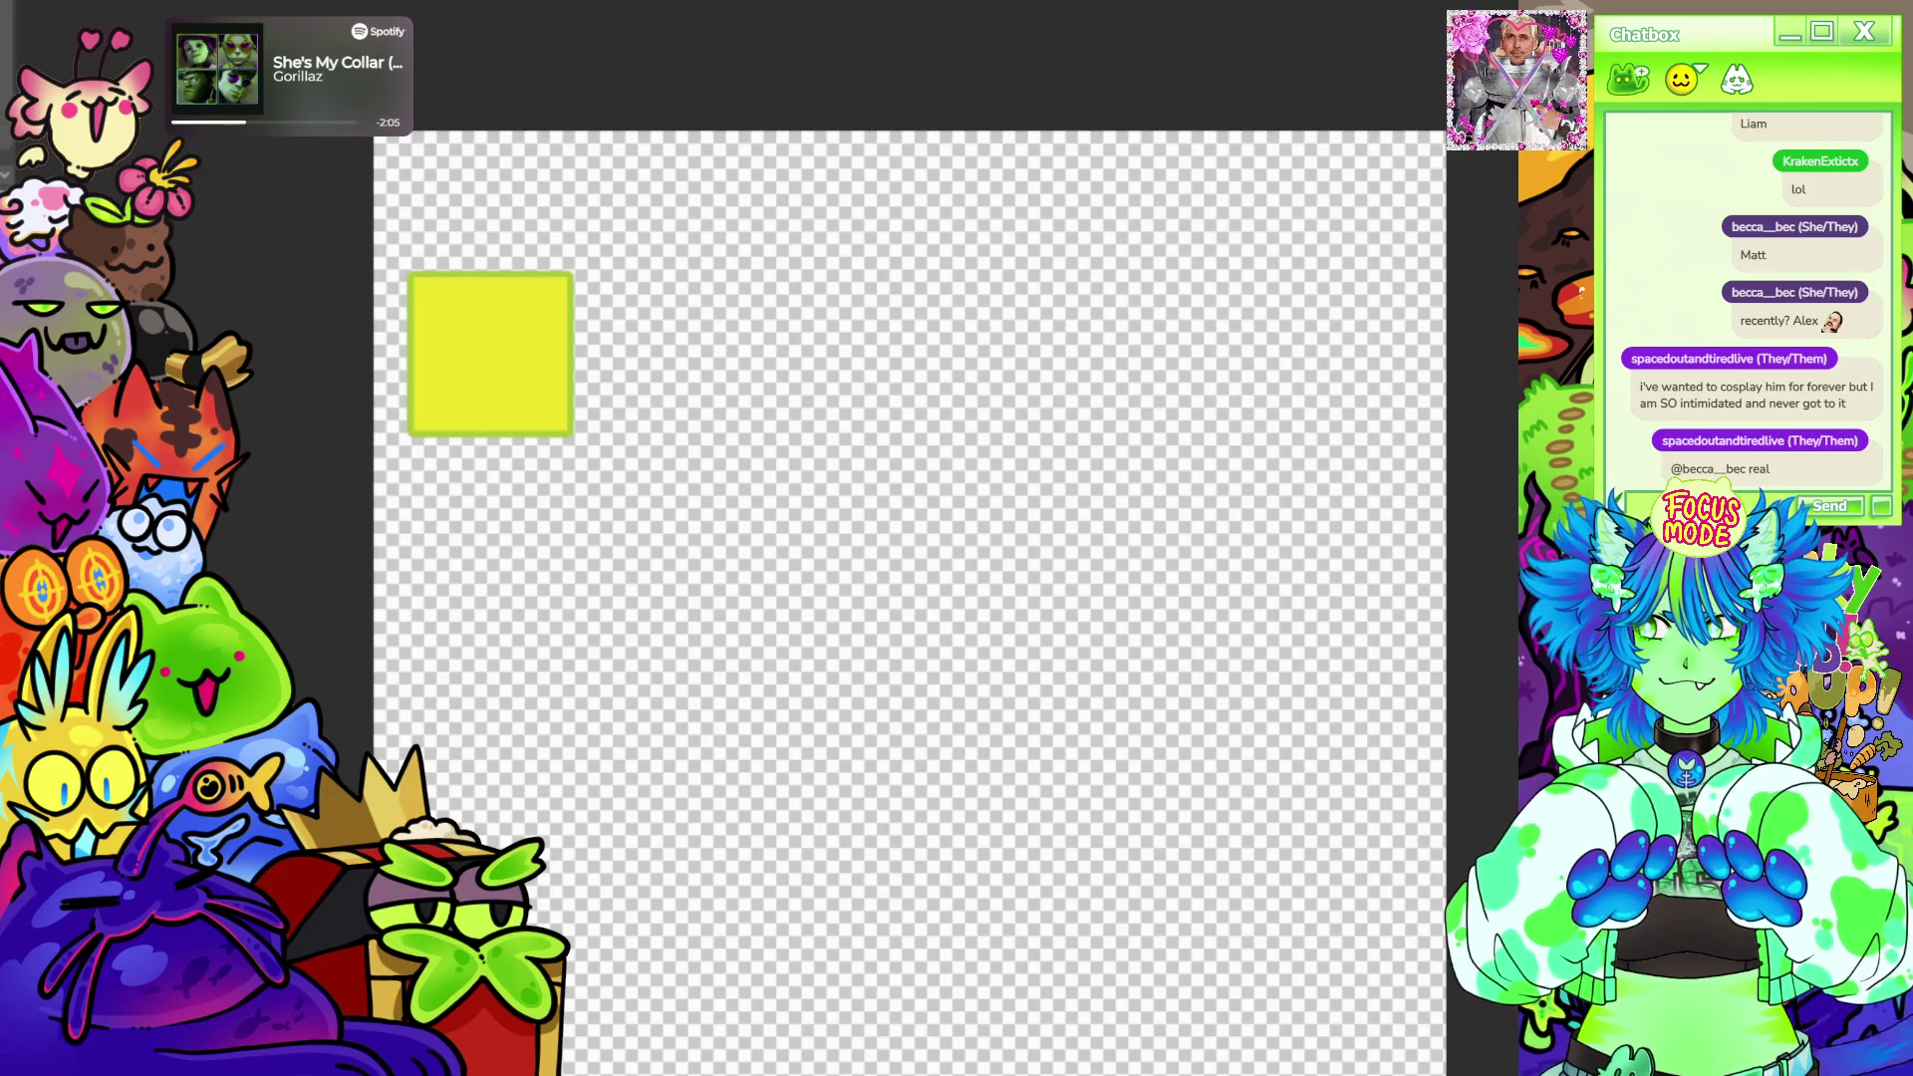
pyautogui.scroll(-2, 473, 231)
pyautogui.scroll(3, 673, 224)
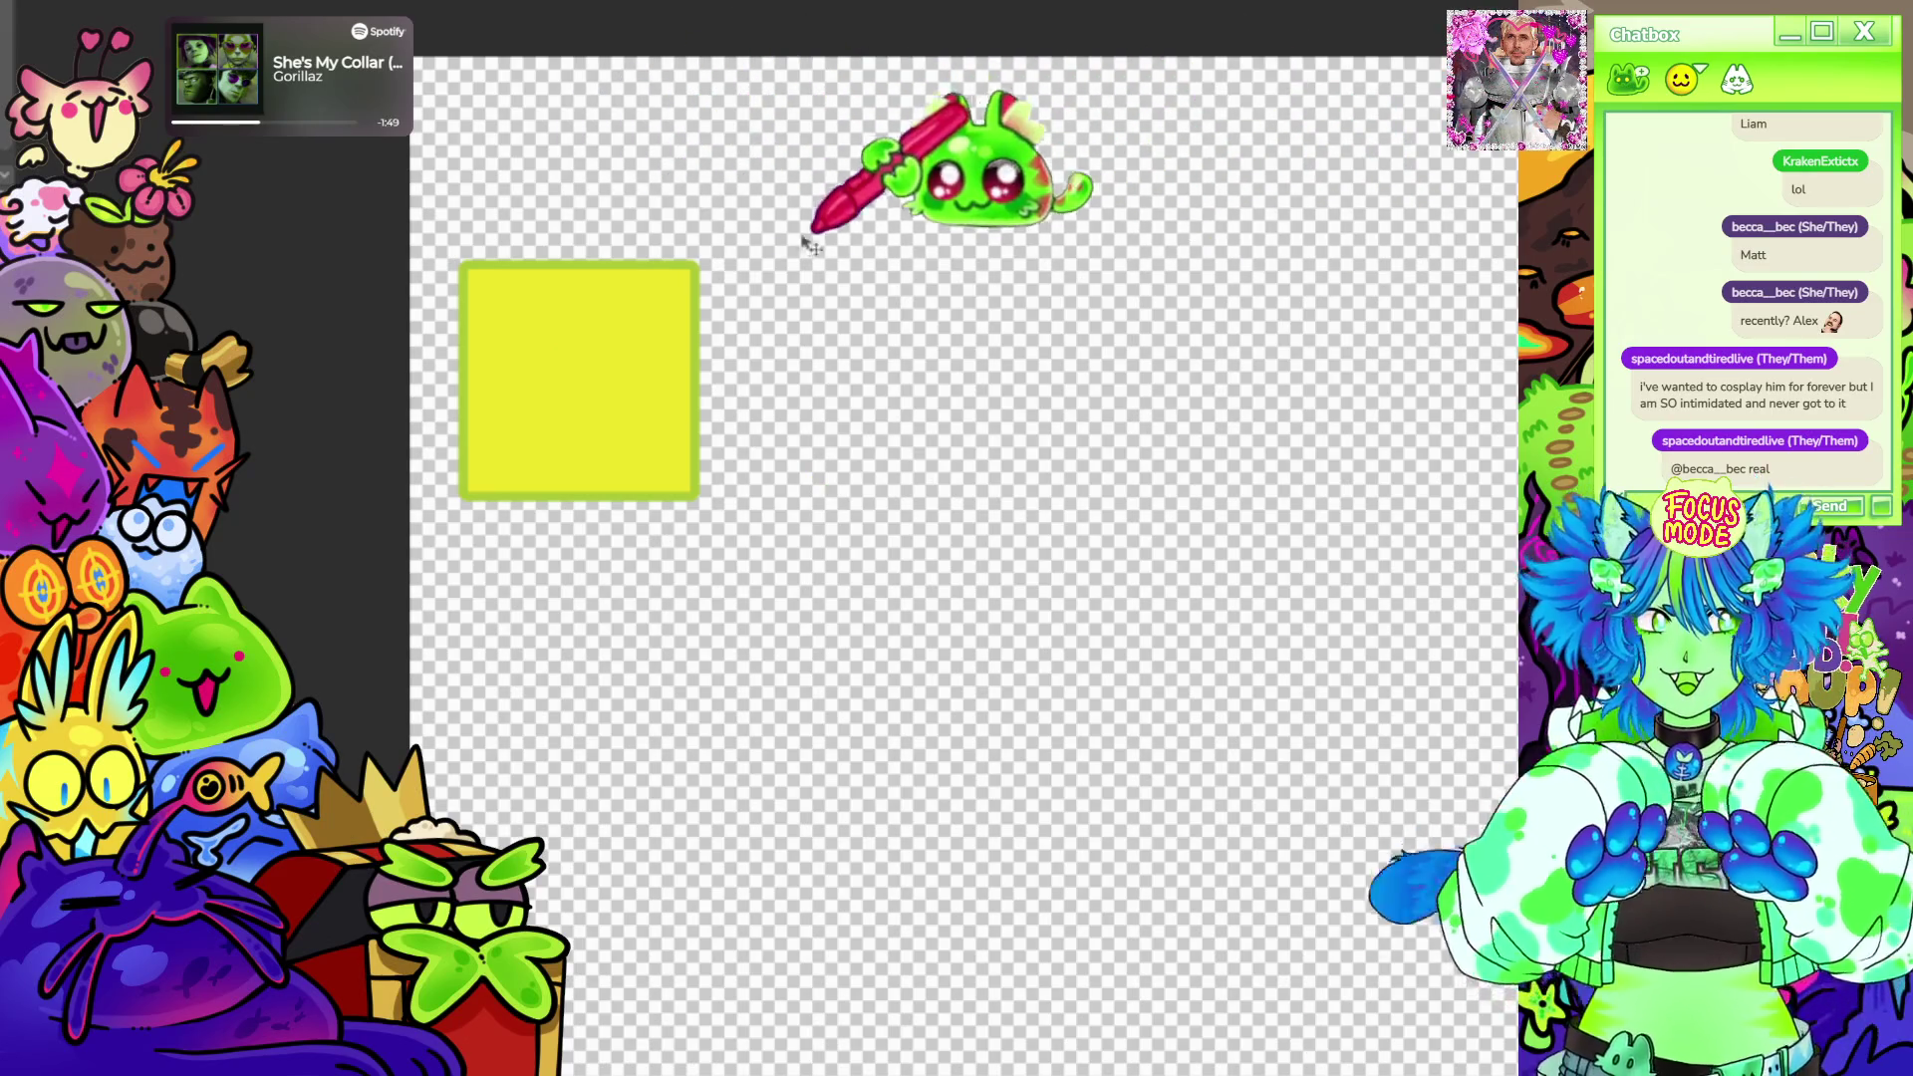
pyautogui.scroll(-1, 796, 243)
pyautogui.scroll(3, 797, 243)
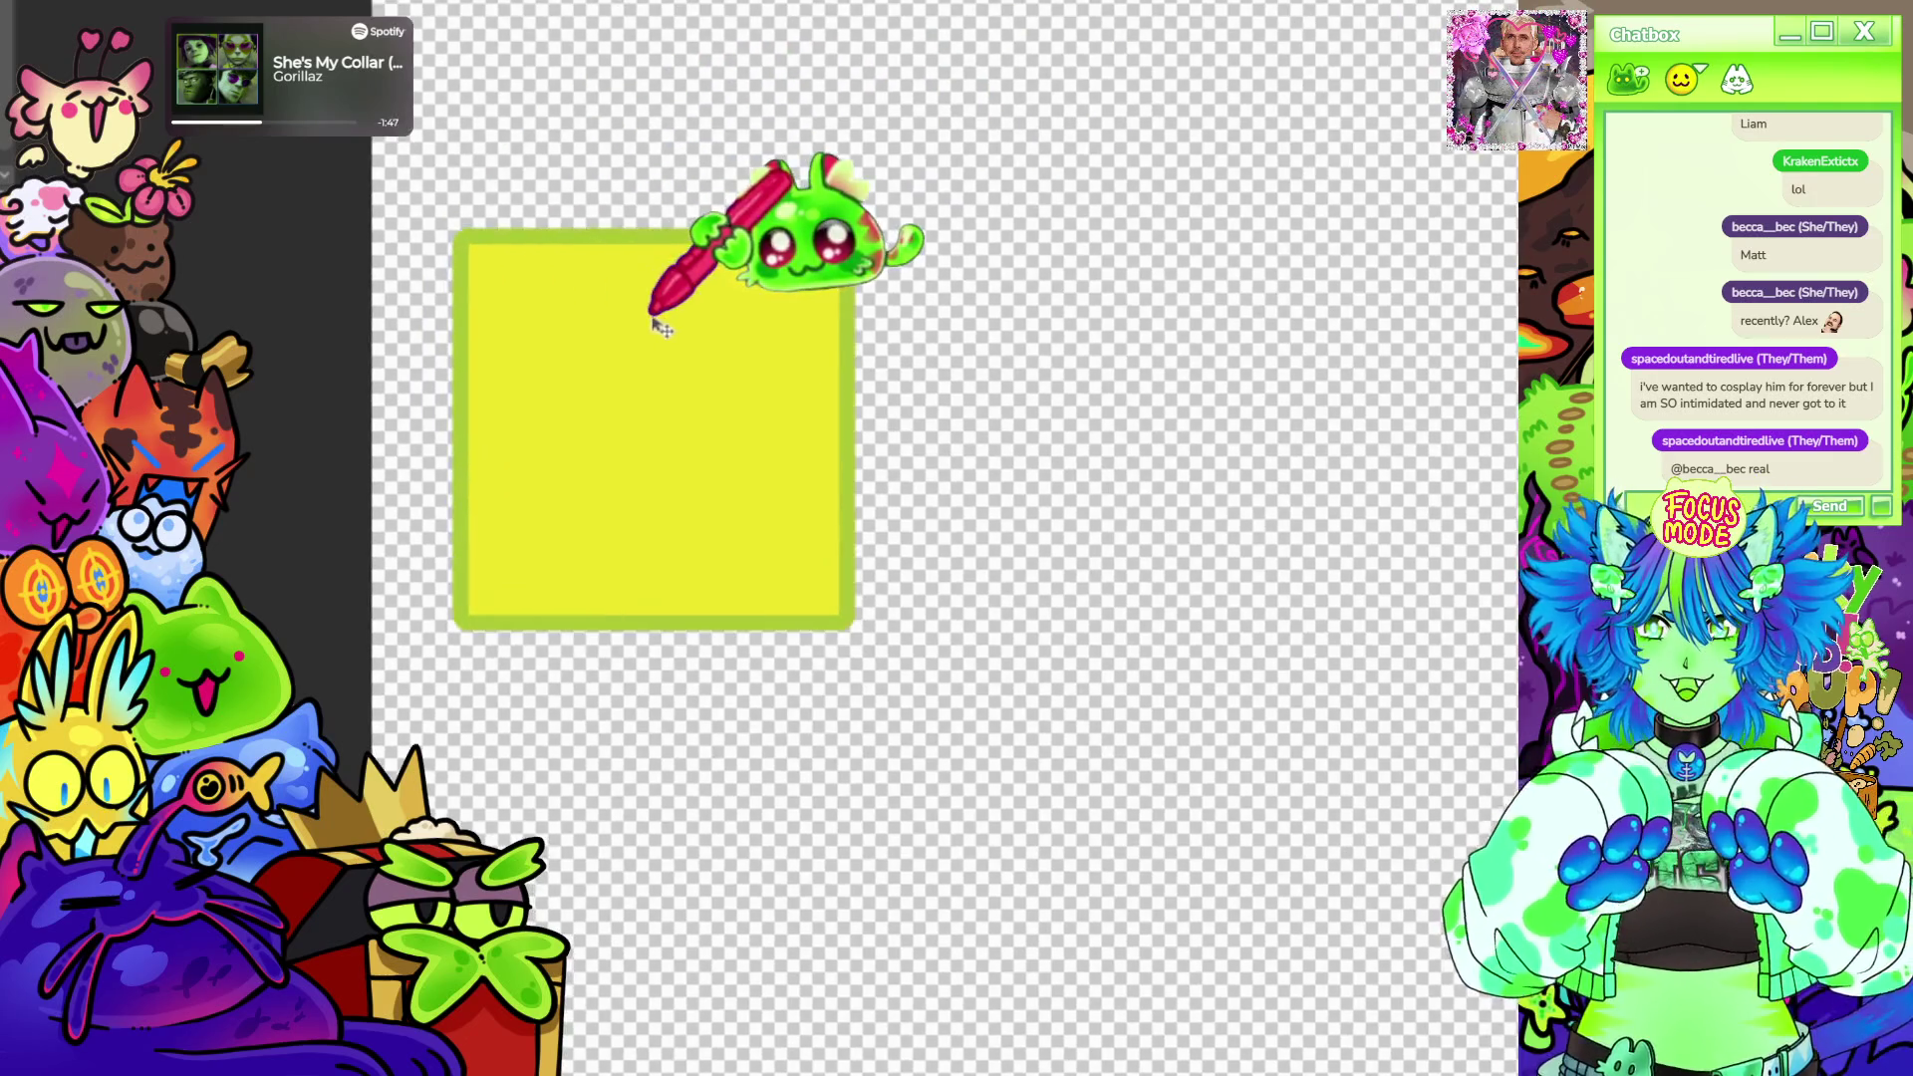
pyautogui.moveTo(777, 419); pyautogui.dragTo(1122, 478)
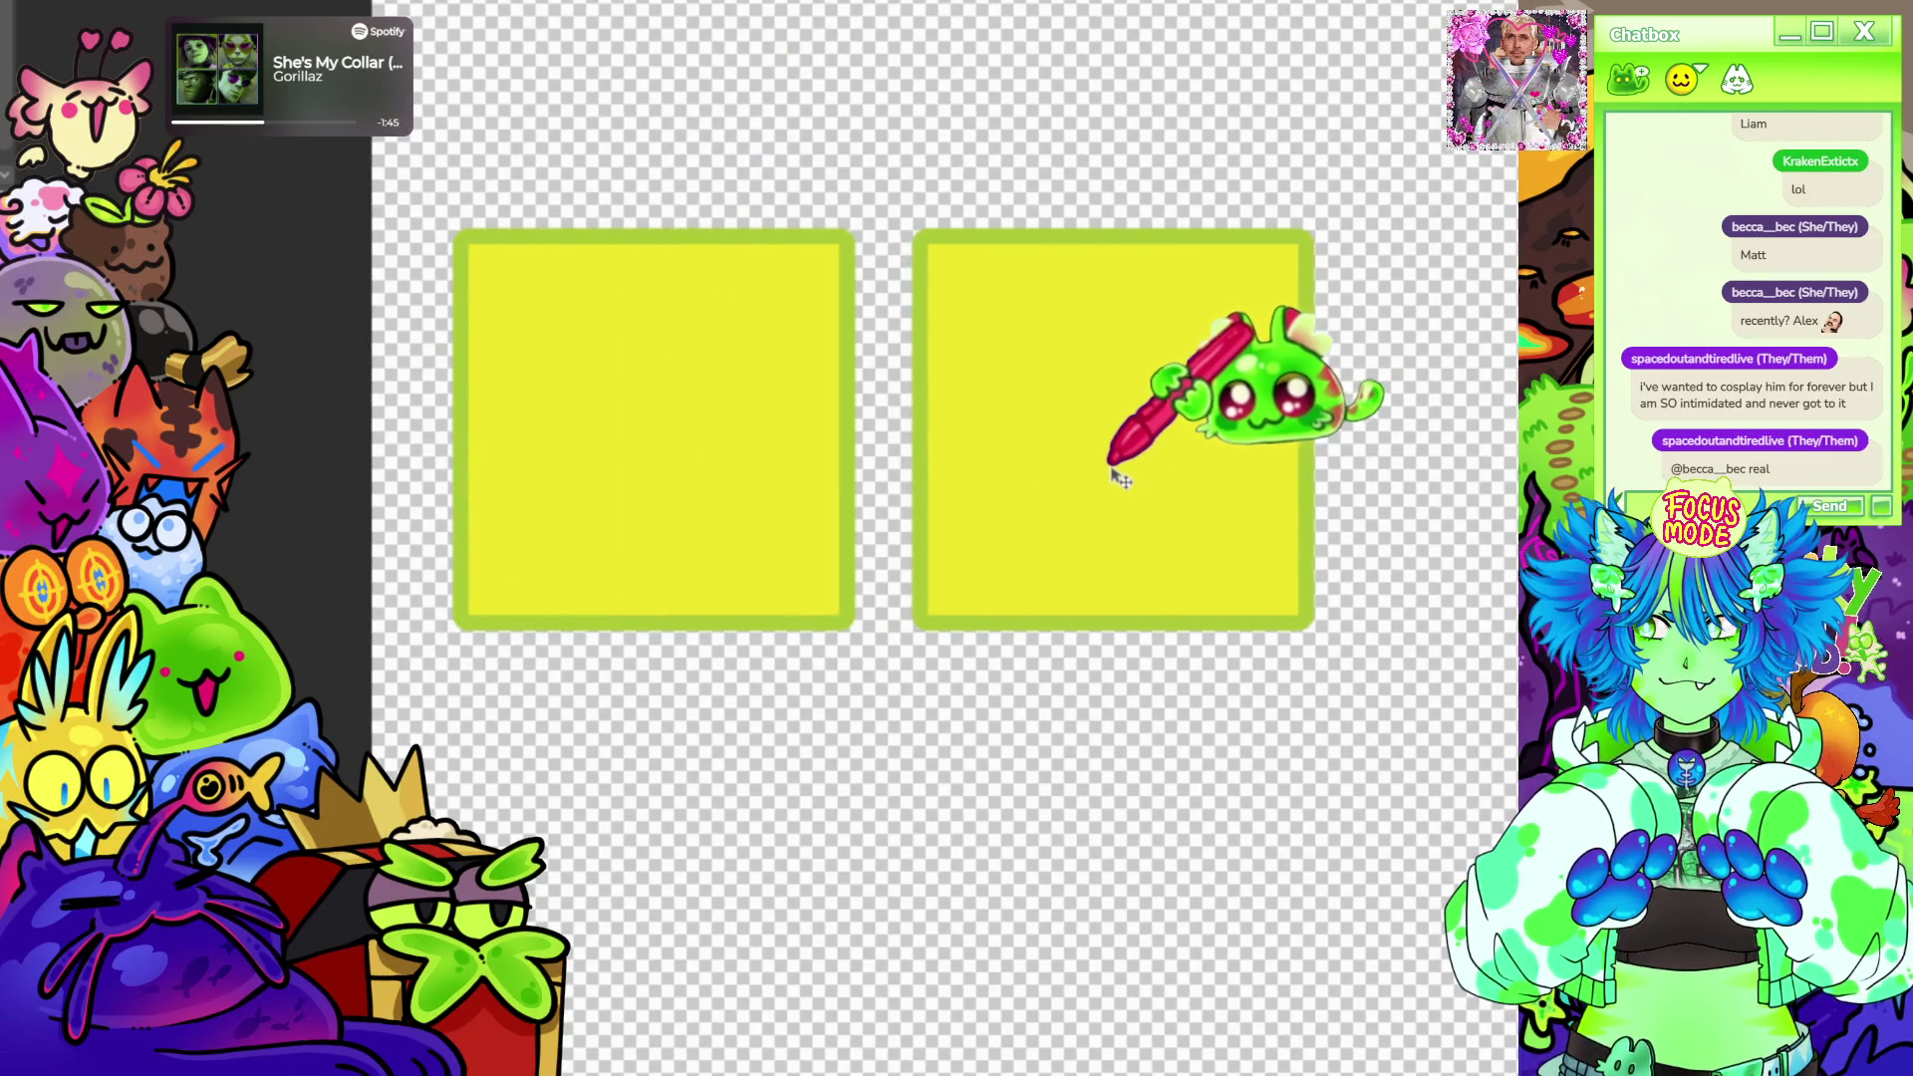
pyautogui.scroll(-2, 1121, 478)
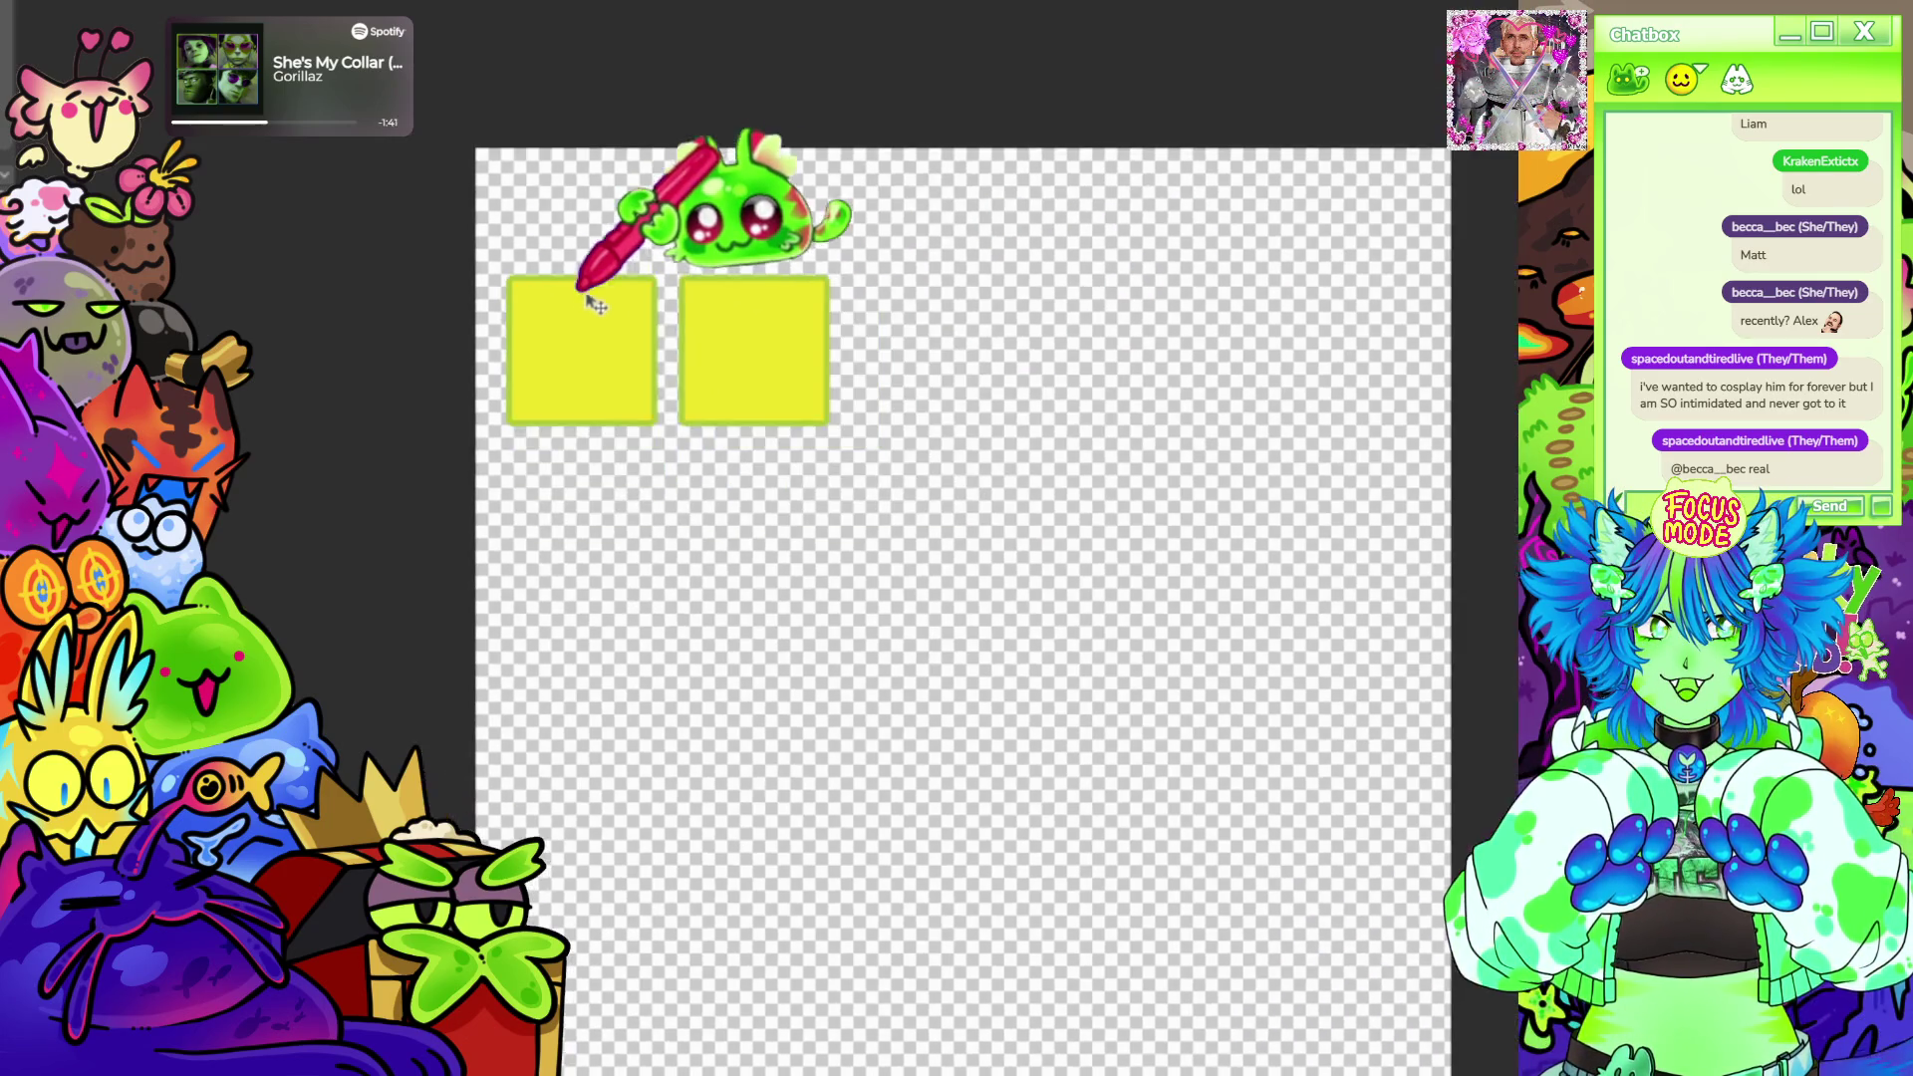
pyautogui.scroll(3, 566, 295)
pyautogui.hotkey('ctrl', 'z')
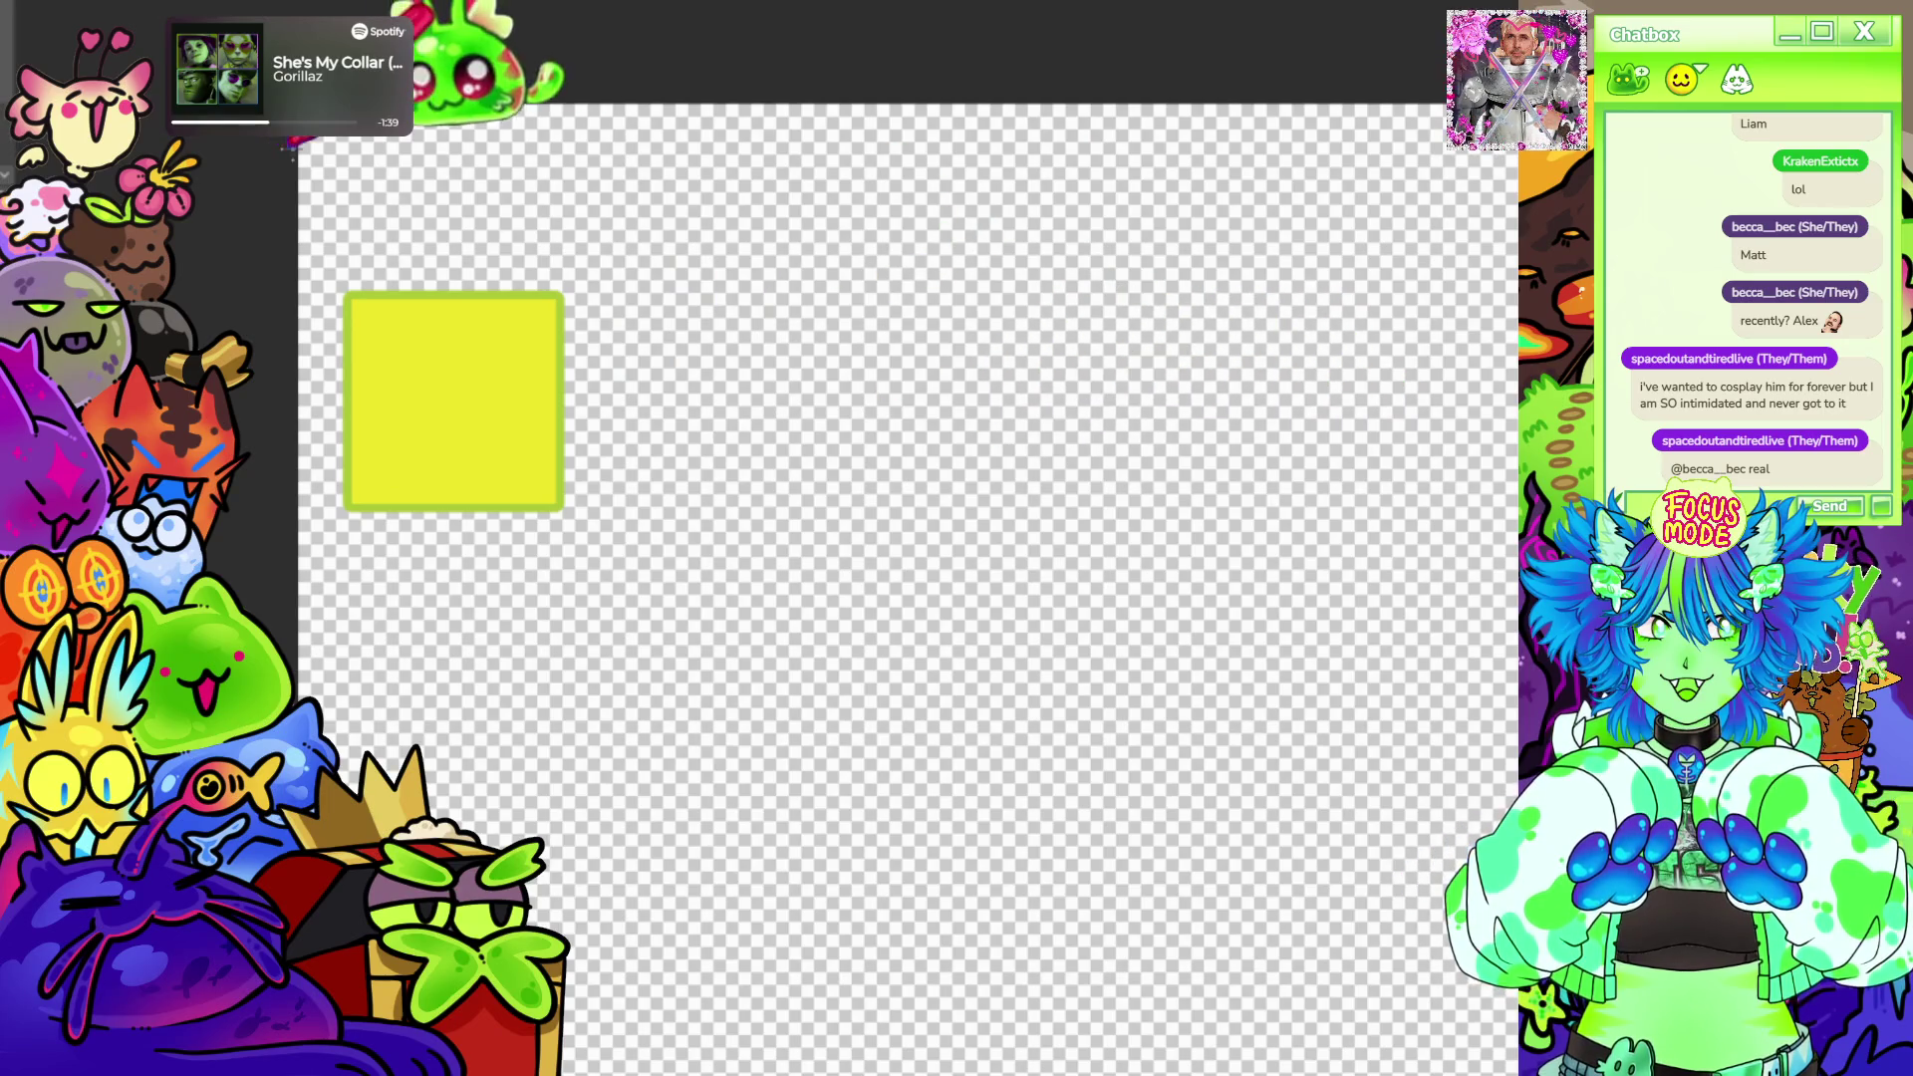
# Copy the bordered yellow square rightward twice to make a row of three squares.
pyautogui.moveTo(310, 243); pyautogui.dragTo(635, 556)
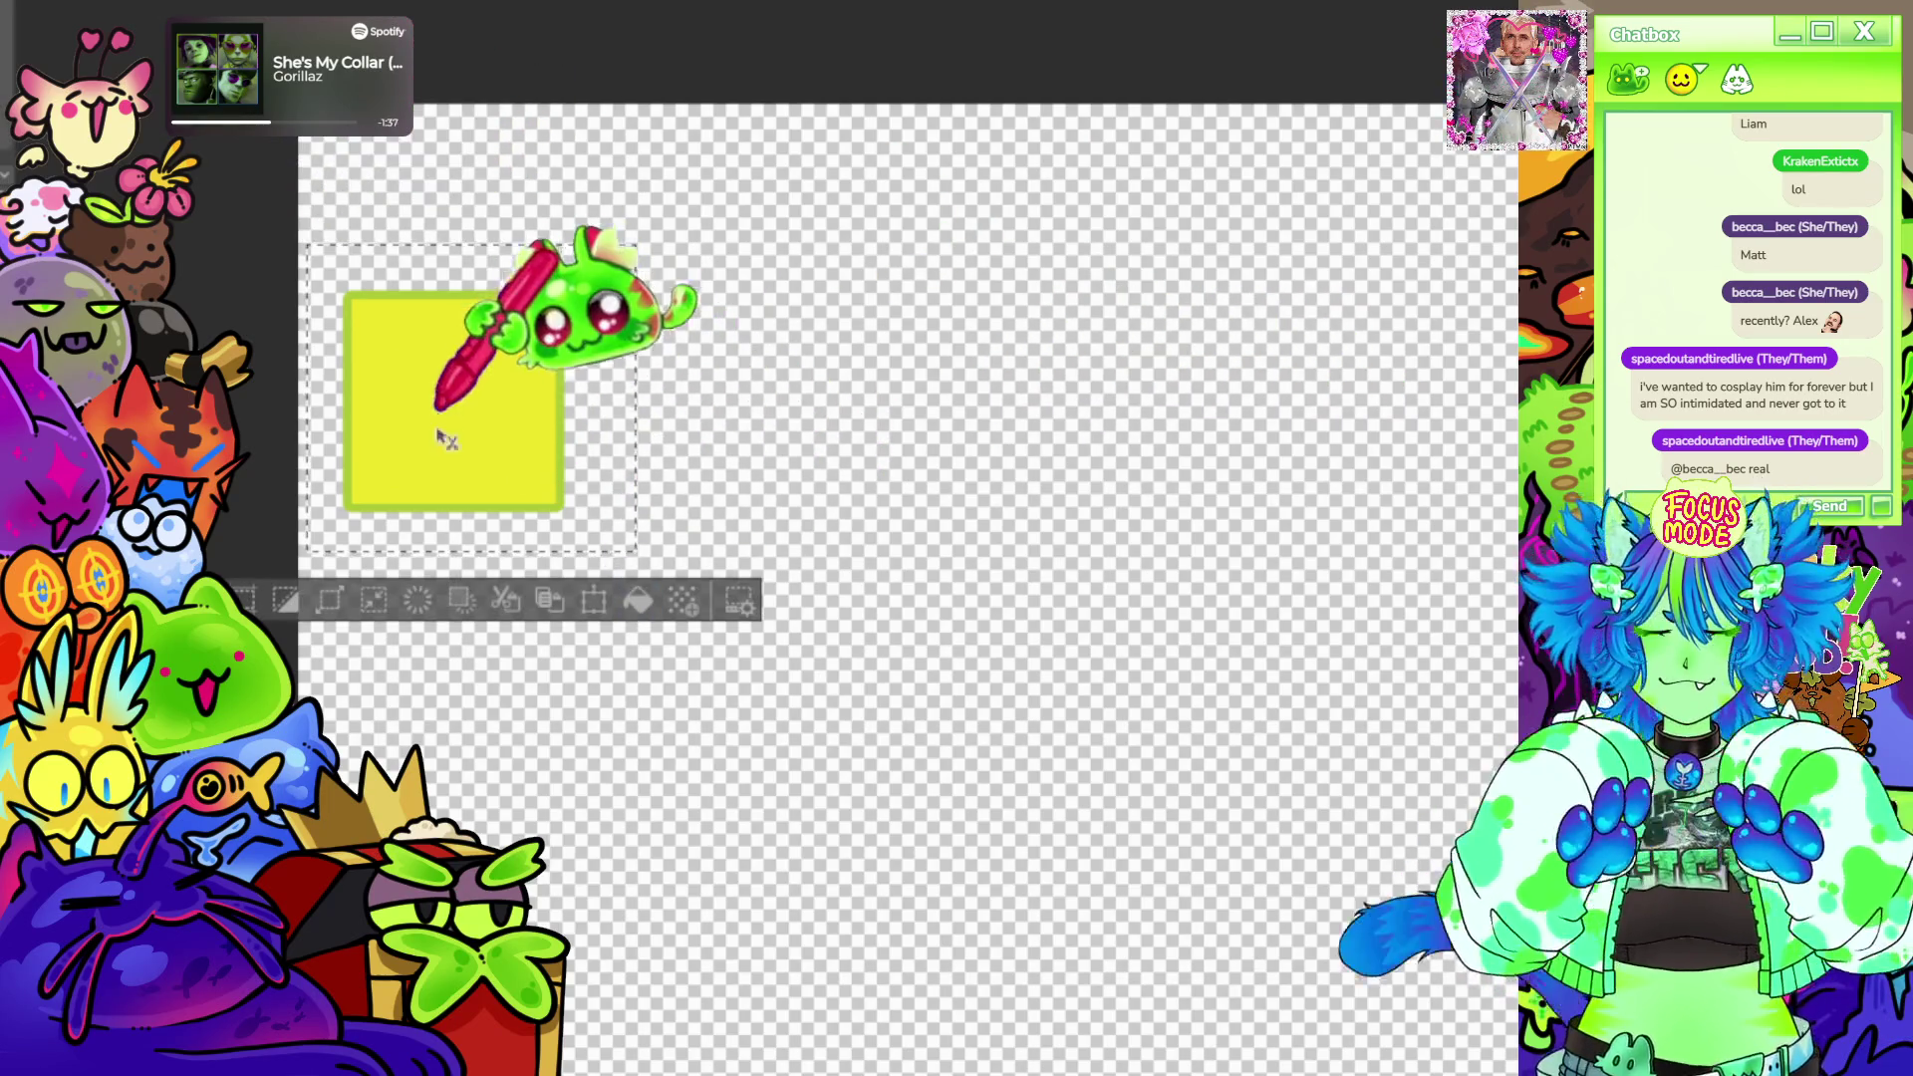
pyautogui.moveTo(448, 402); pyautogui.dragTo(706, 401)
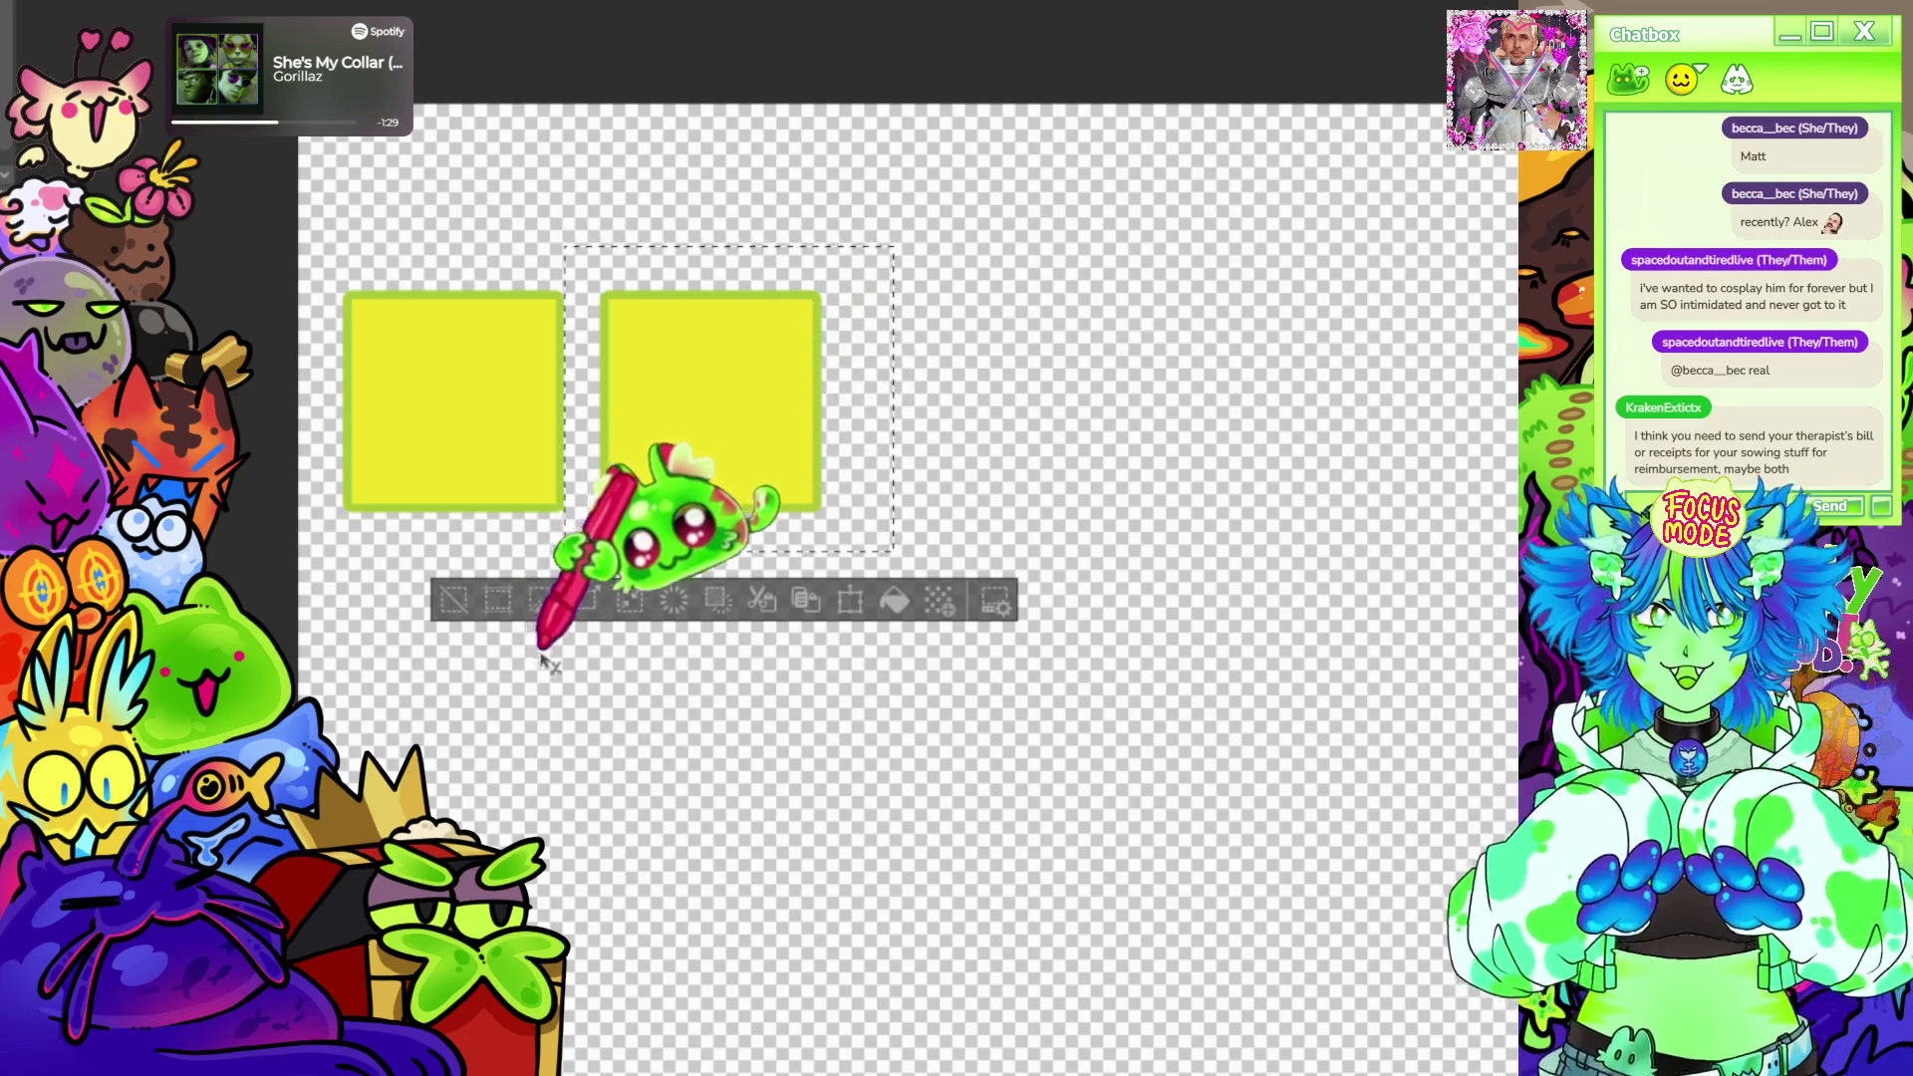
pyautogui.click(464, 619)
pyautogui.moveTo(580, 266); pyautogui.dragTo(956, 624)
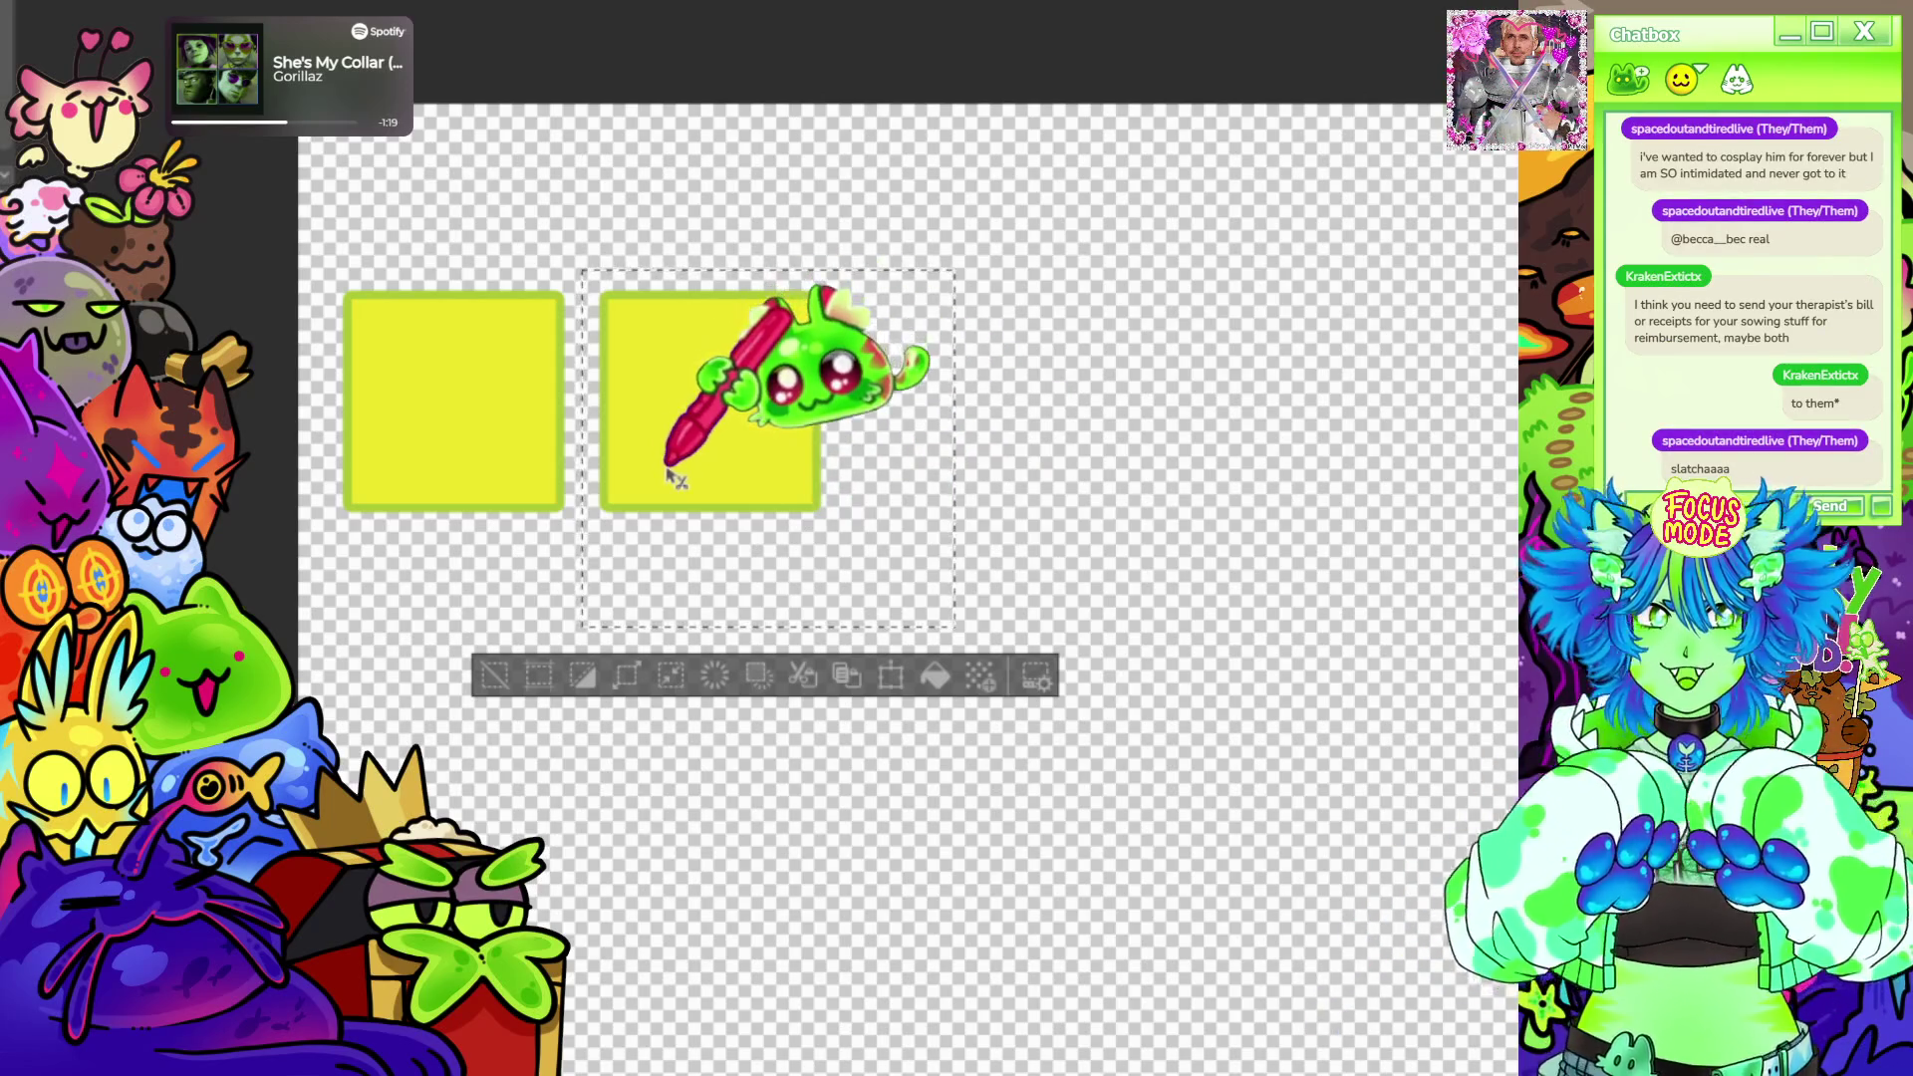
pyautogui.moveTo(681, 480); pyautogui.dragTo(930, 505)
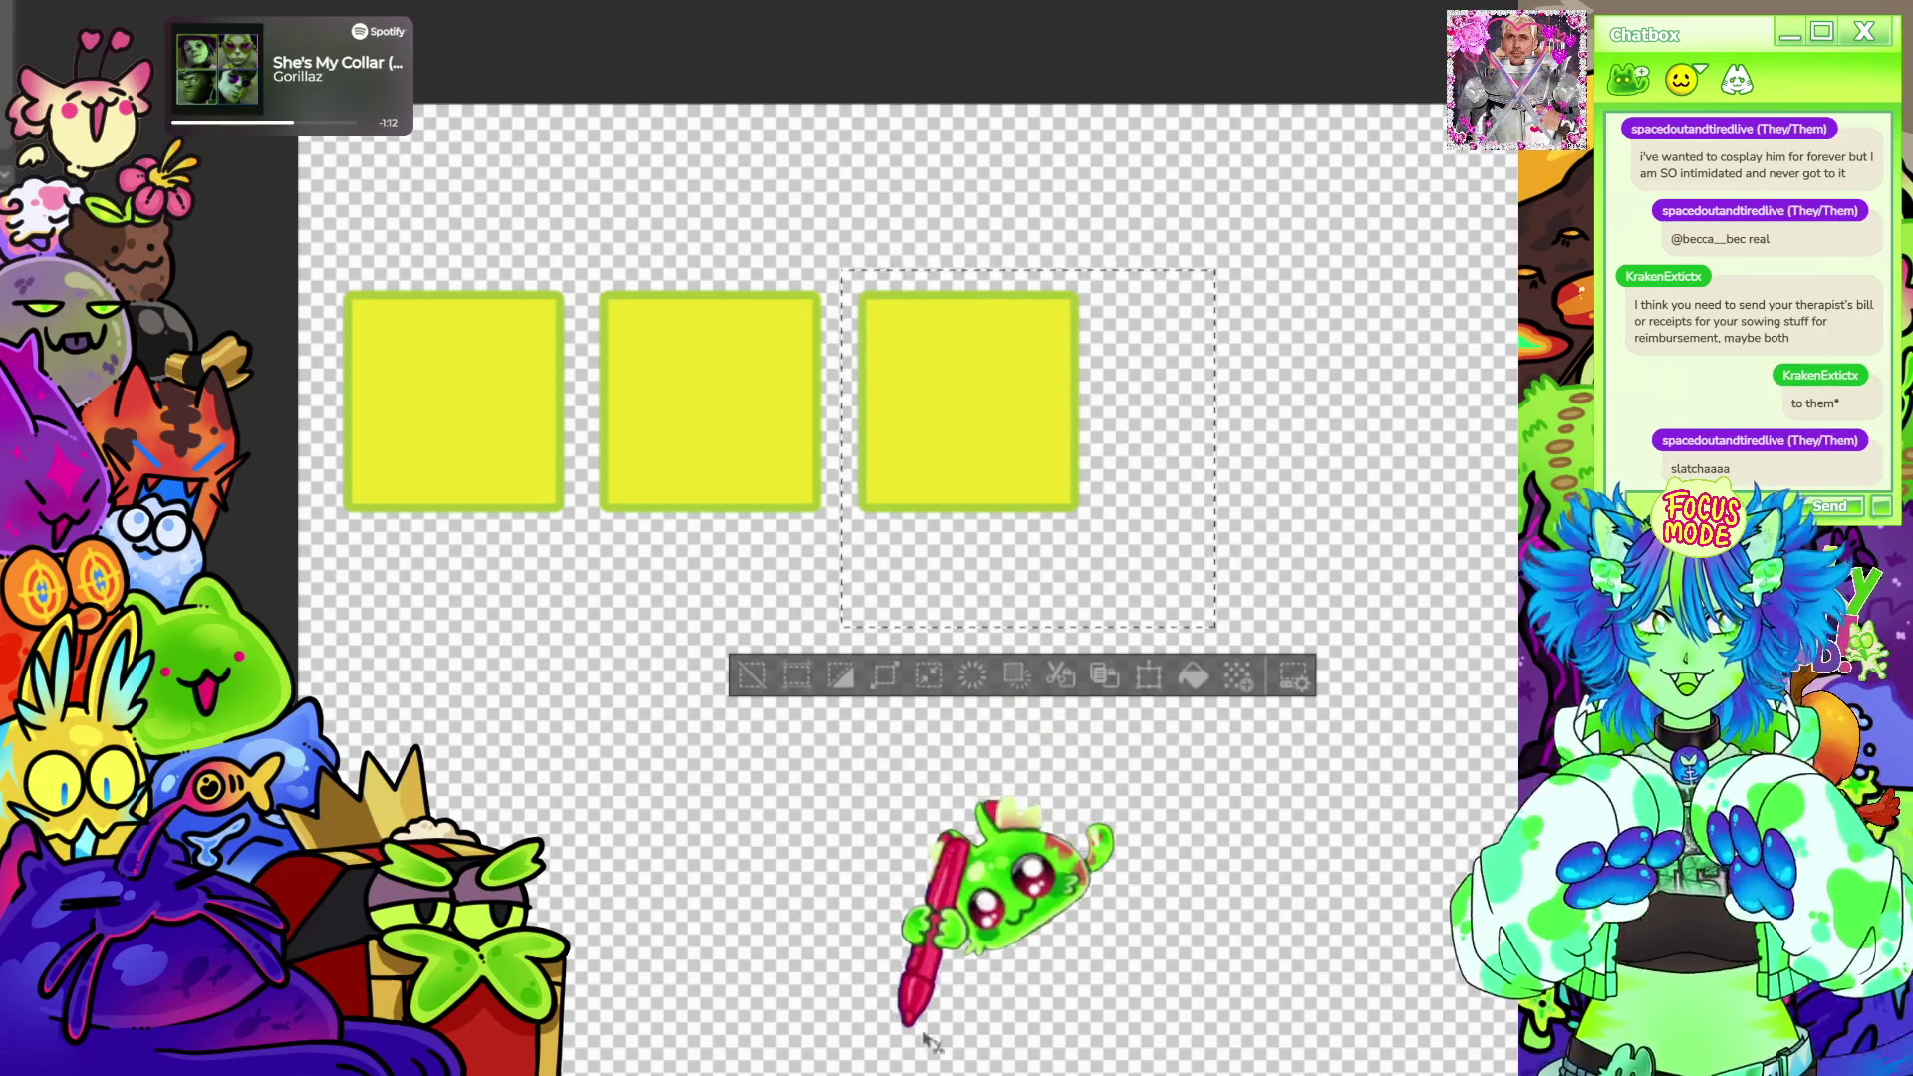
pyautogui.hscroll(3, 958, 897)
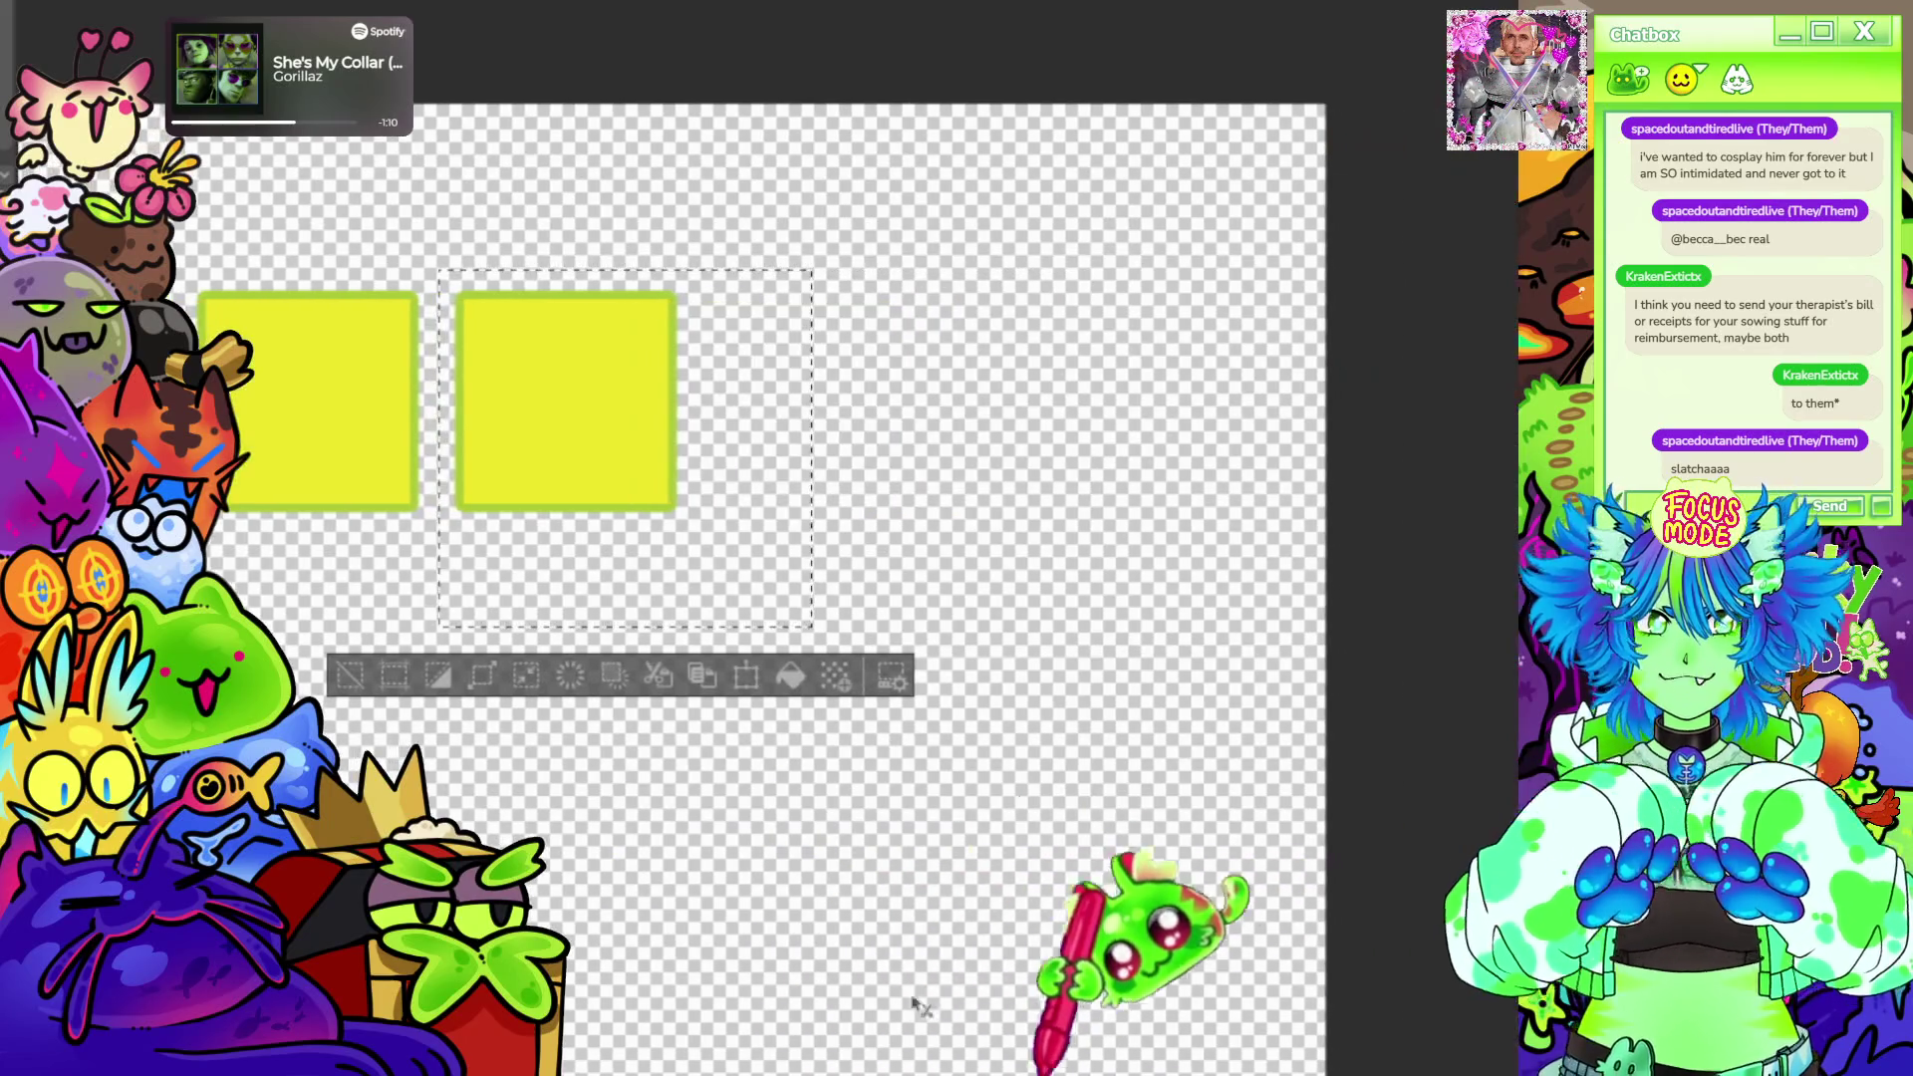
pyautogui.click(355, 680)
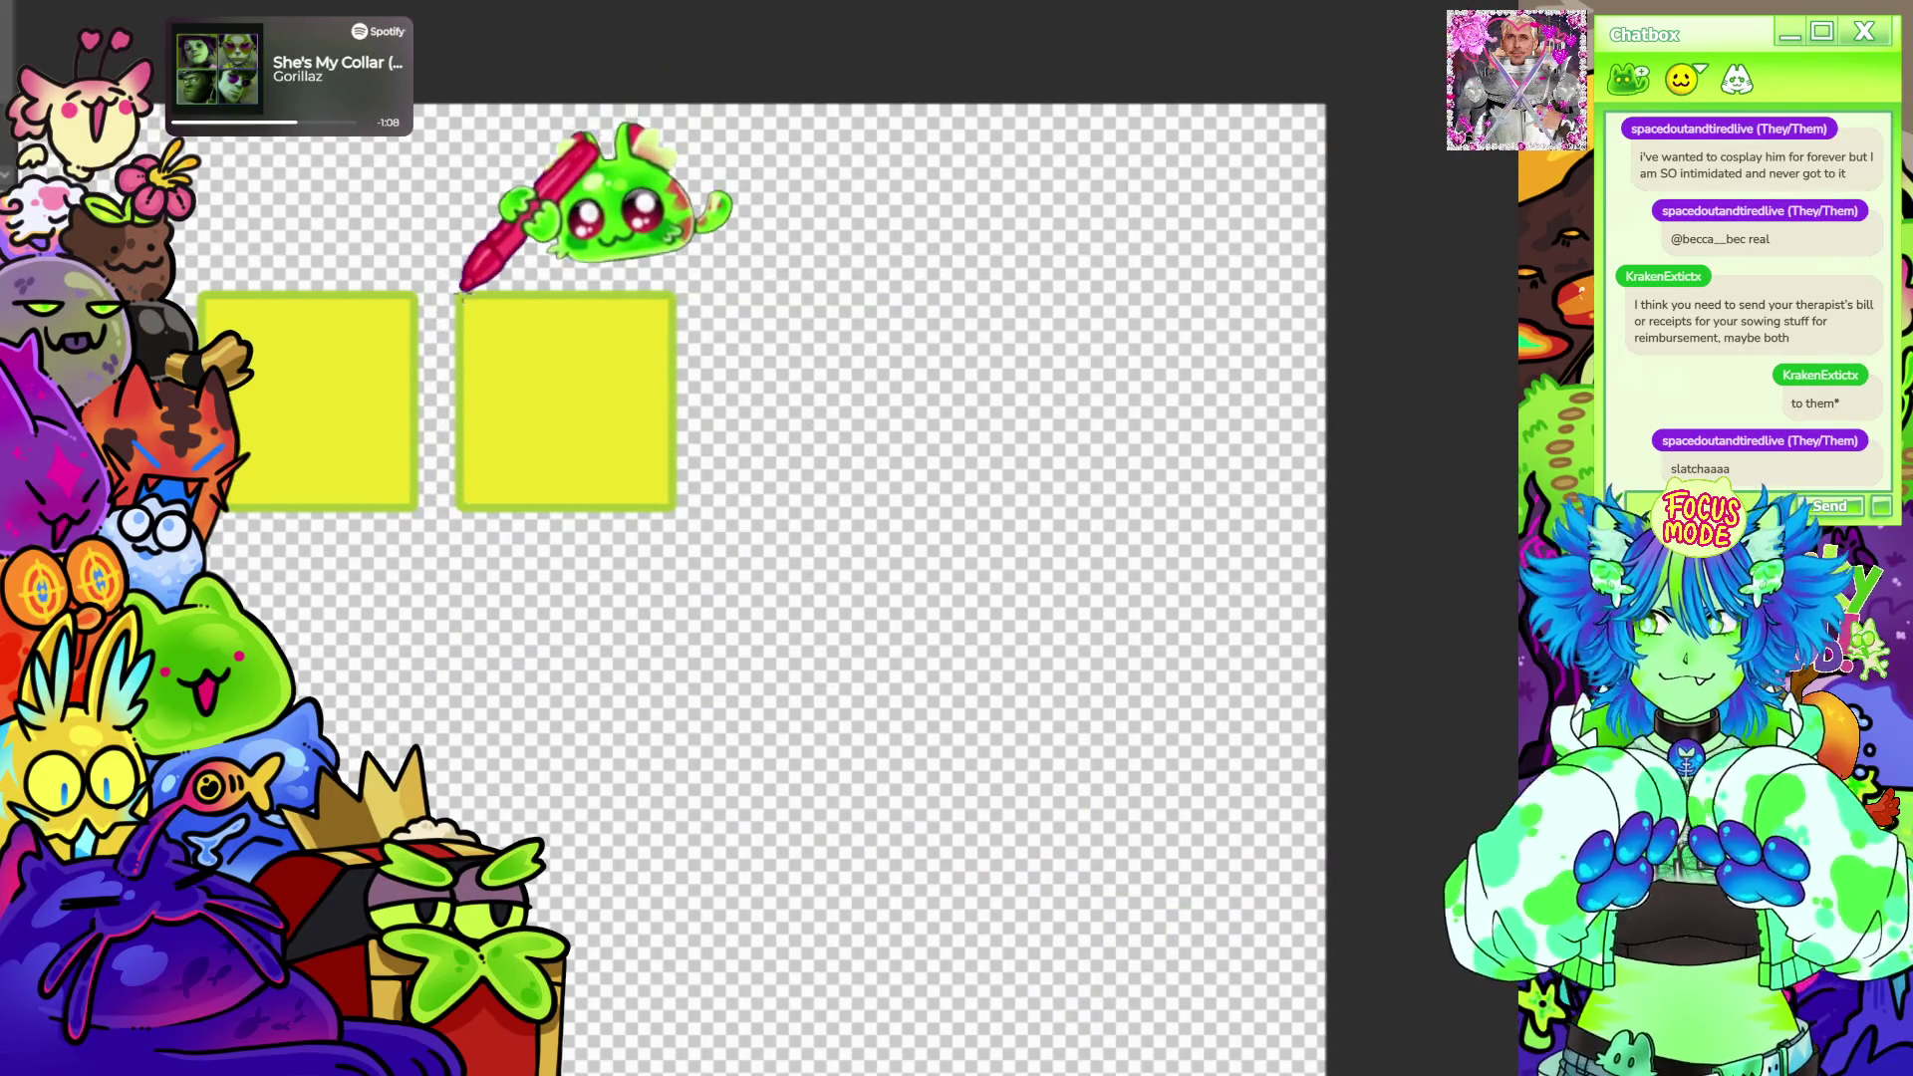
# Recopy the second square, even its spacing, and add a fourth square to the right.
pyautogui.moveTo(436, 265)
pyautogui.mouseDown()
pyautogui.moveTo(723, 566)
pyautogui.moveTo(696, 553)
pyautogui.mouseUp()
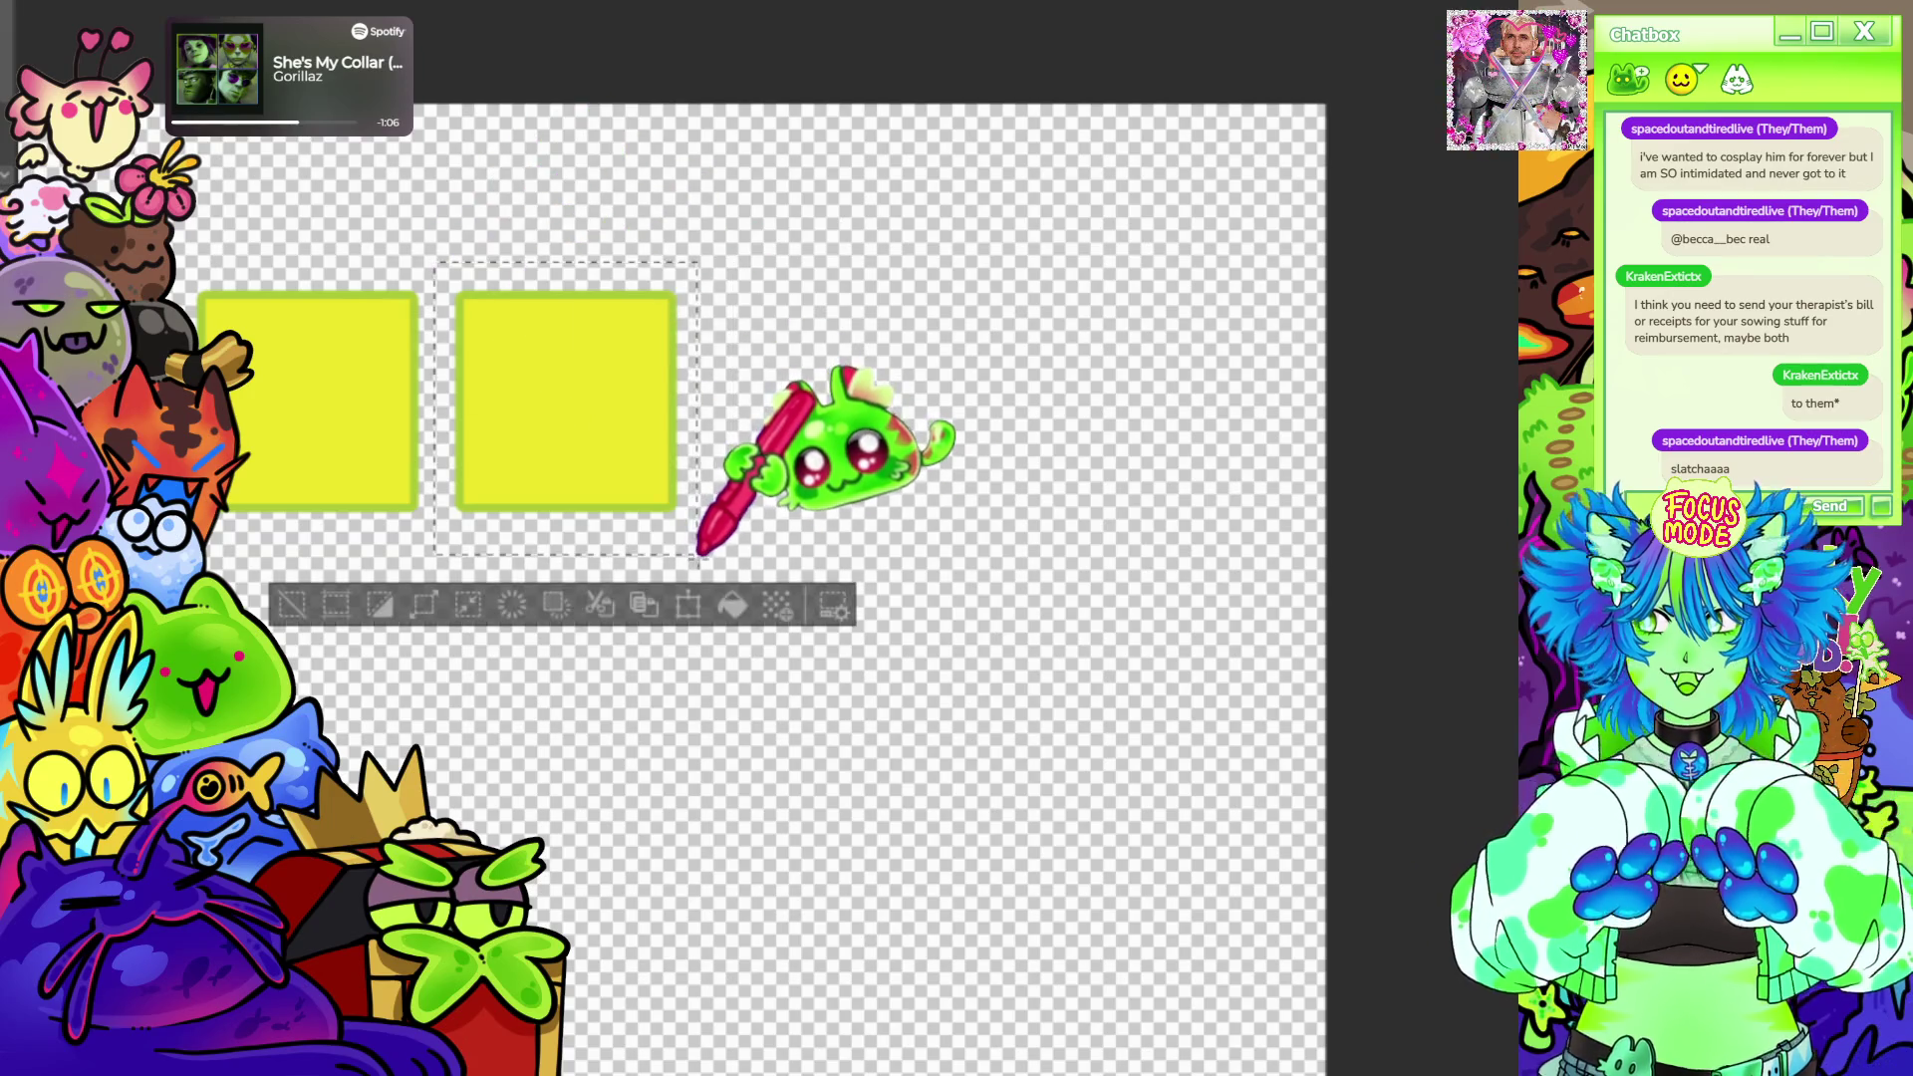
pyautogui.moveTo(568, 404); pyautogui.dragTo(838, 404)
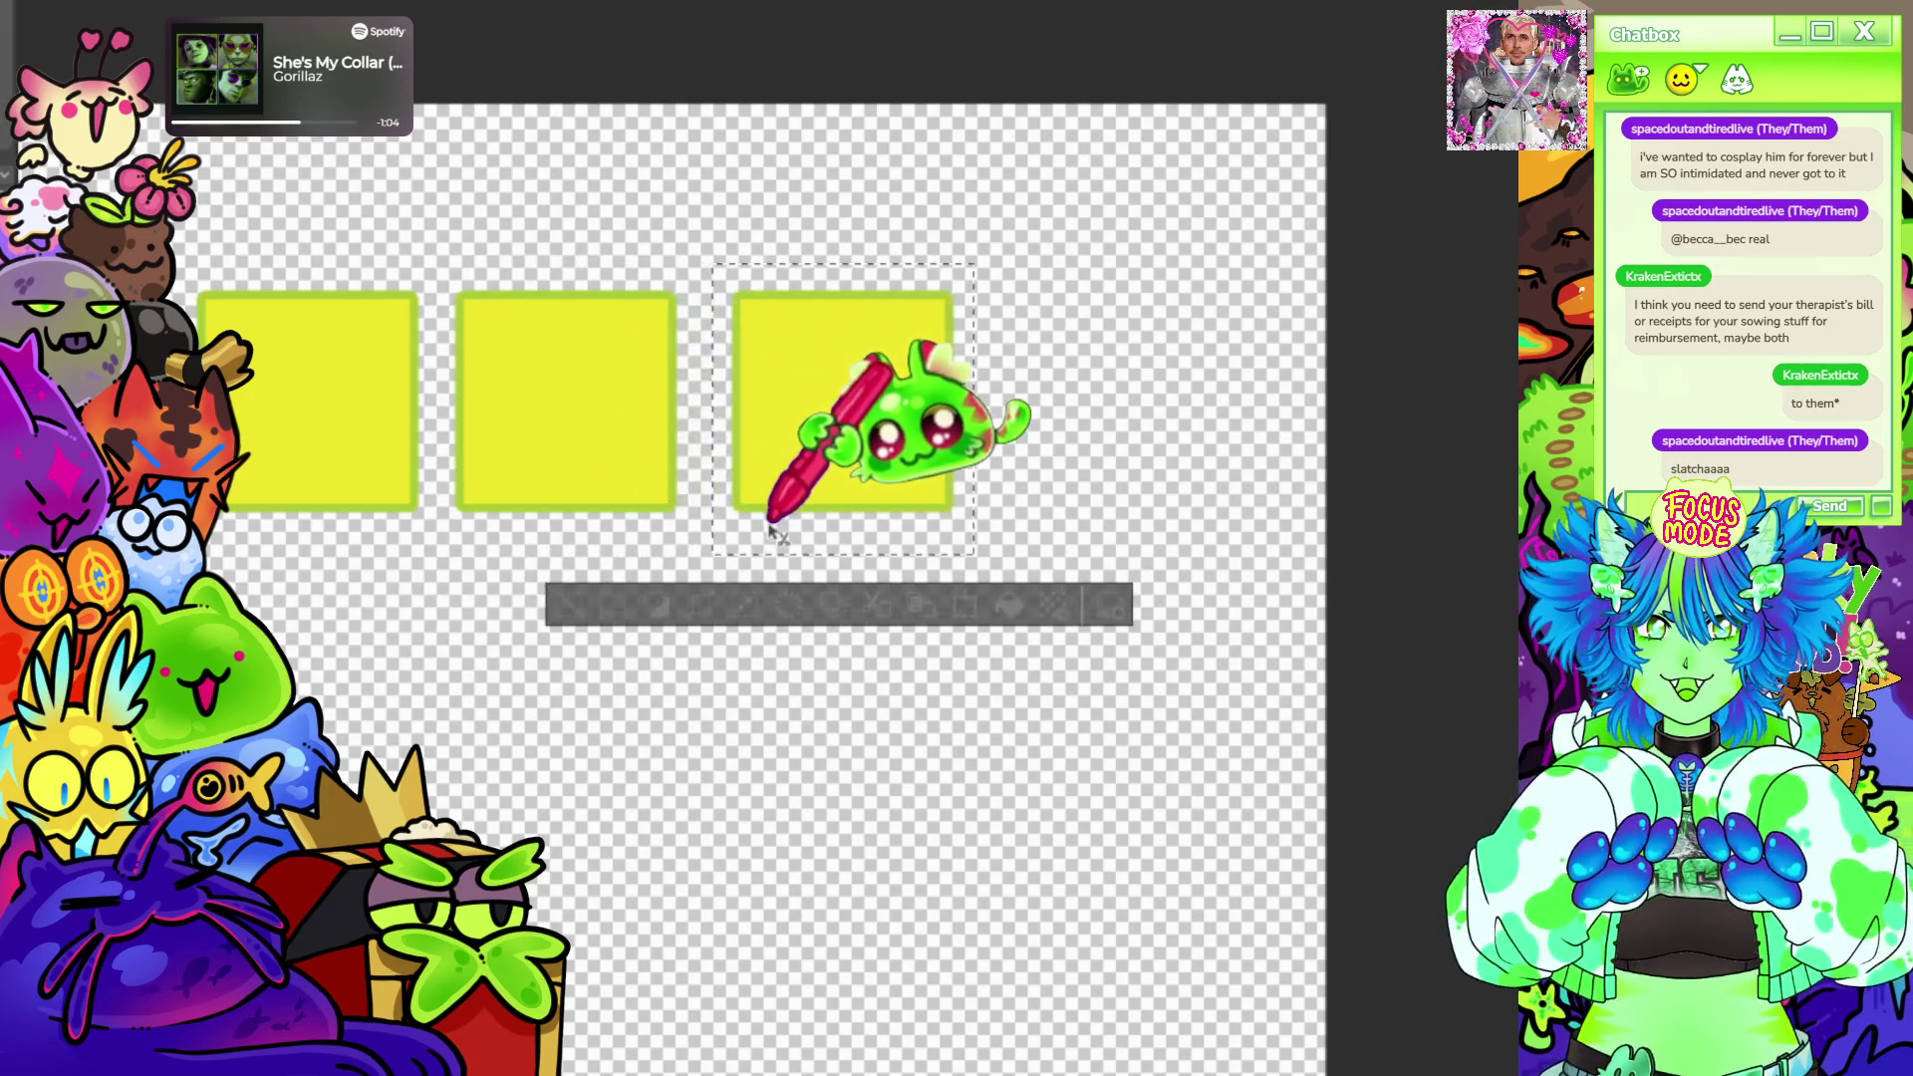
pyautogui.moveTo(765, 532); pyautogui.dragTo(744, 523)
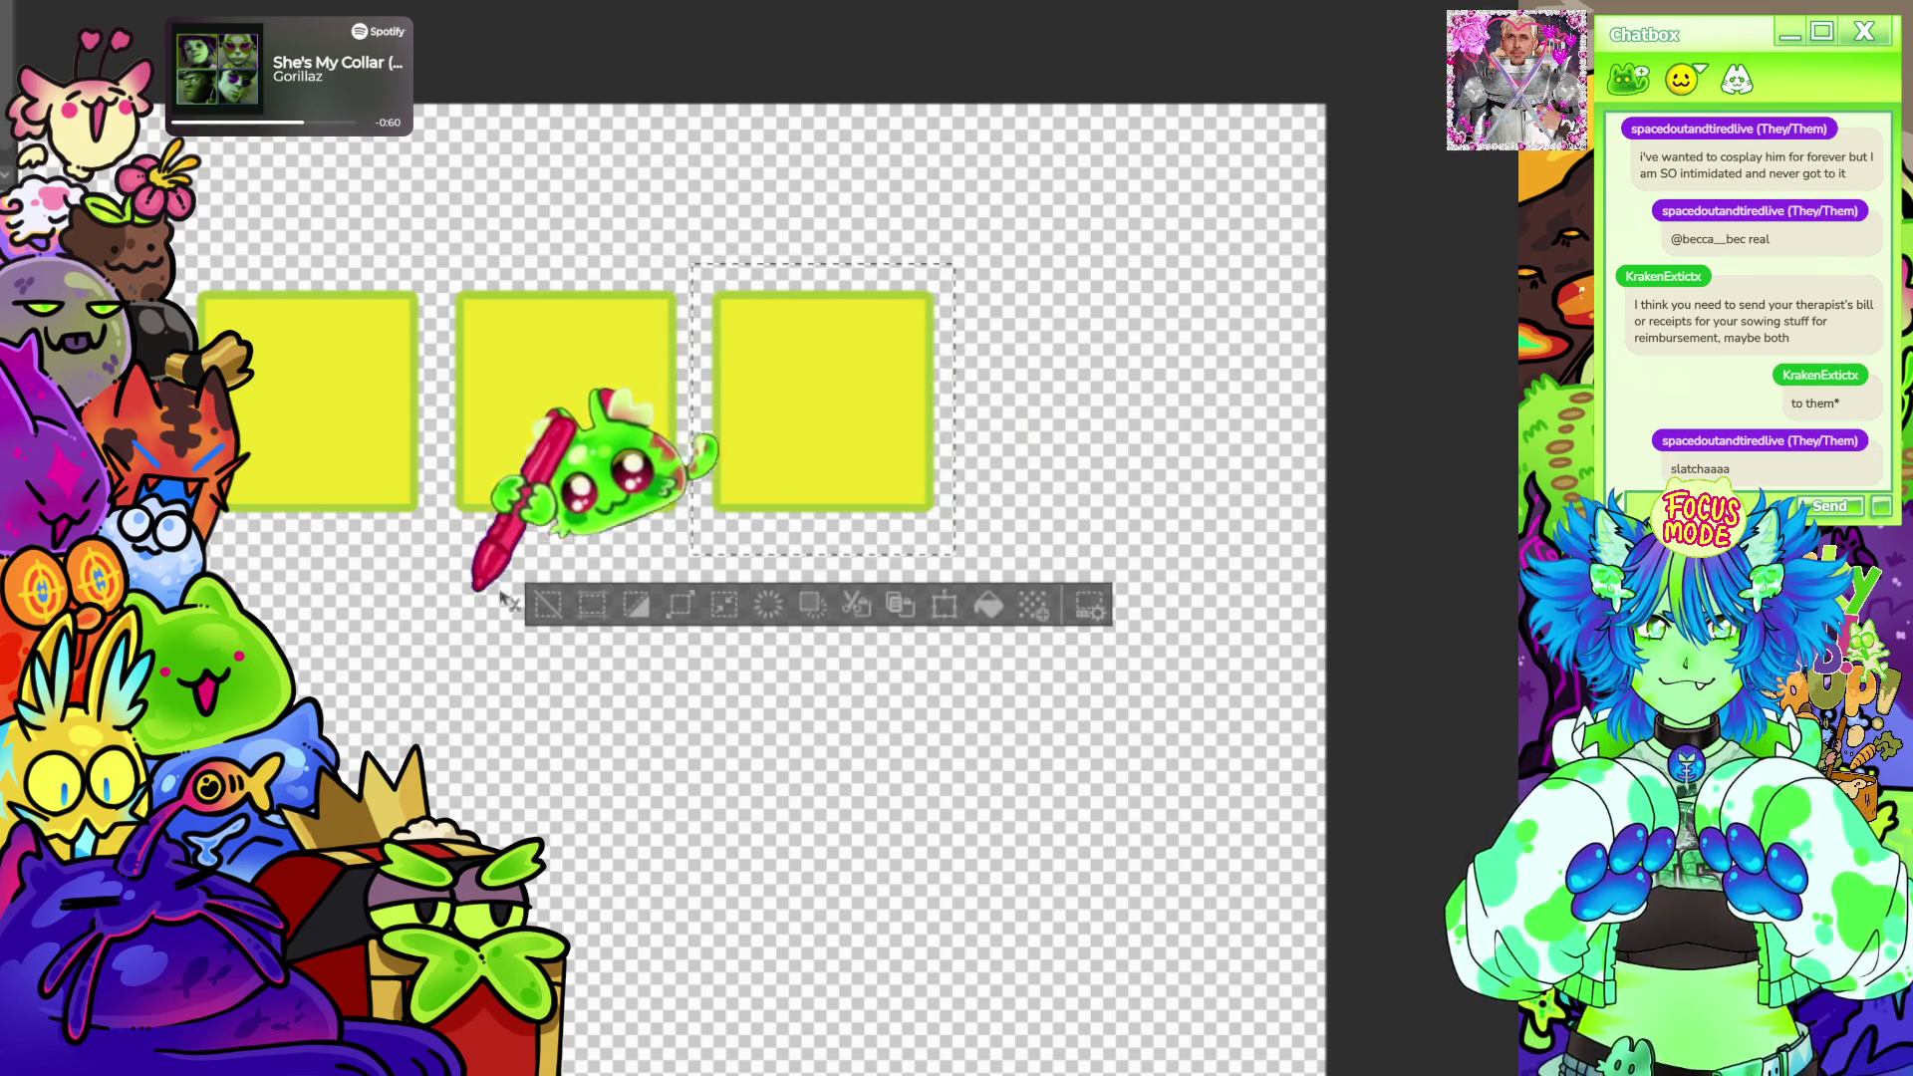
pyautogui.hotkey('ctrl', 'd')
pyautogui.moveTo(692, 272); pyautogui.dragTo(953, 554)
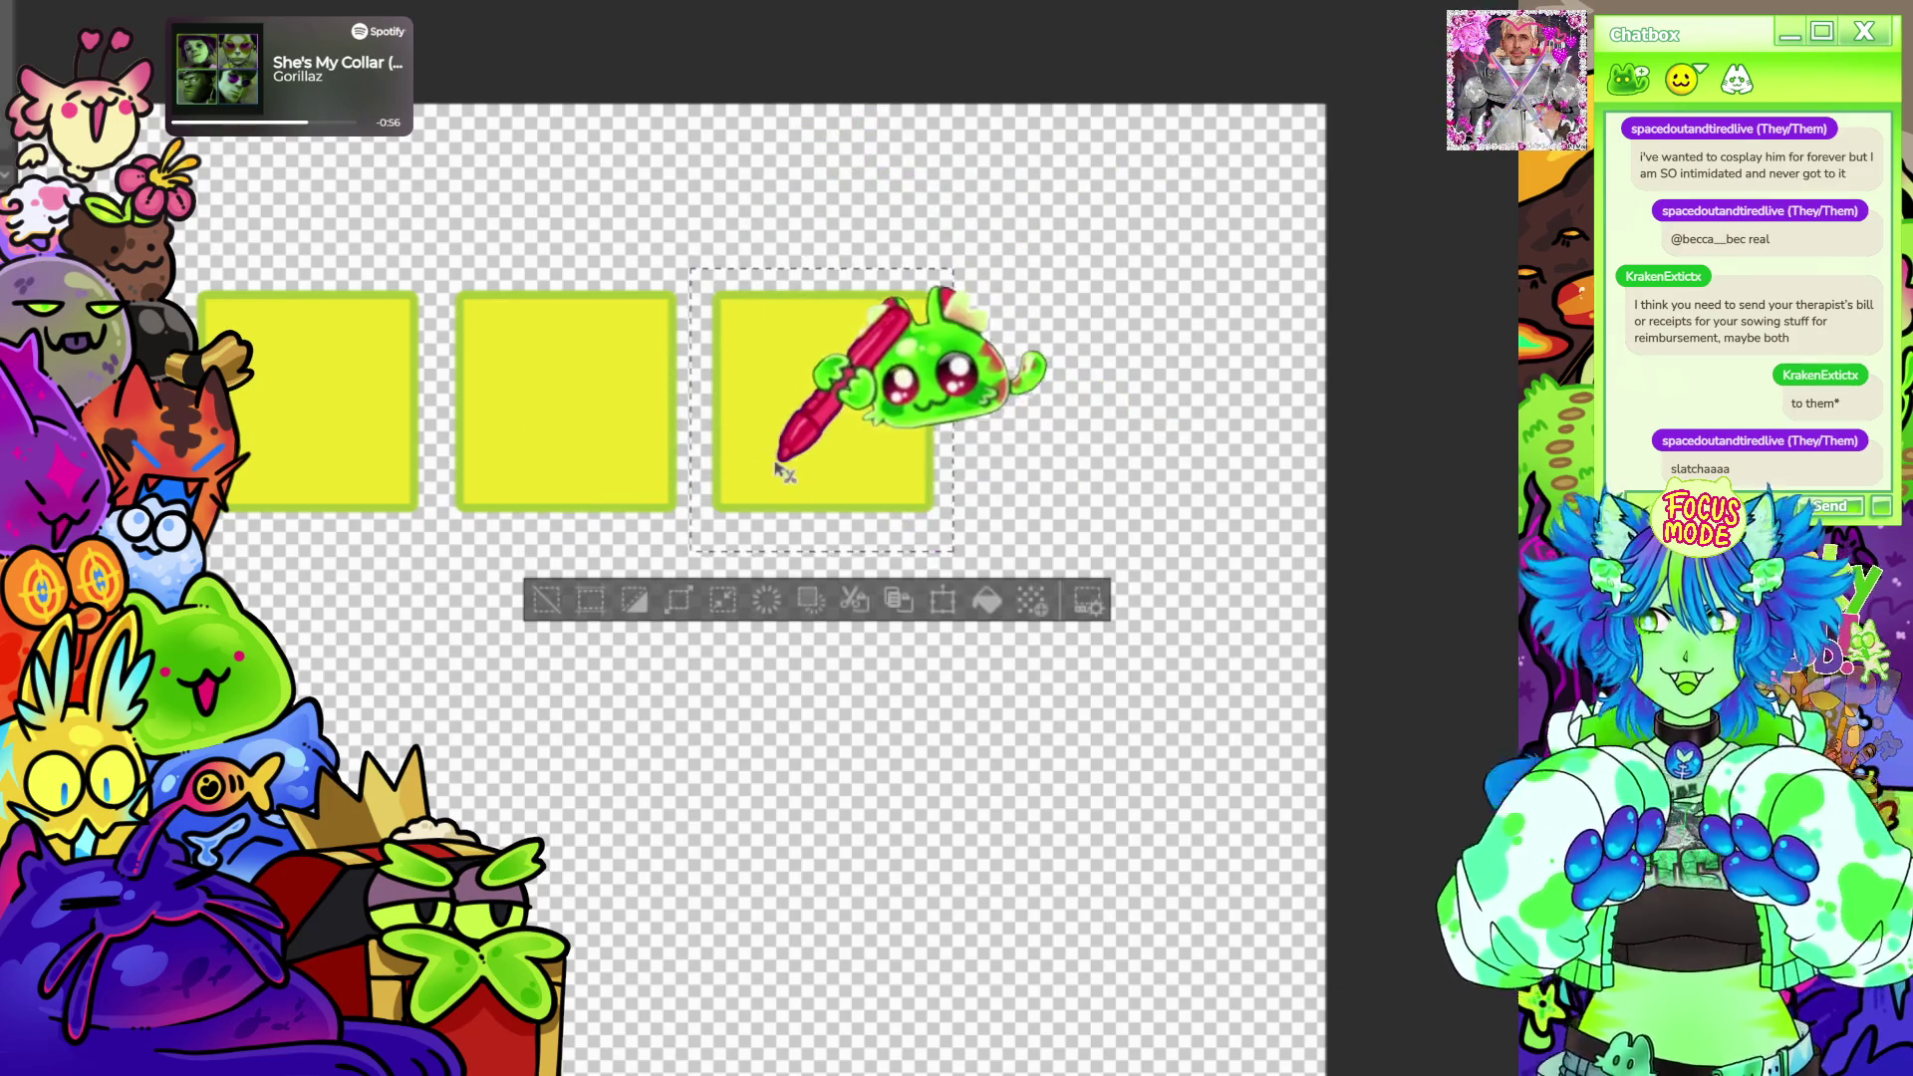
pyautogui.moveTo(829, 403); pyautogui.dragTo(1091, 403)
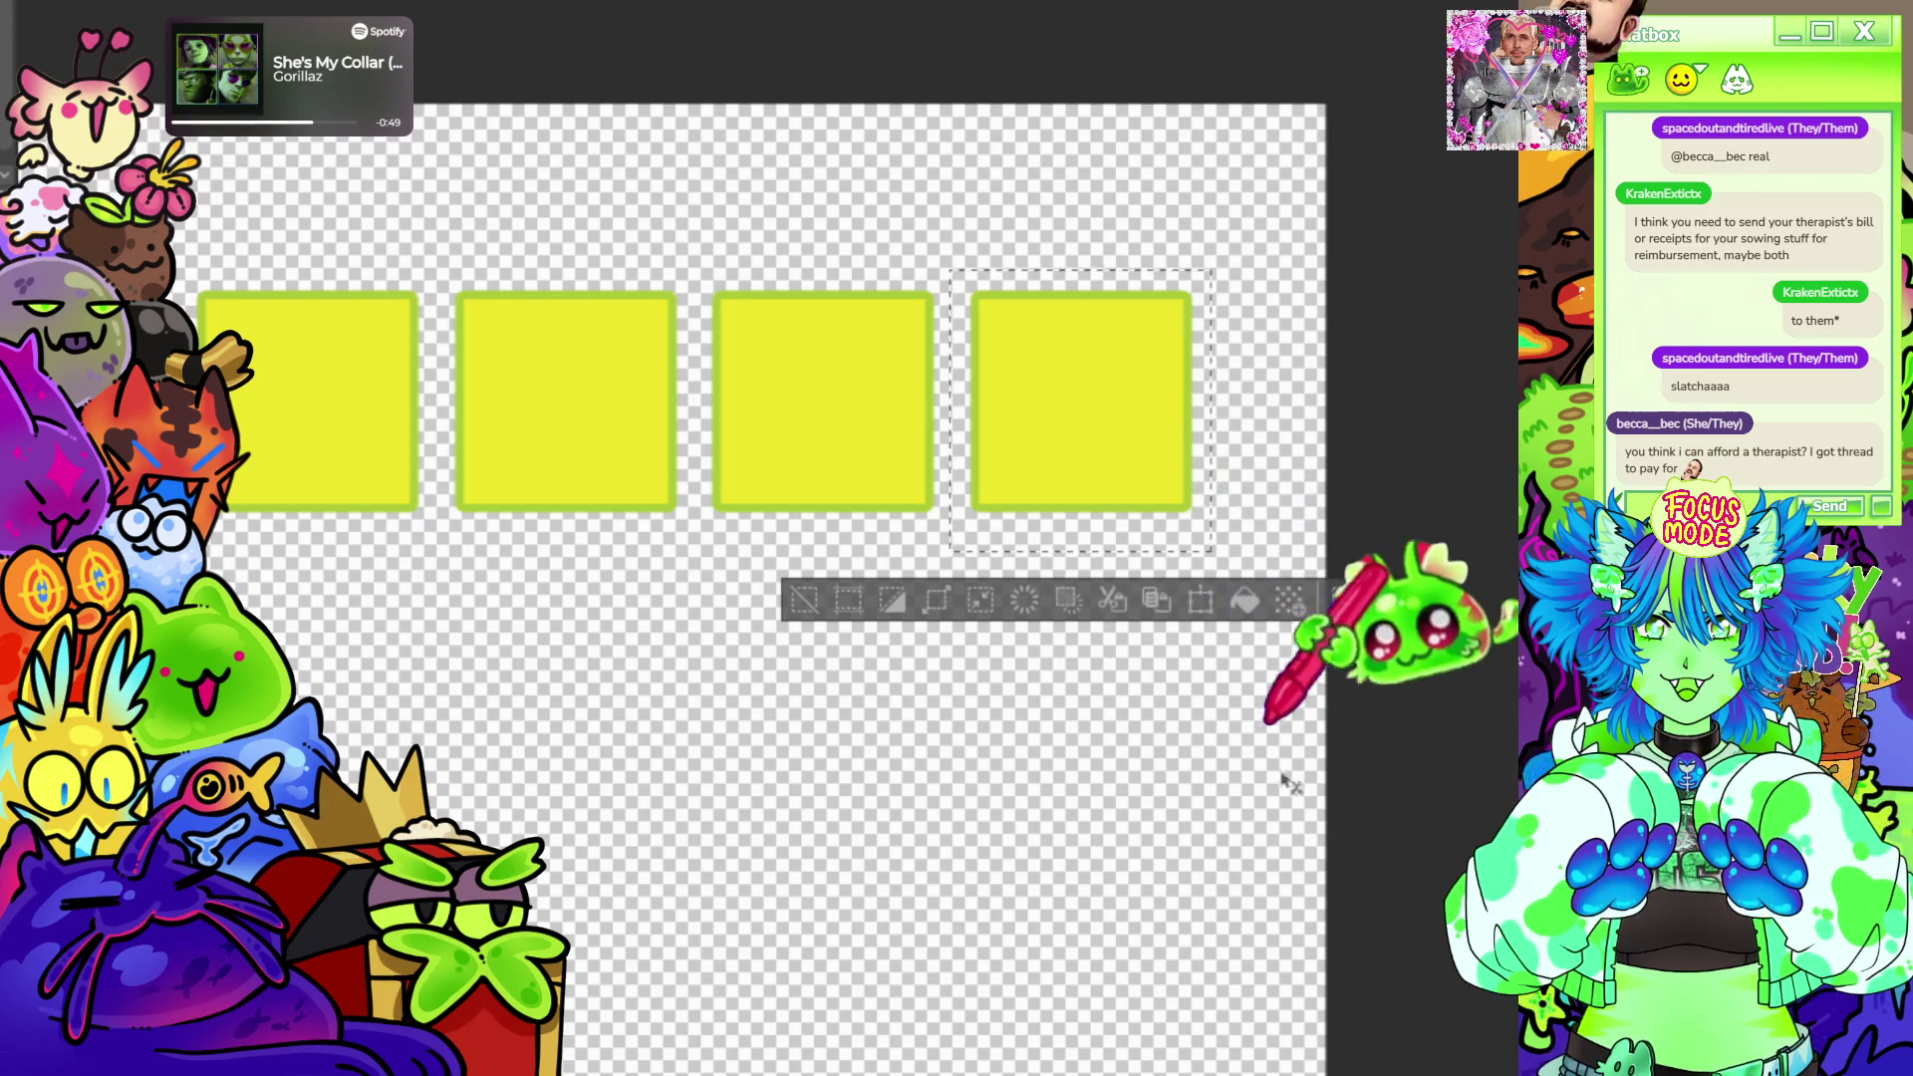
pyautogui.scroll(-3, 1181, 927)
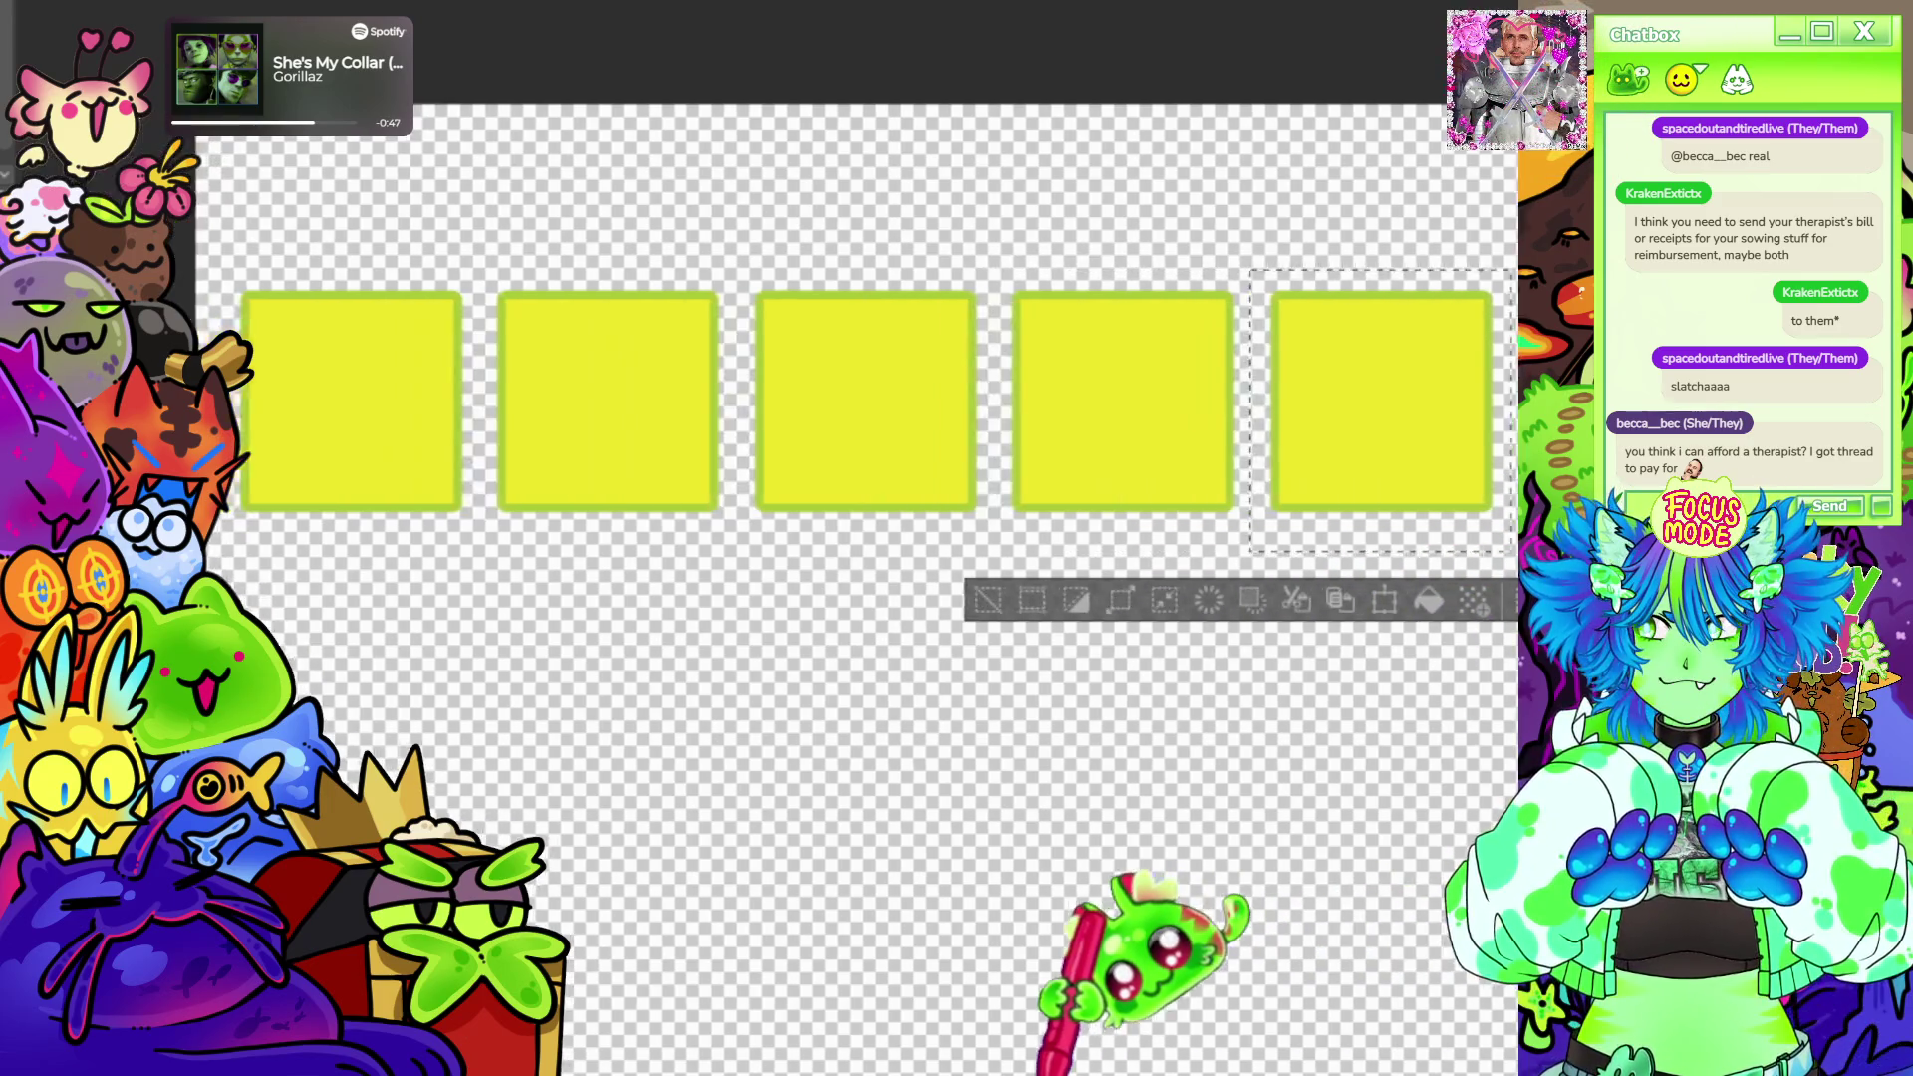
pyautogui.scroll(2, 814, 247)
pyautogui.scroll(2, 881, 374)
pyautogui.scroll(-2, 1033, 449)
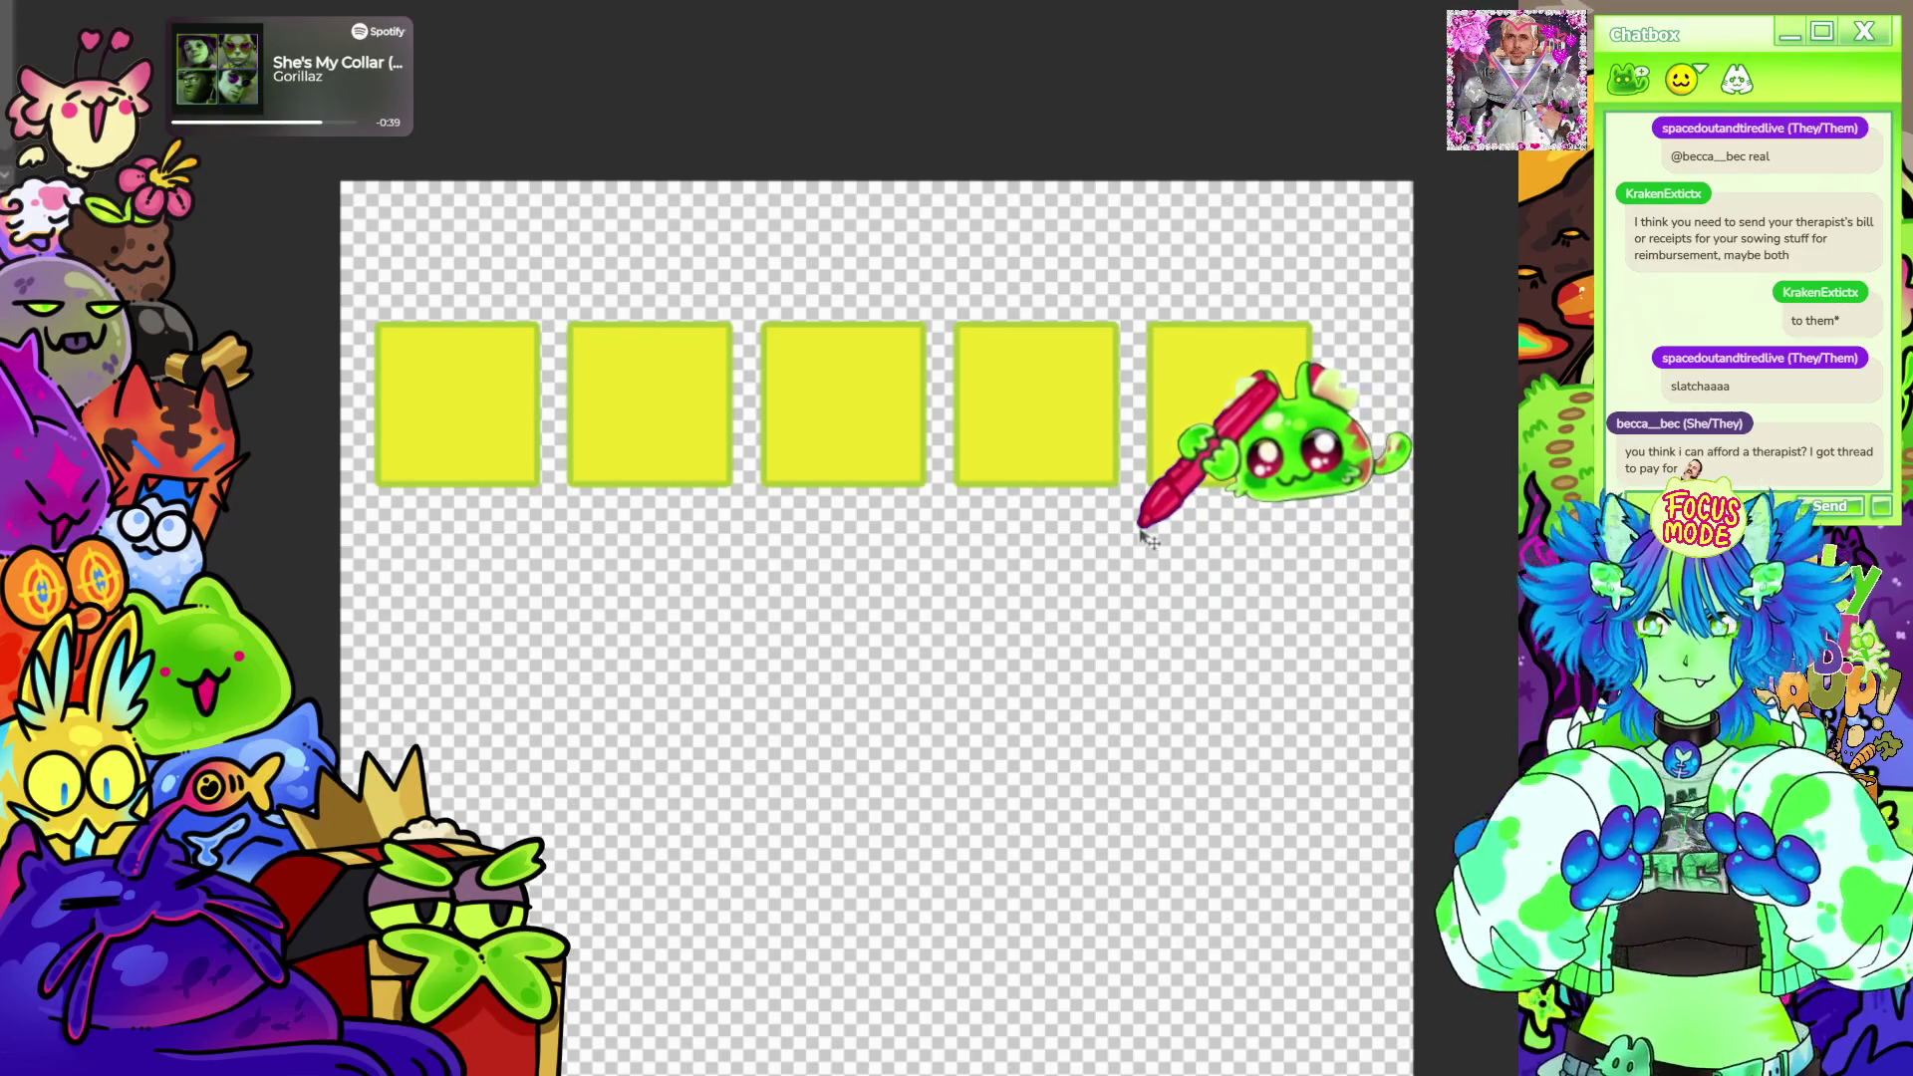
pyautogui.scroll(-2, 1143, 530)
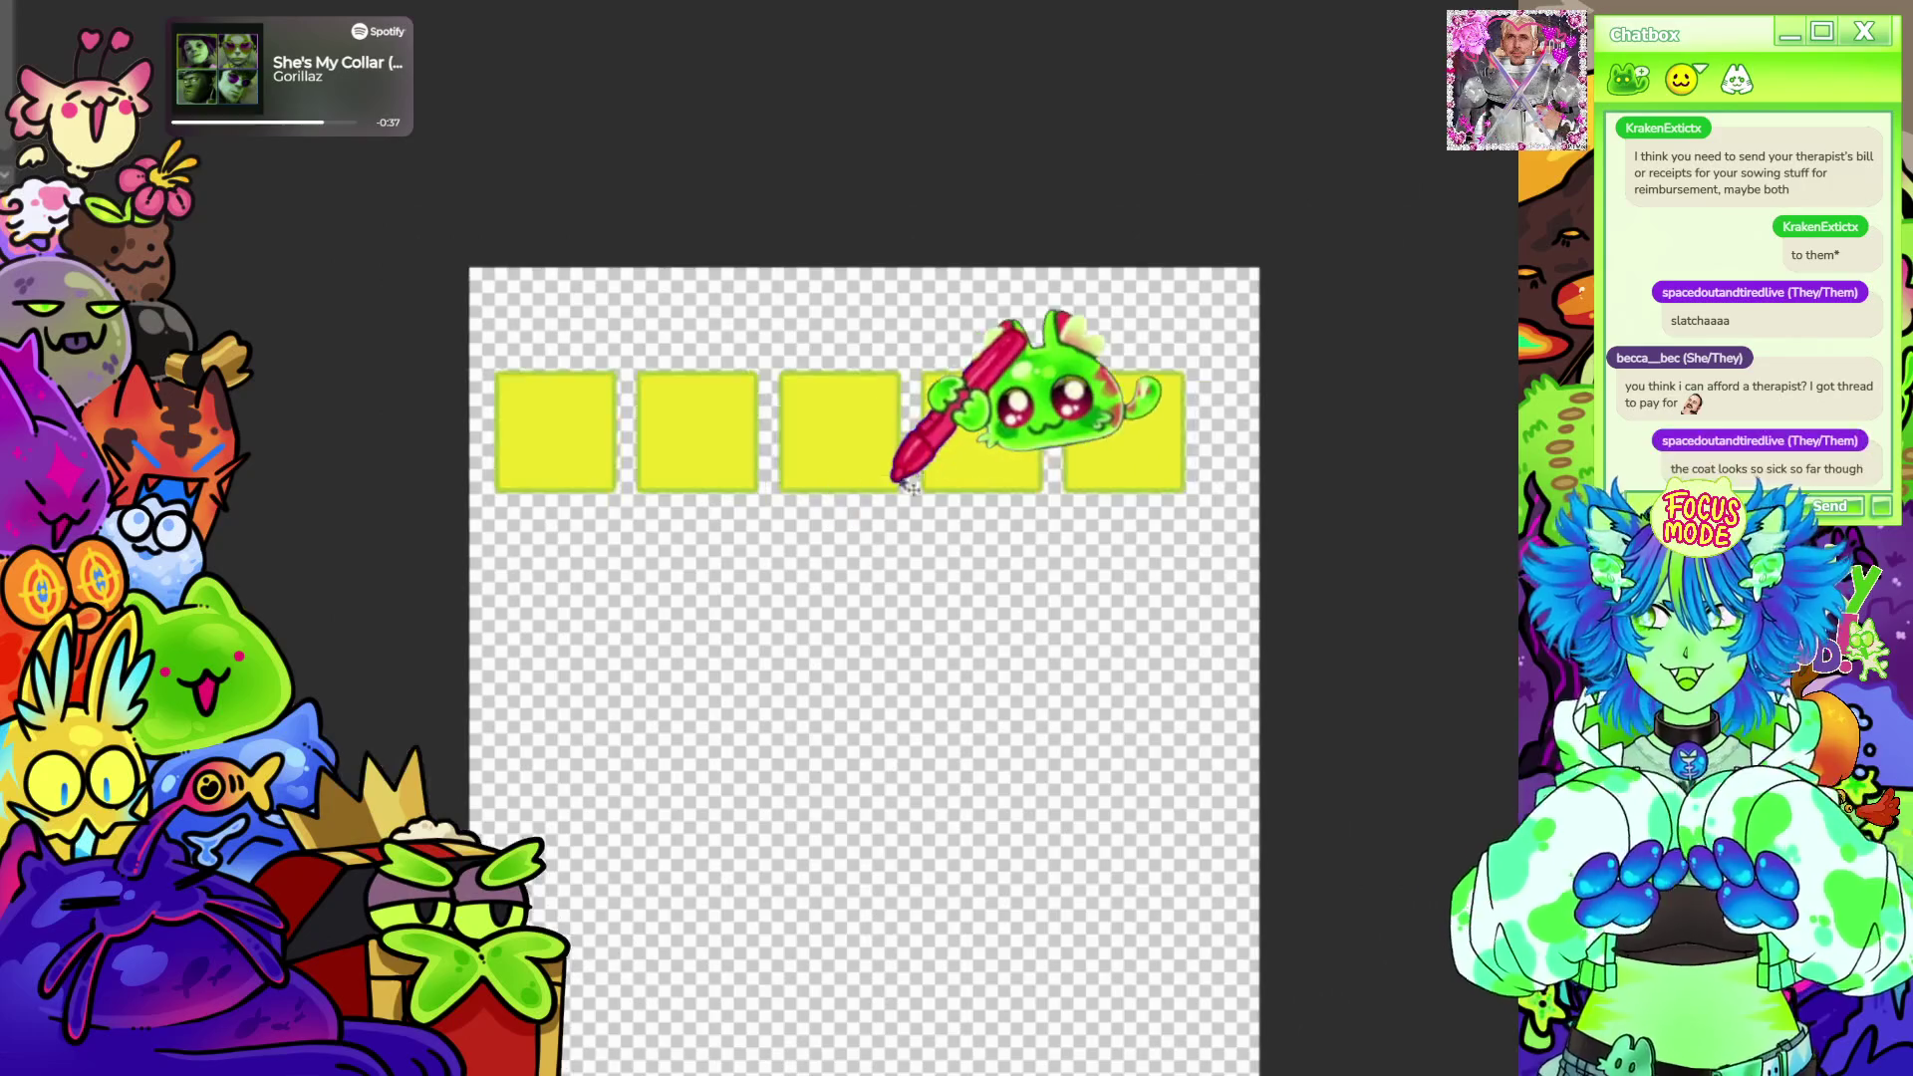
pyautogui.scroll(4, 1181, 419)
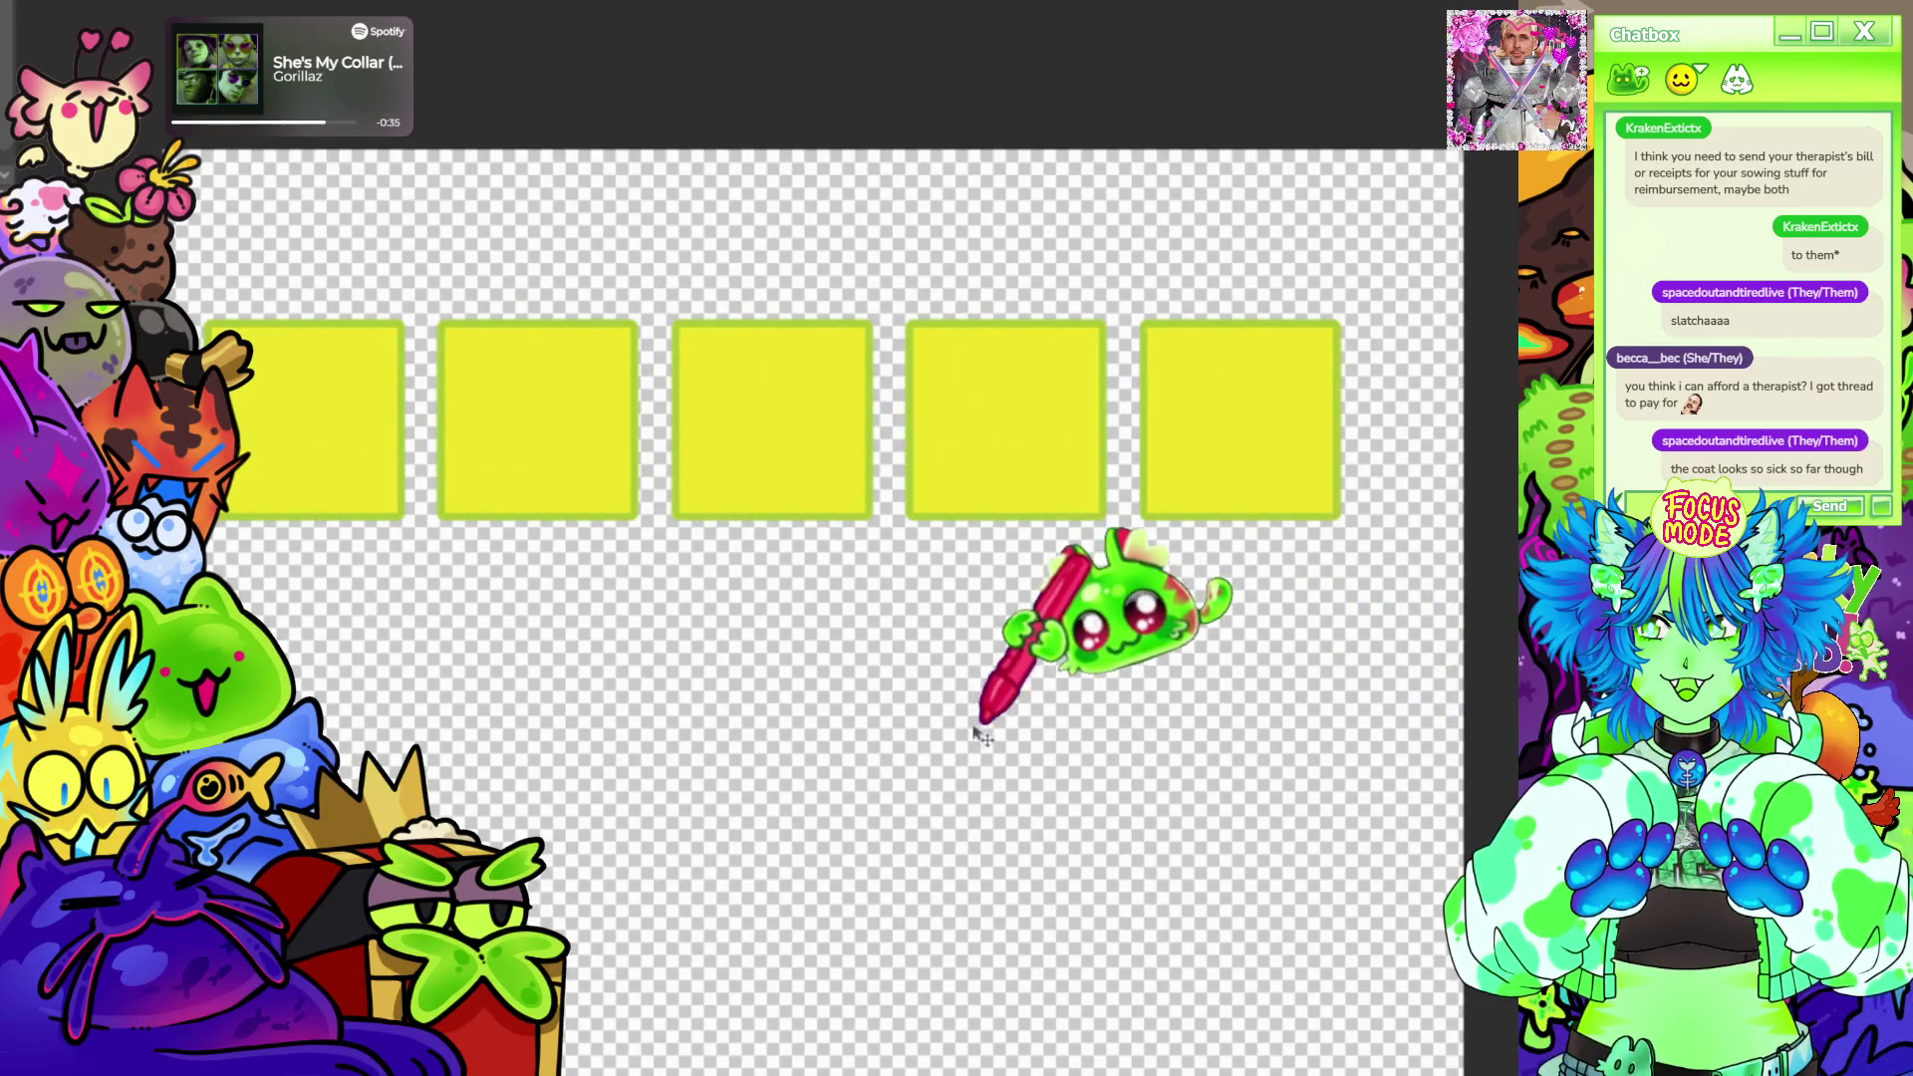
# Marquee-select the top strip of the canvas enclosing all five yellow squares.
pyautogui.moveTo(978, 714)
pyautogui.mouseDown()
pyautogui.moveTo(1033, 702)
pyautogui.moveTo(1021, 718)
pyautogui.mouseUp()
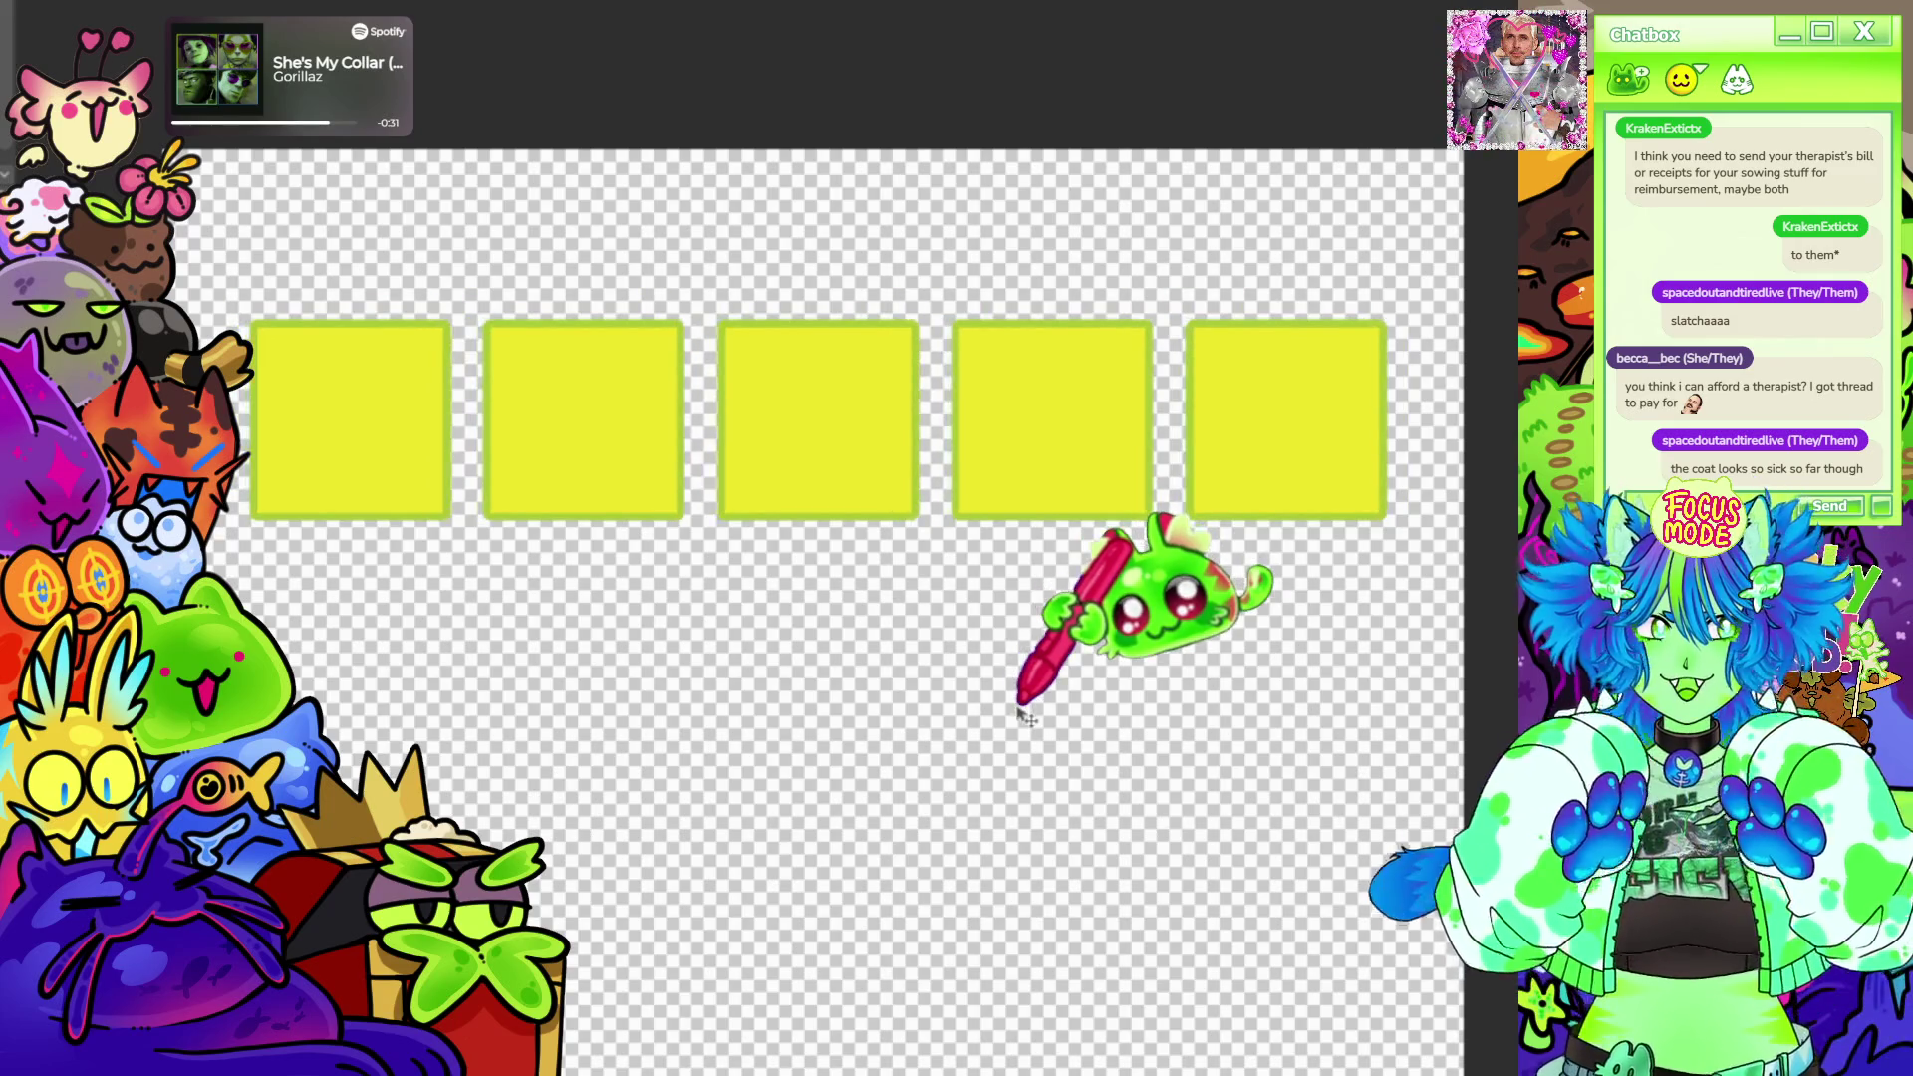
pyautogui.scroll(-1, 998, 691)
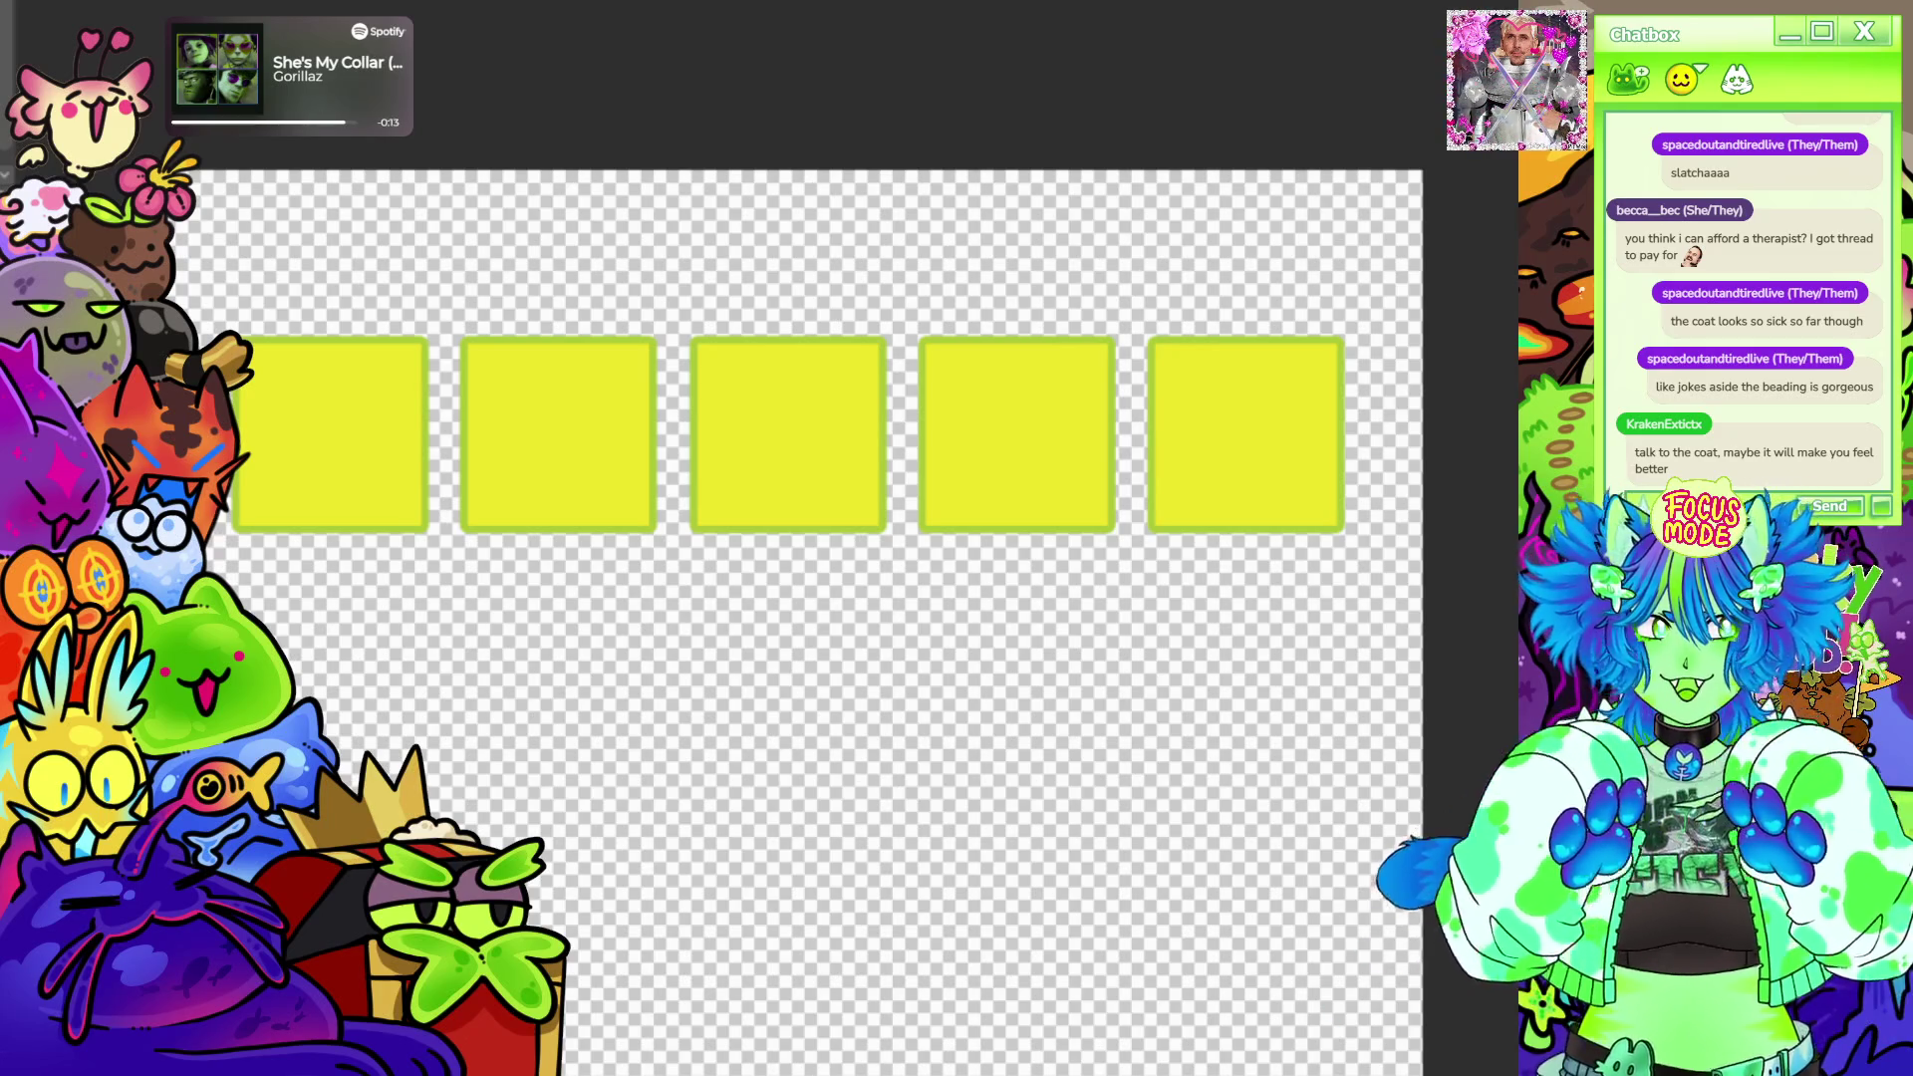
pyautogui.scroll(-2, 897, 597)
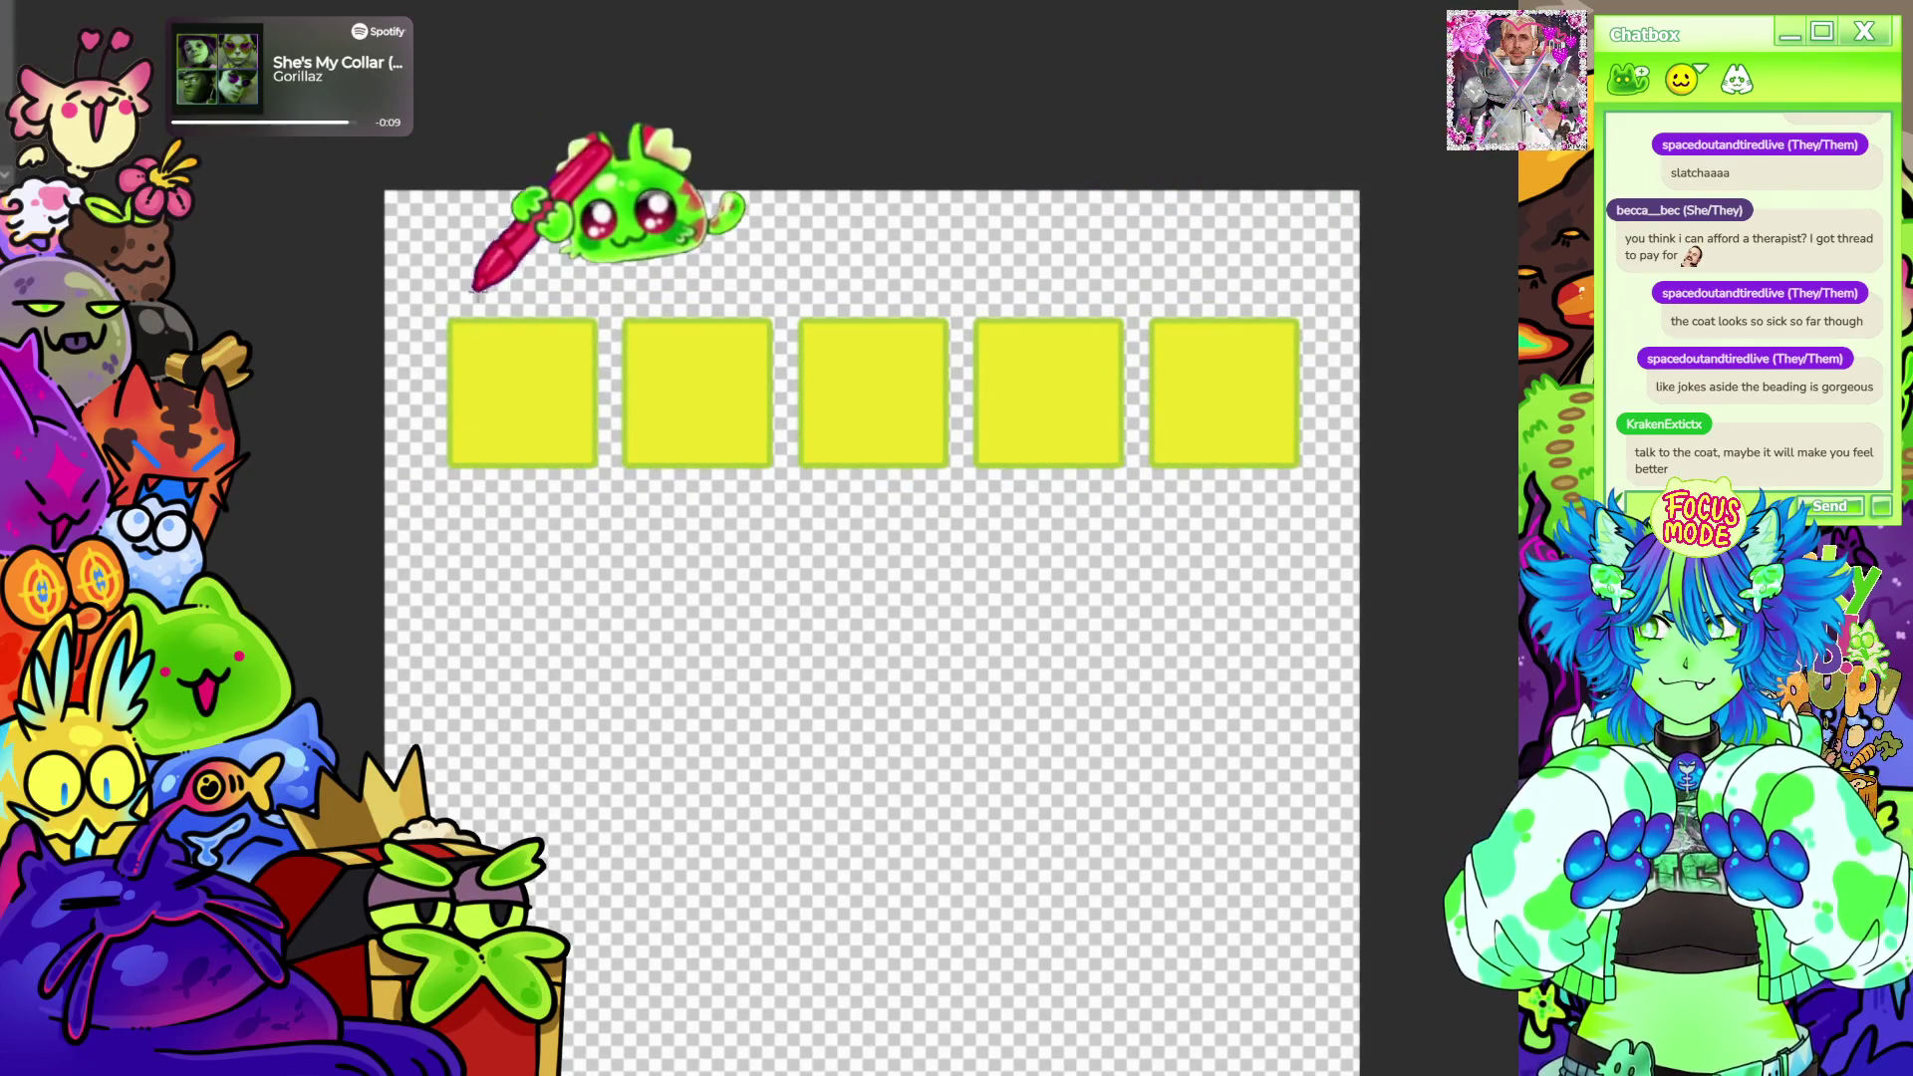
pyautogui.moveTo(406, 194); pyautogui.dragTo(1345, 479)
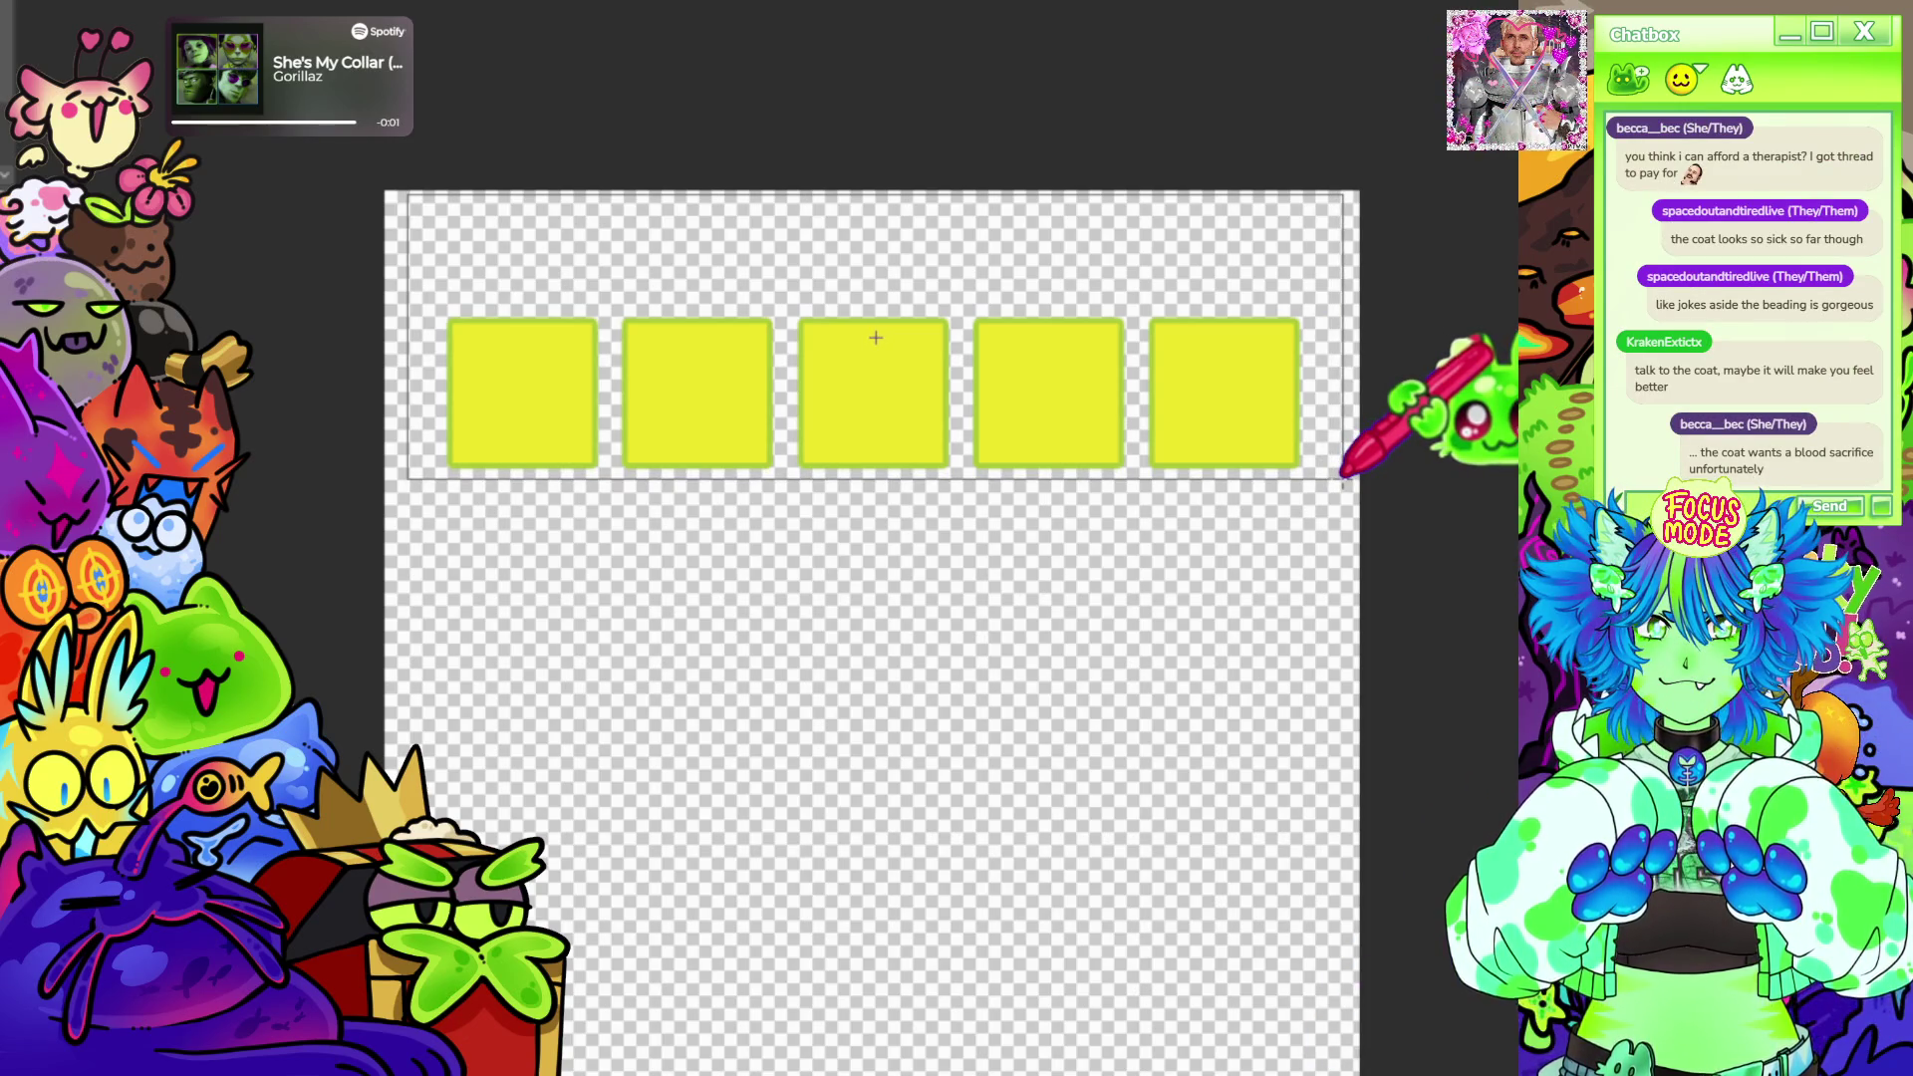
# Reselect the strip and fill it pink behind the squares, then deselect.
pyautogui.hotkey('ctrl', 'd')
pyautogui.hotkey('ctrl', 'shift', 'd')
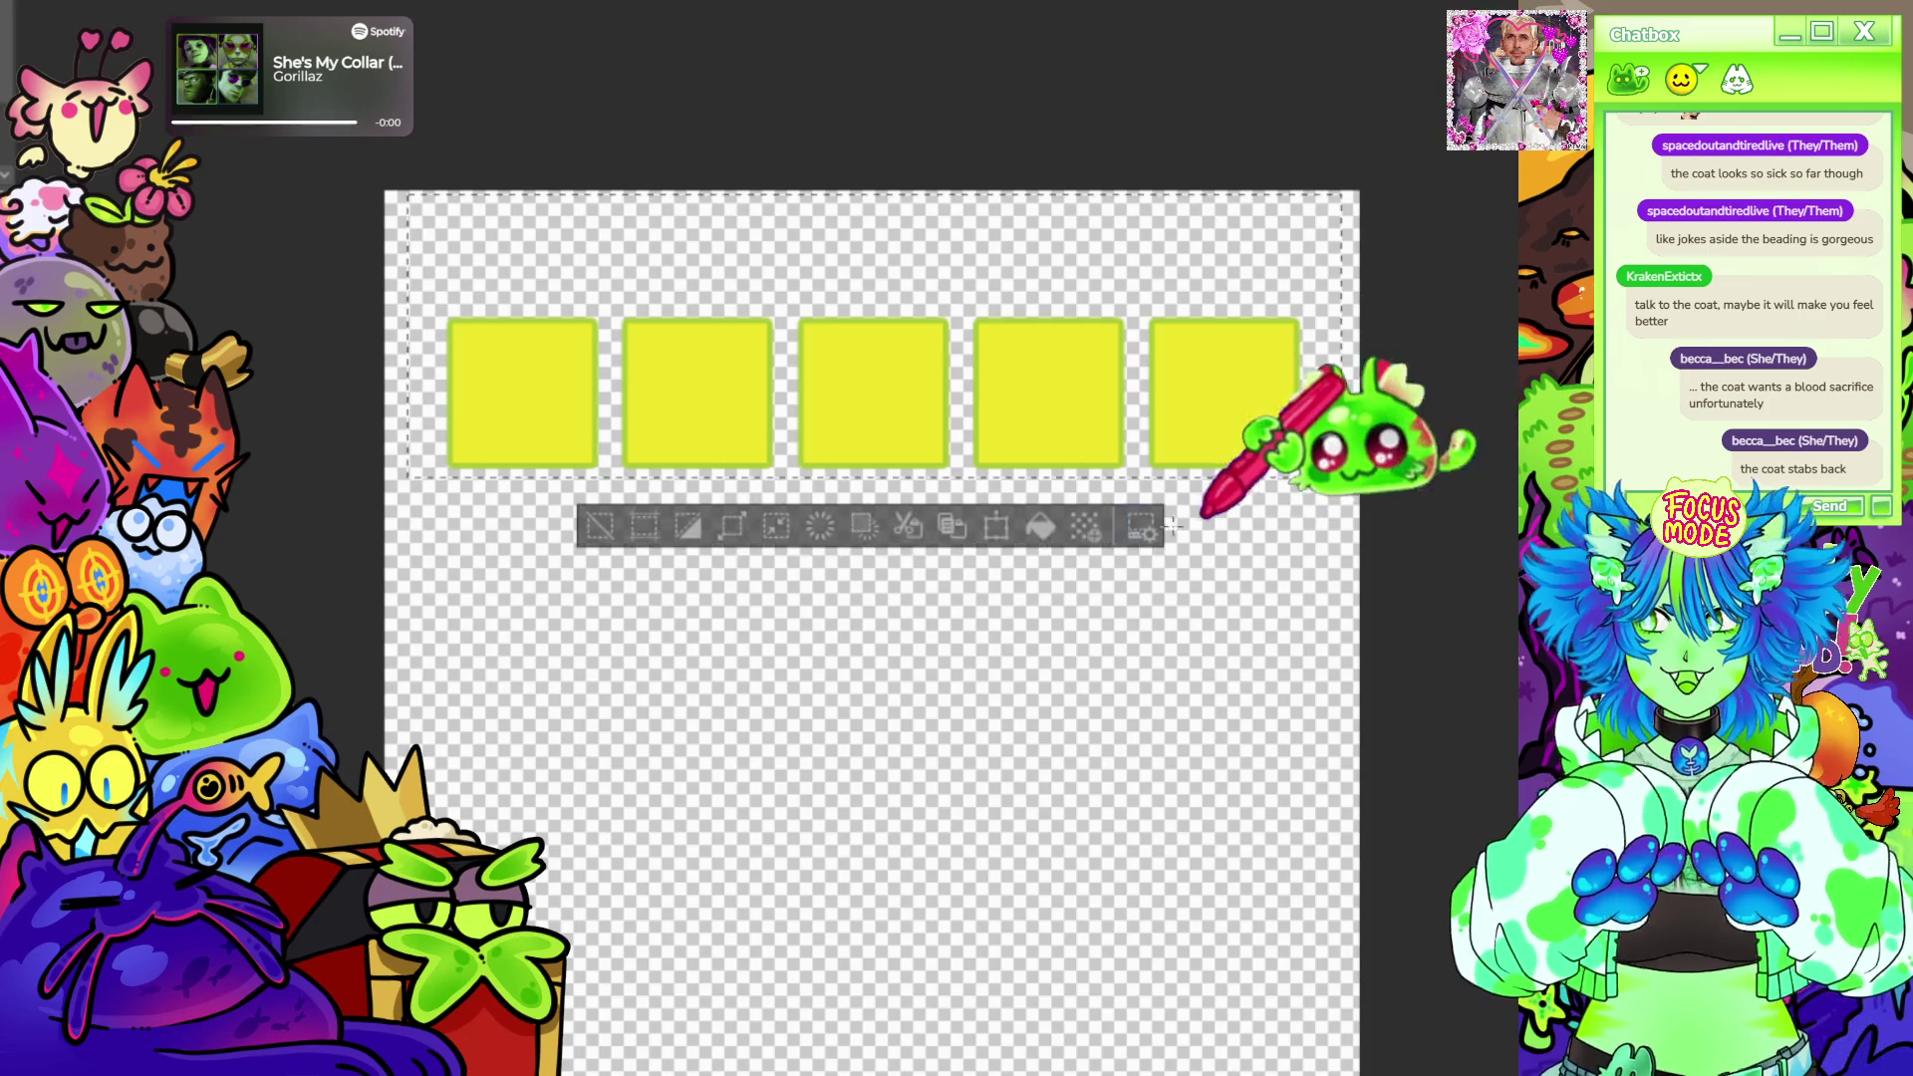
pyautogui.click(1042, 523)
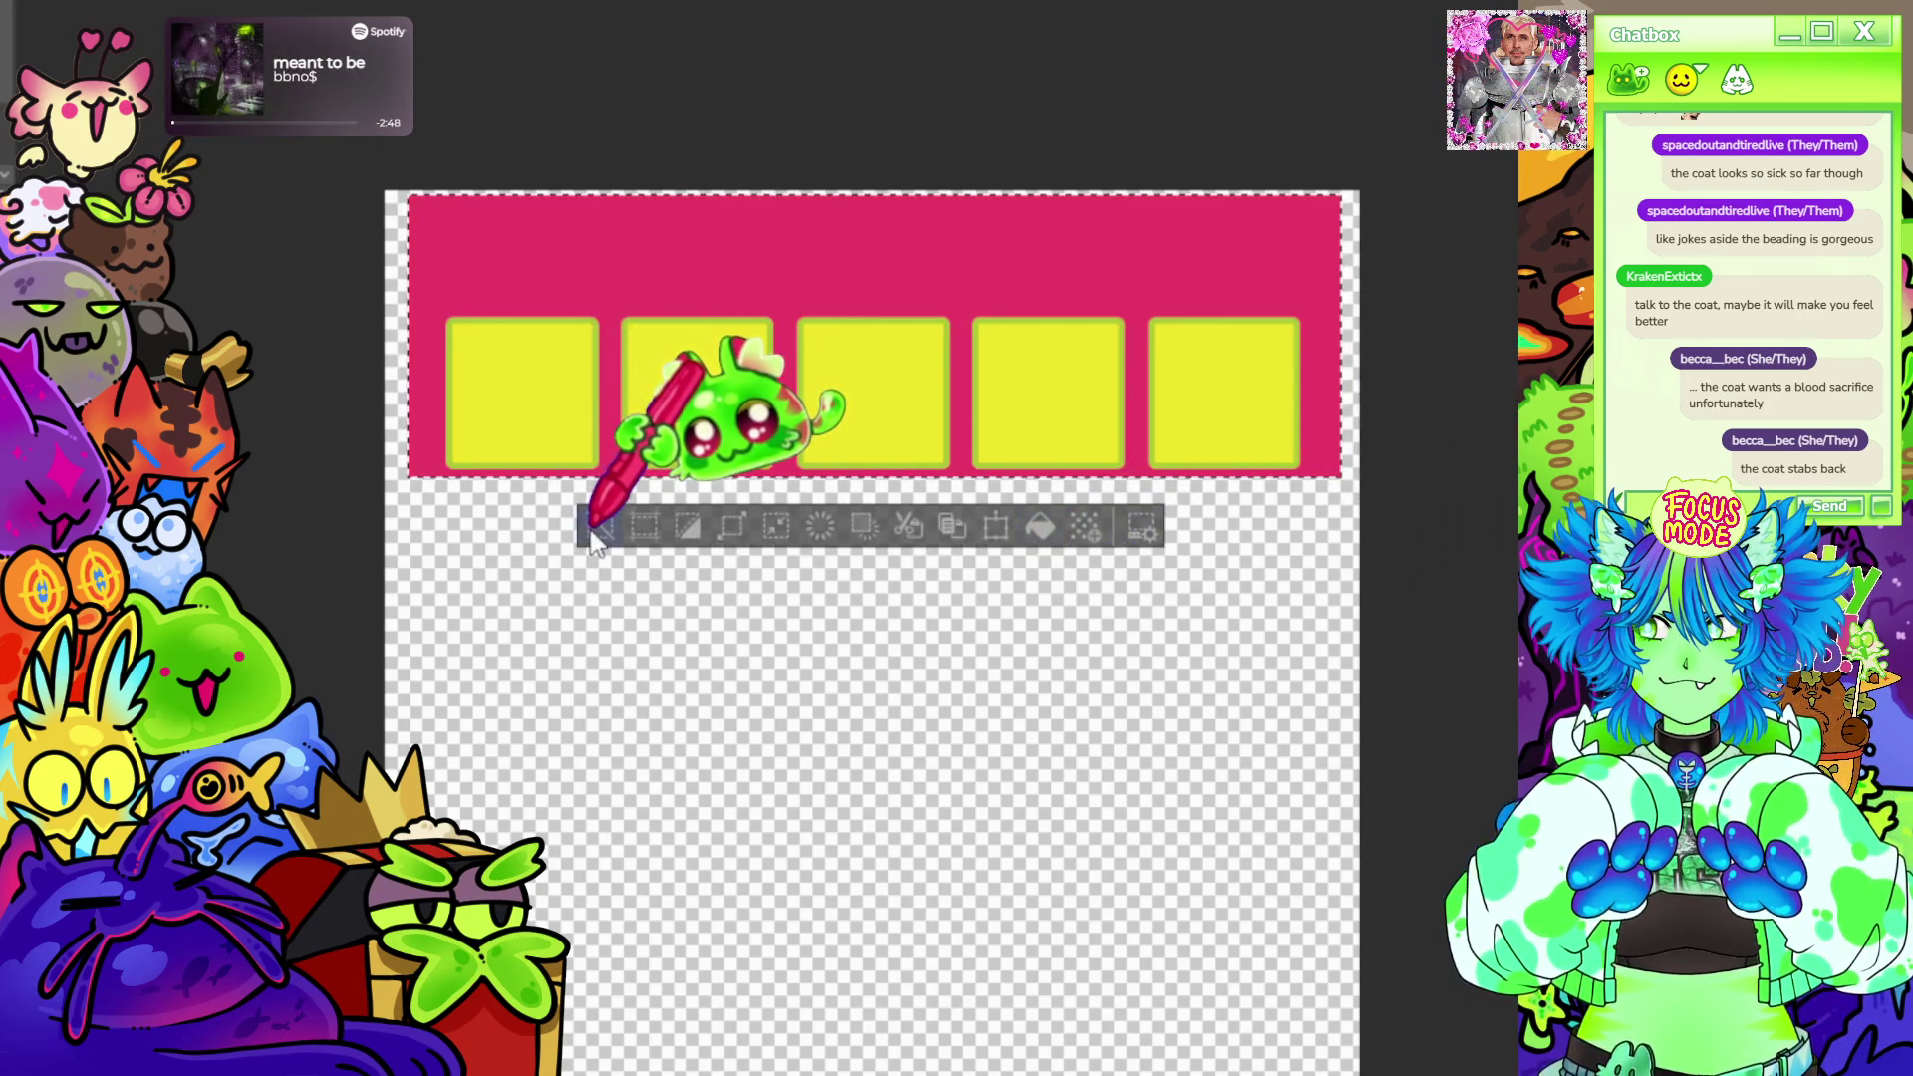
pyautogui.hotkey('ctrl', 'd')
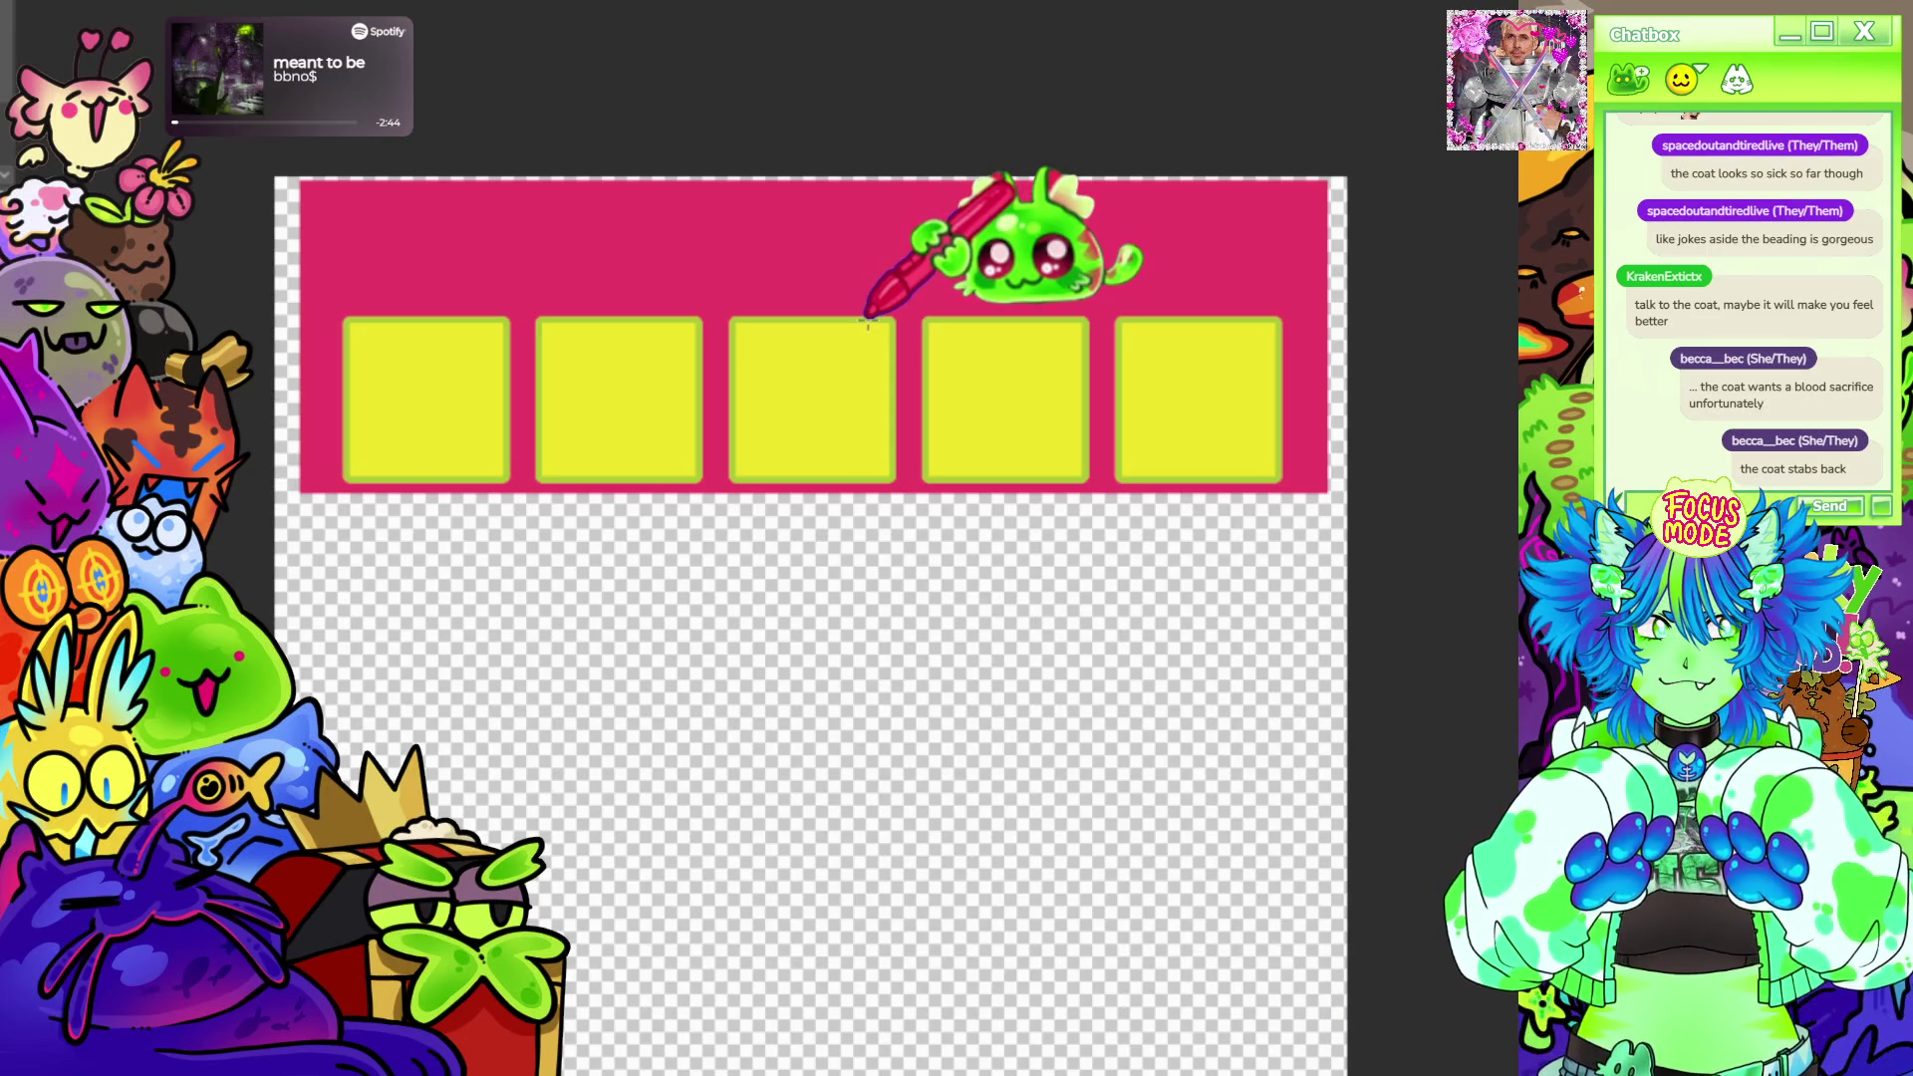
pyautogui.scroll(-1, 874, 315)
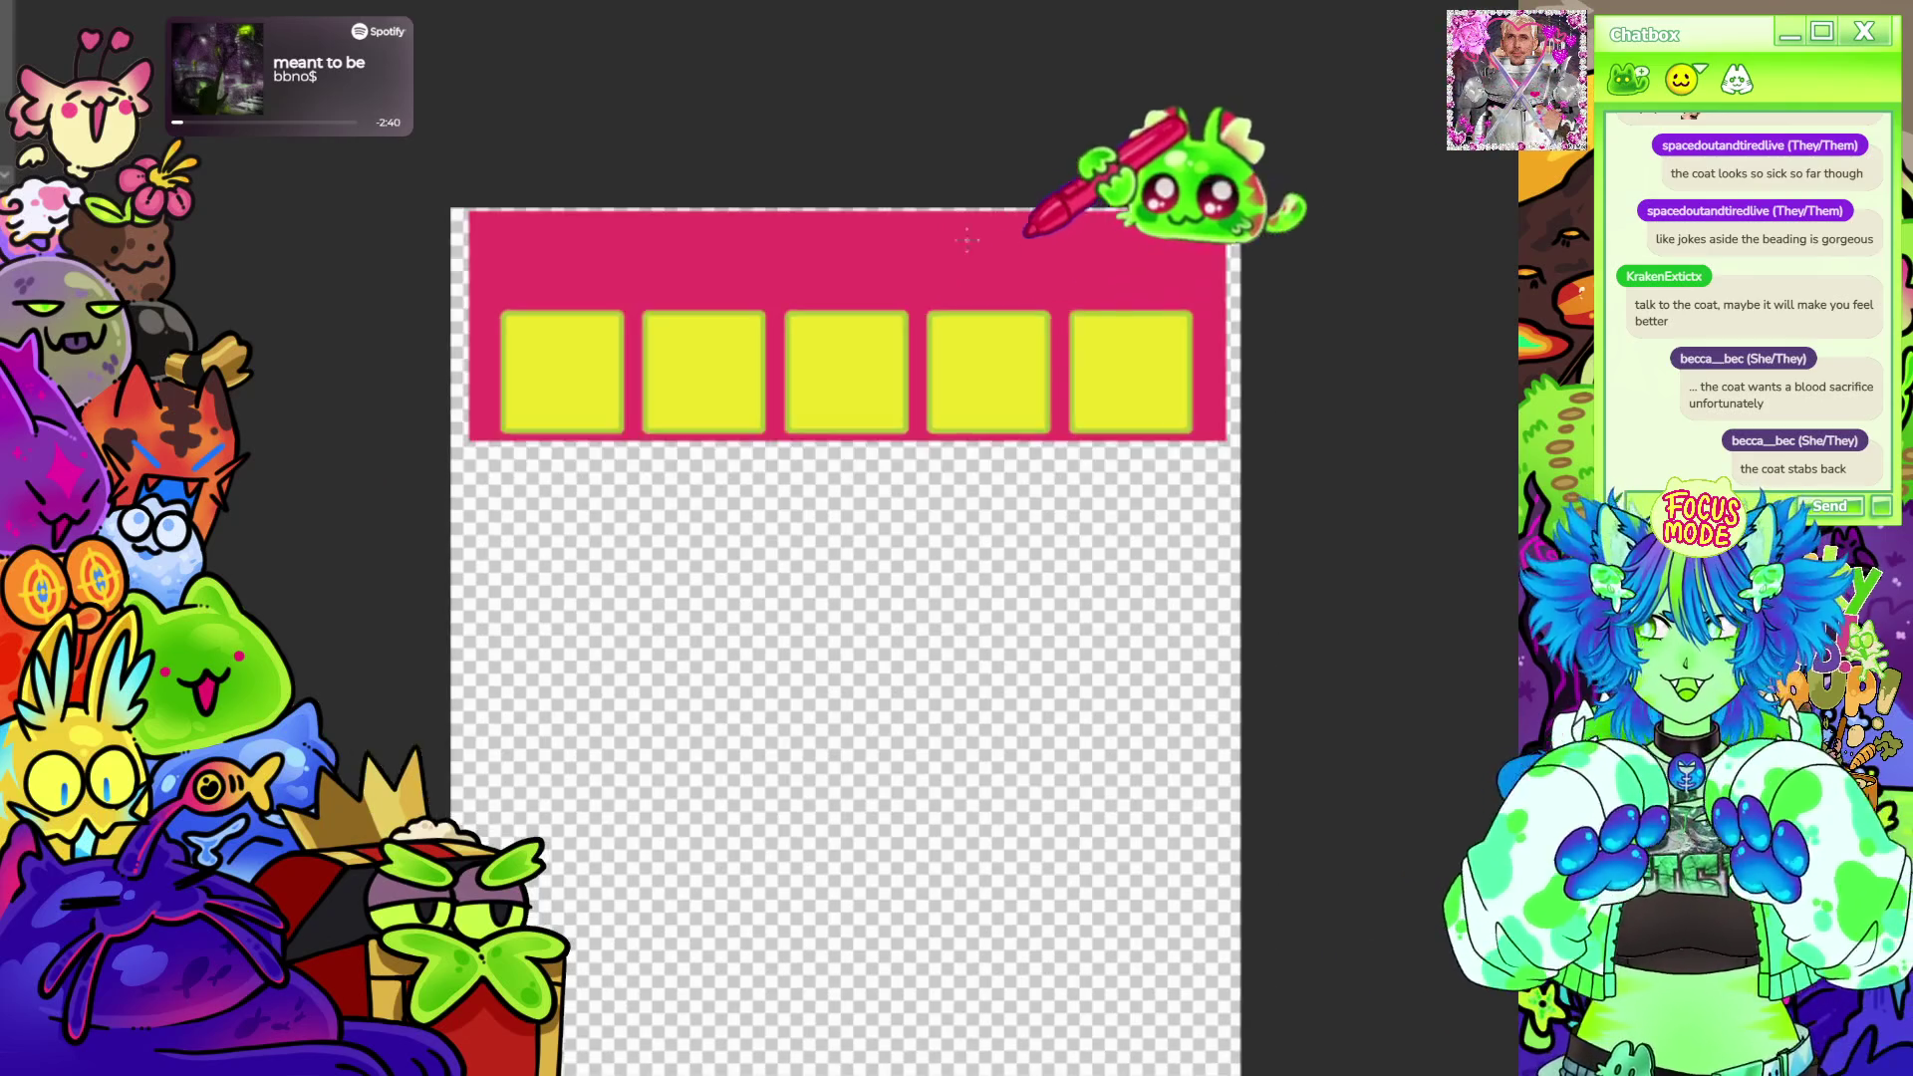
# Move the pink banner with its squares lower on the canvas.
pyautogui.moveTo(1137, 165); pyautogui.dragTo(881, 141)
pyautogui.scroll(1, 642, 306)
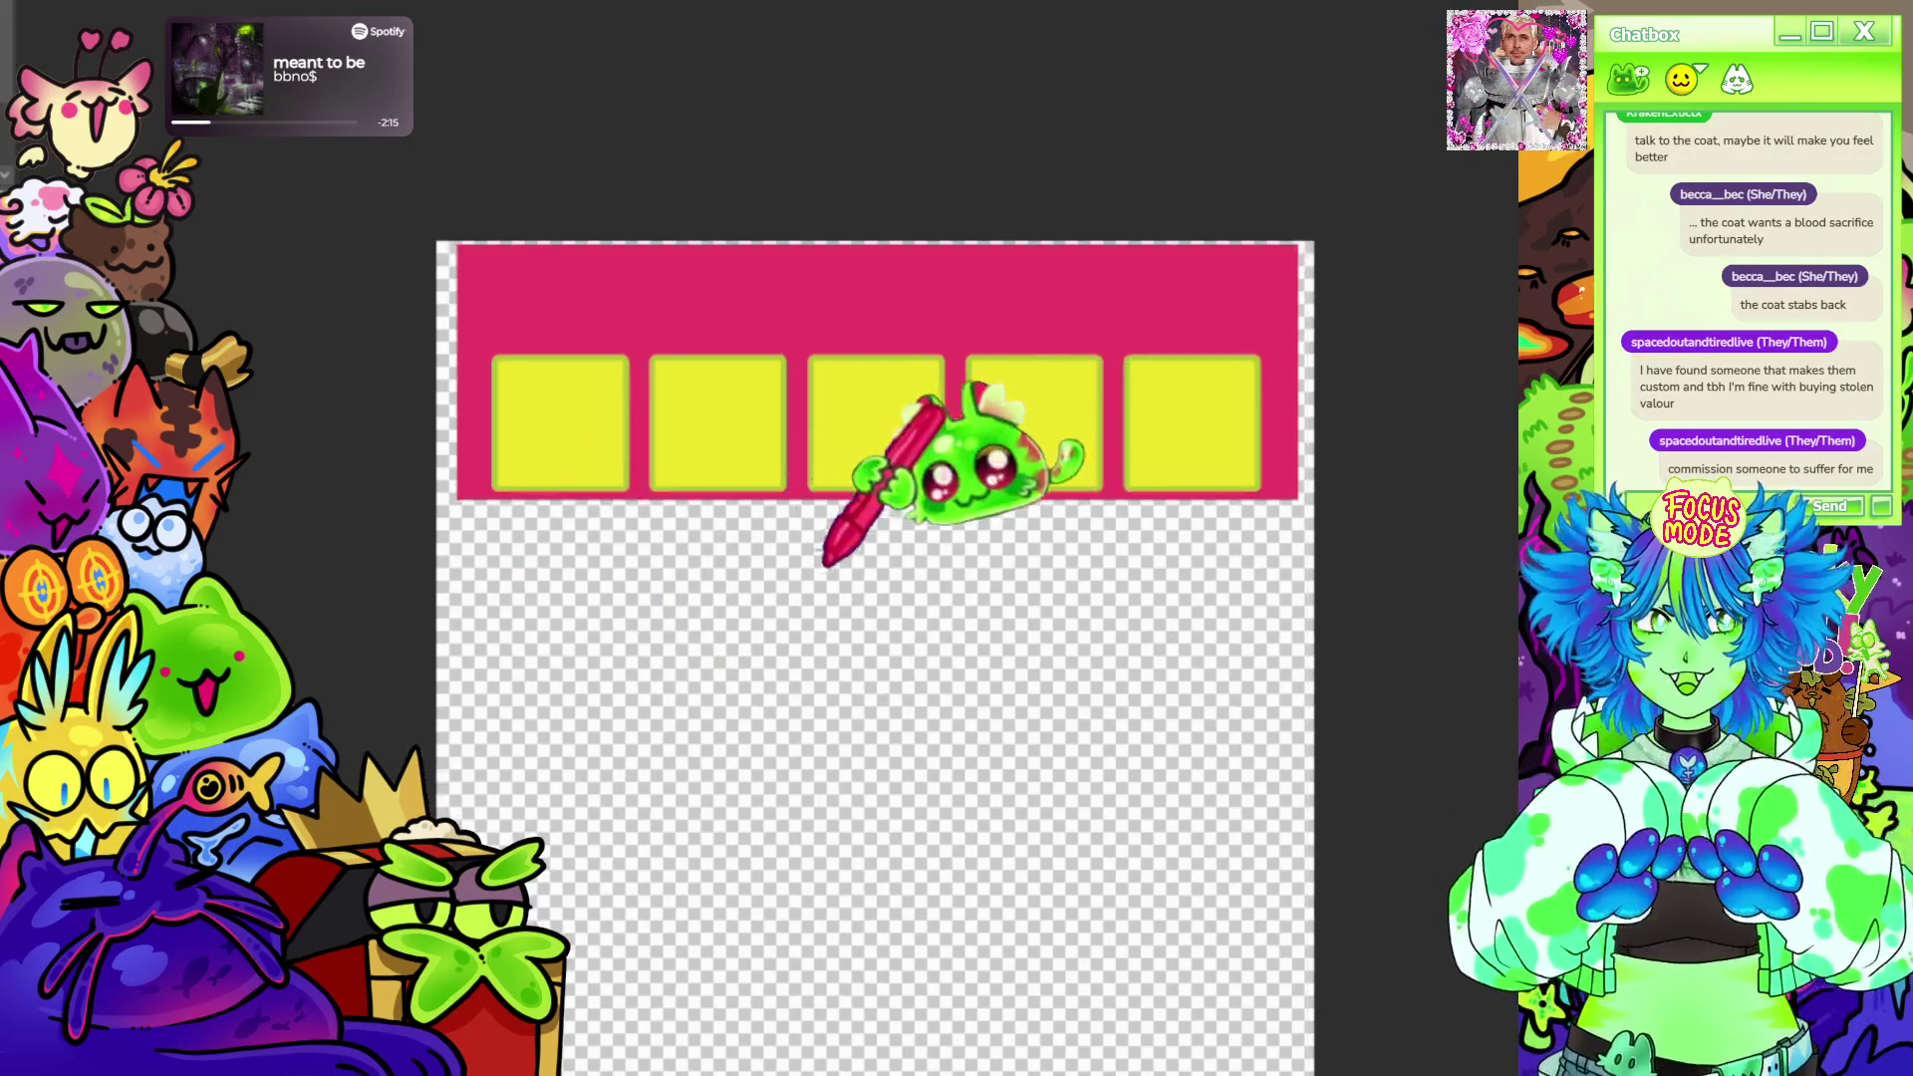
pyautogui.moveTo(658, 762); pyautogui.dragTo(793, 321)
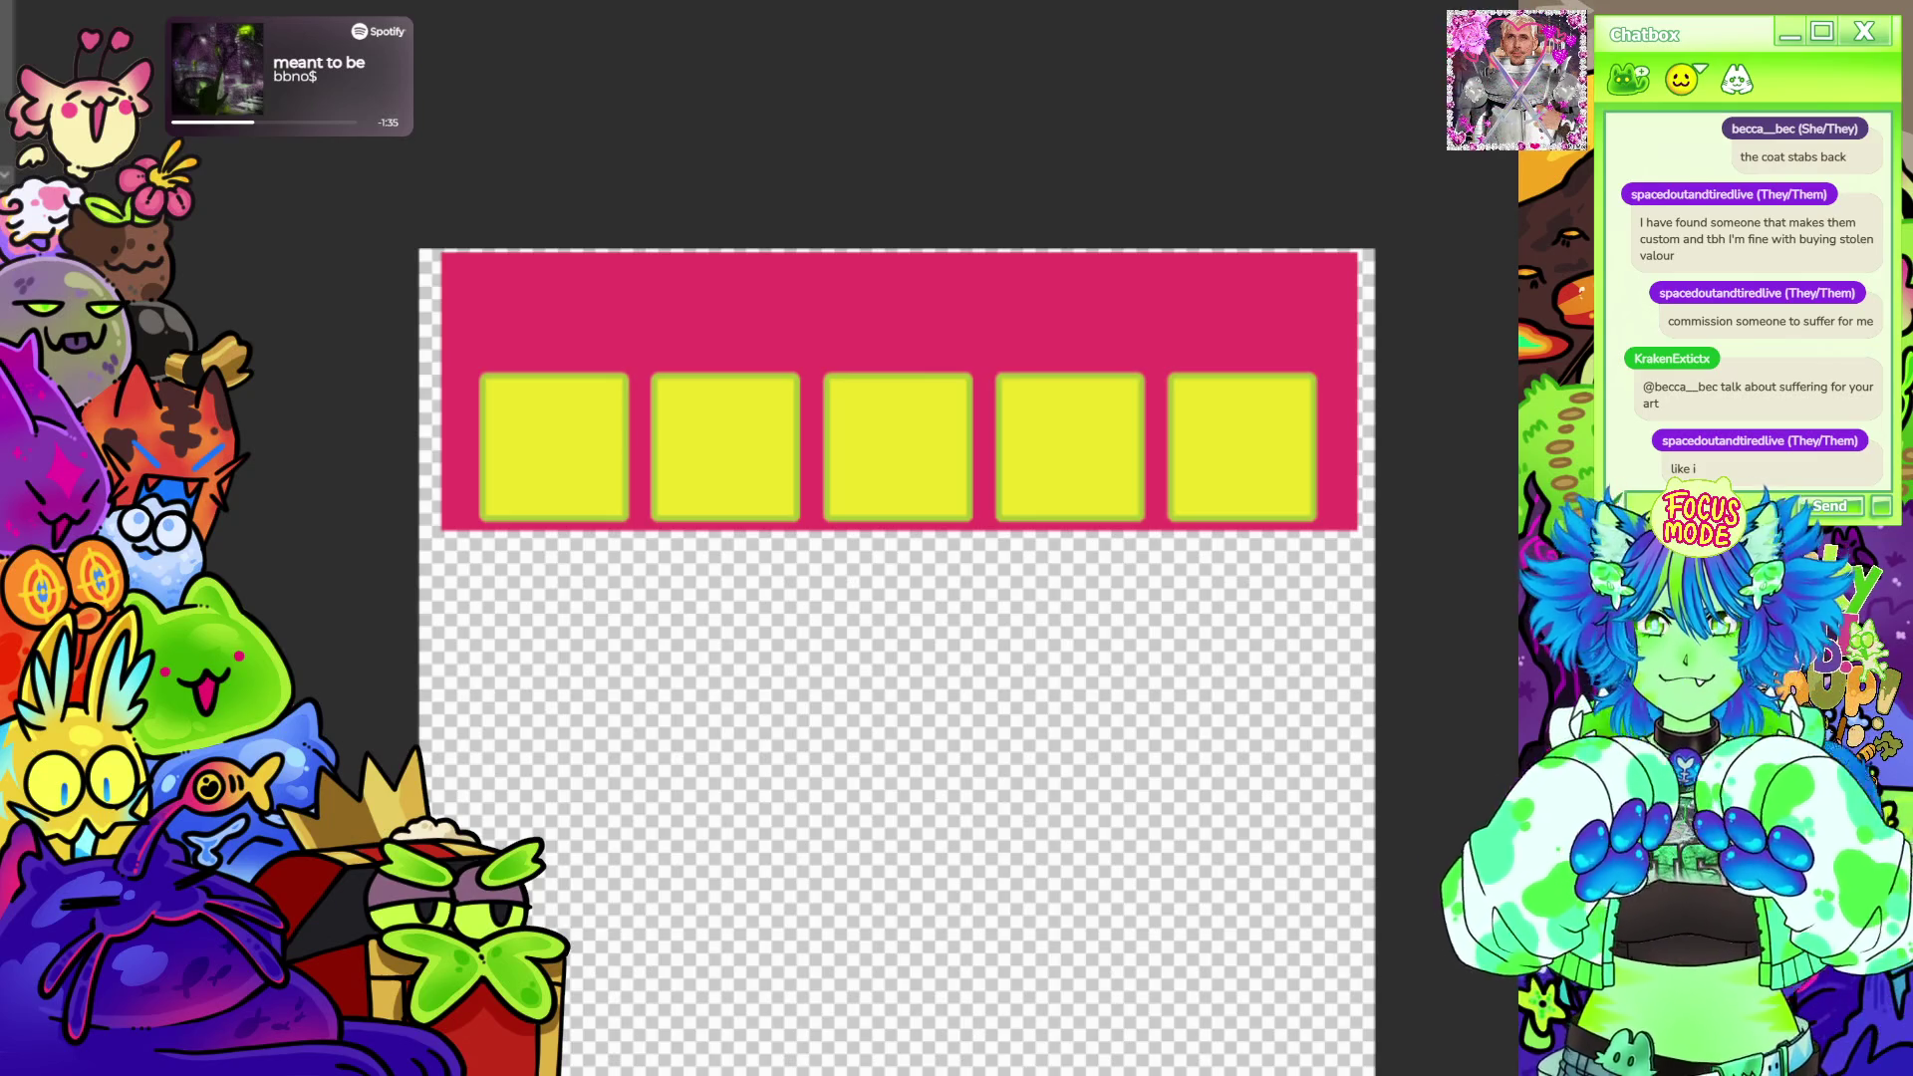
pyautogui.scroll(-2, 898, 598)
pyautogui.scroll(4, 898, 599)
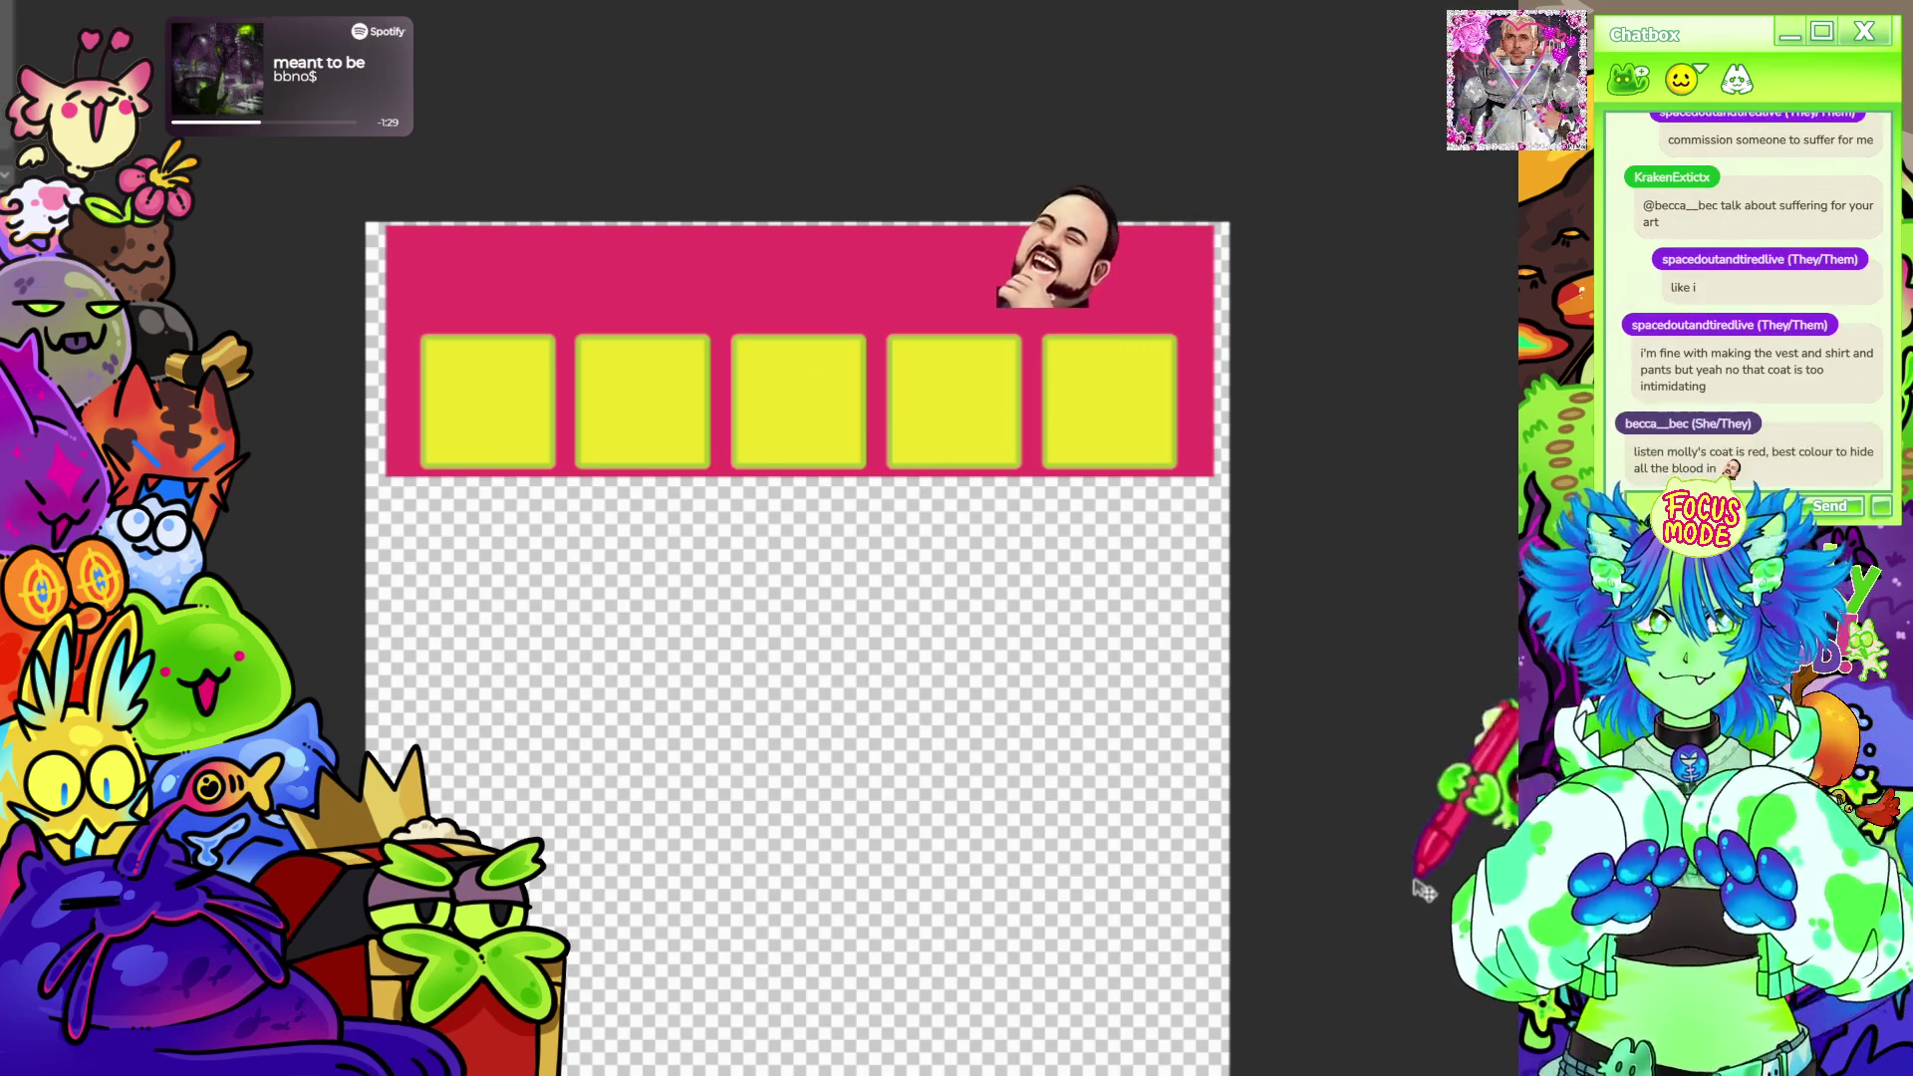
pyautogui.moveTo(1417, 866); pyautogui.dragTo(1419, 965)
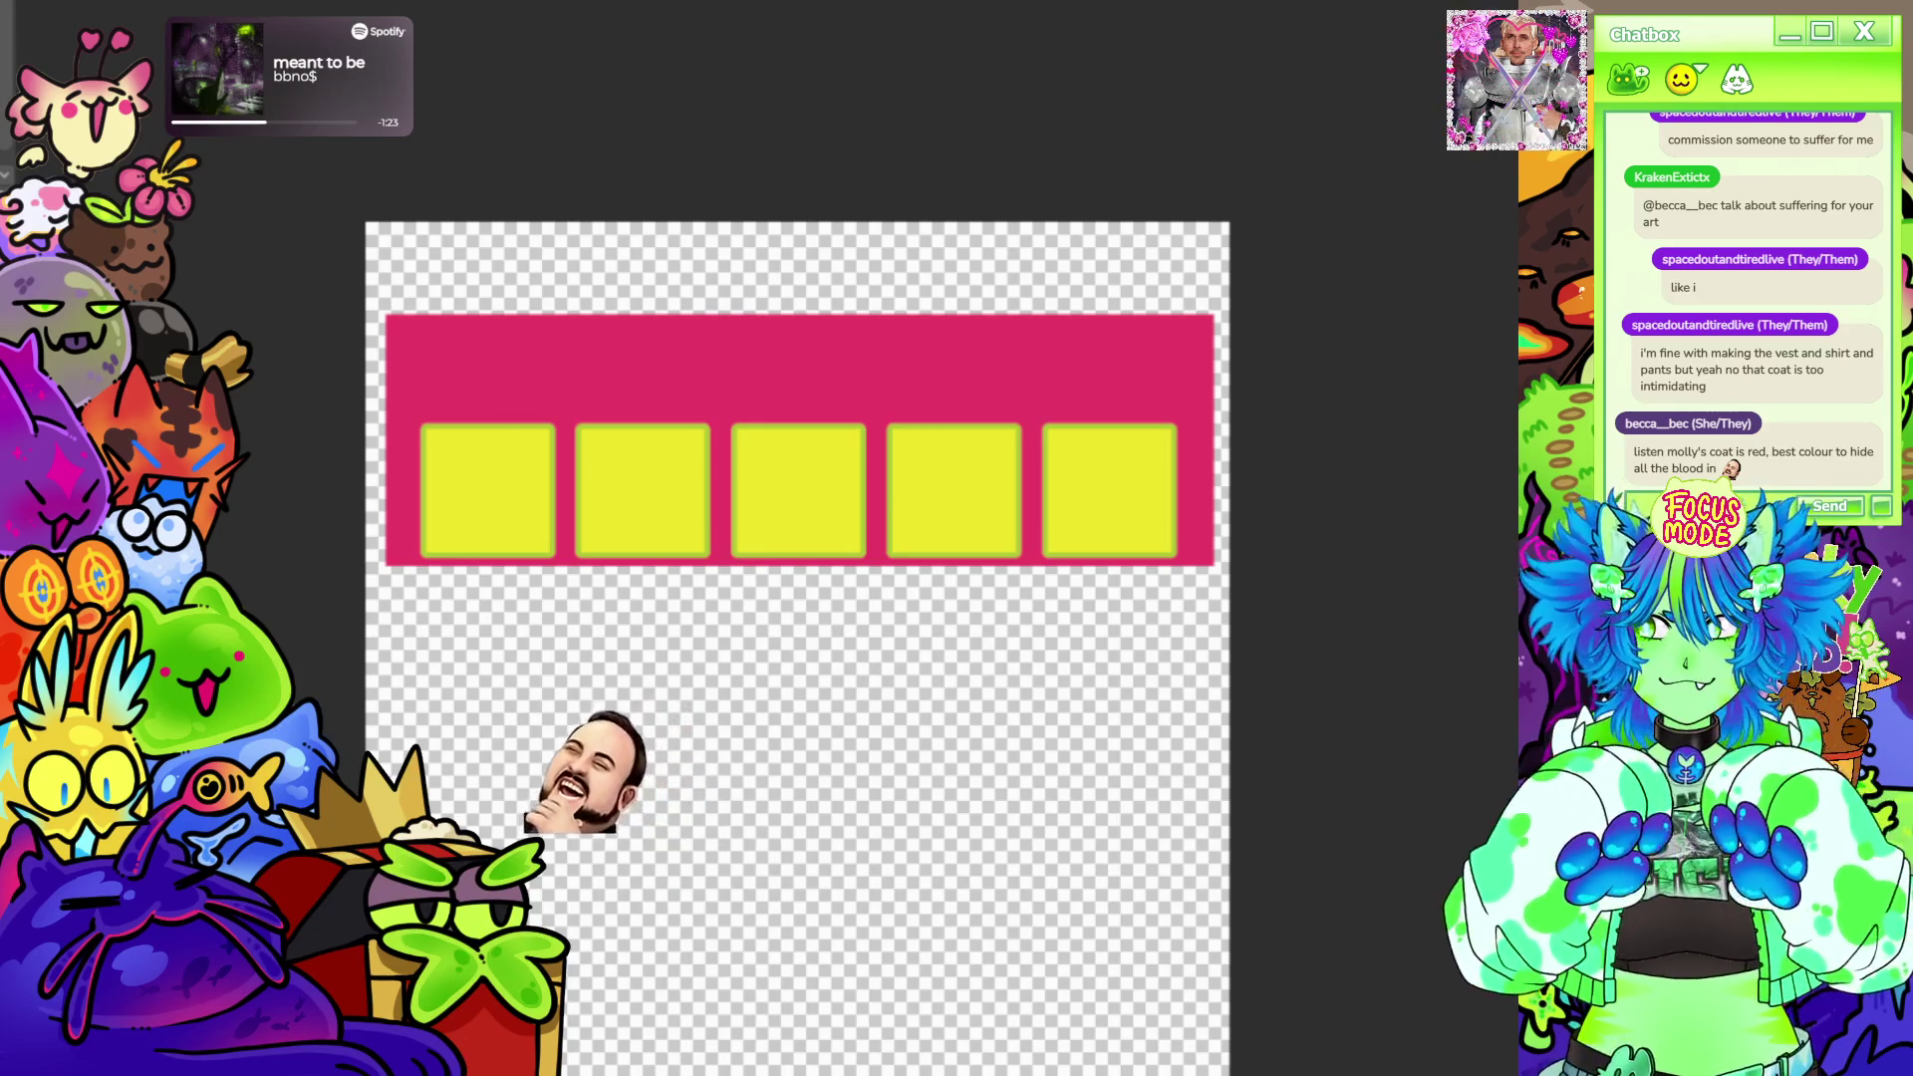
# Transform the pink banner to stretch its top edge upward and apply the resize.
pyautogui.hotkey('ctrl', 't')
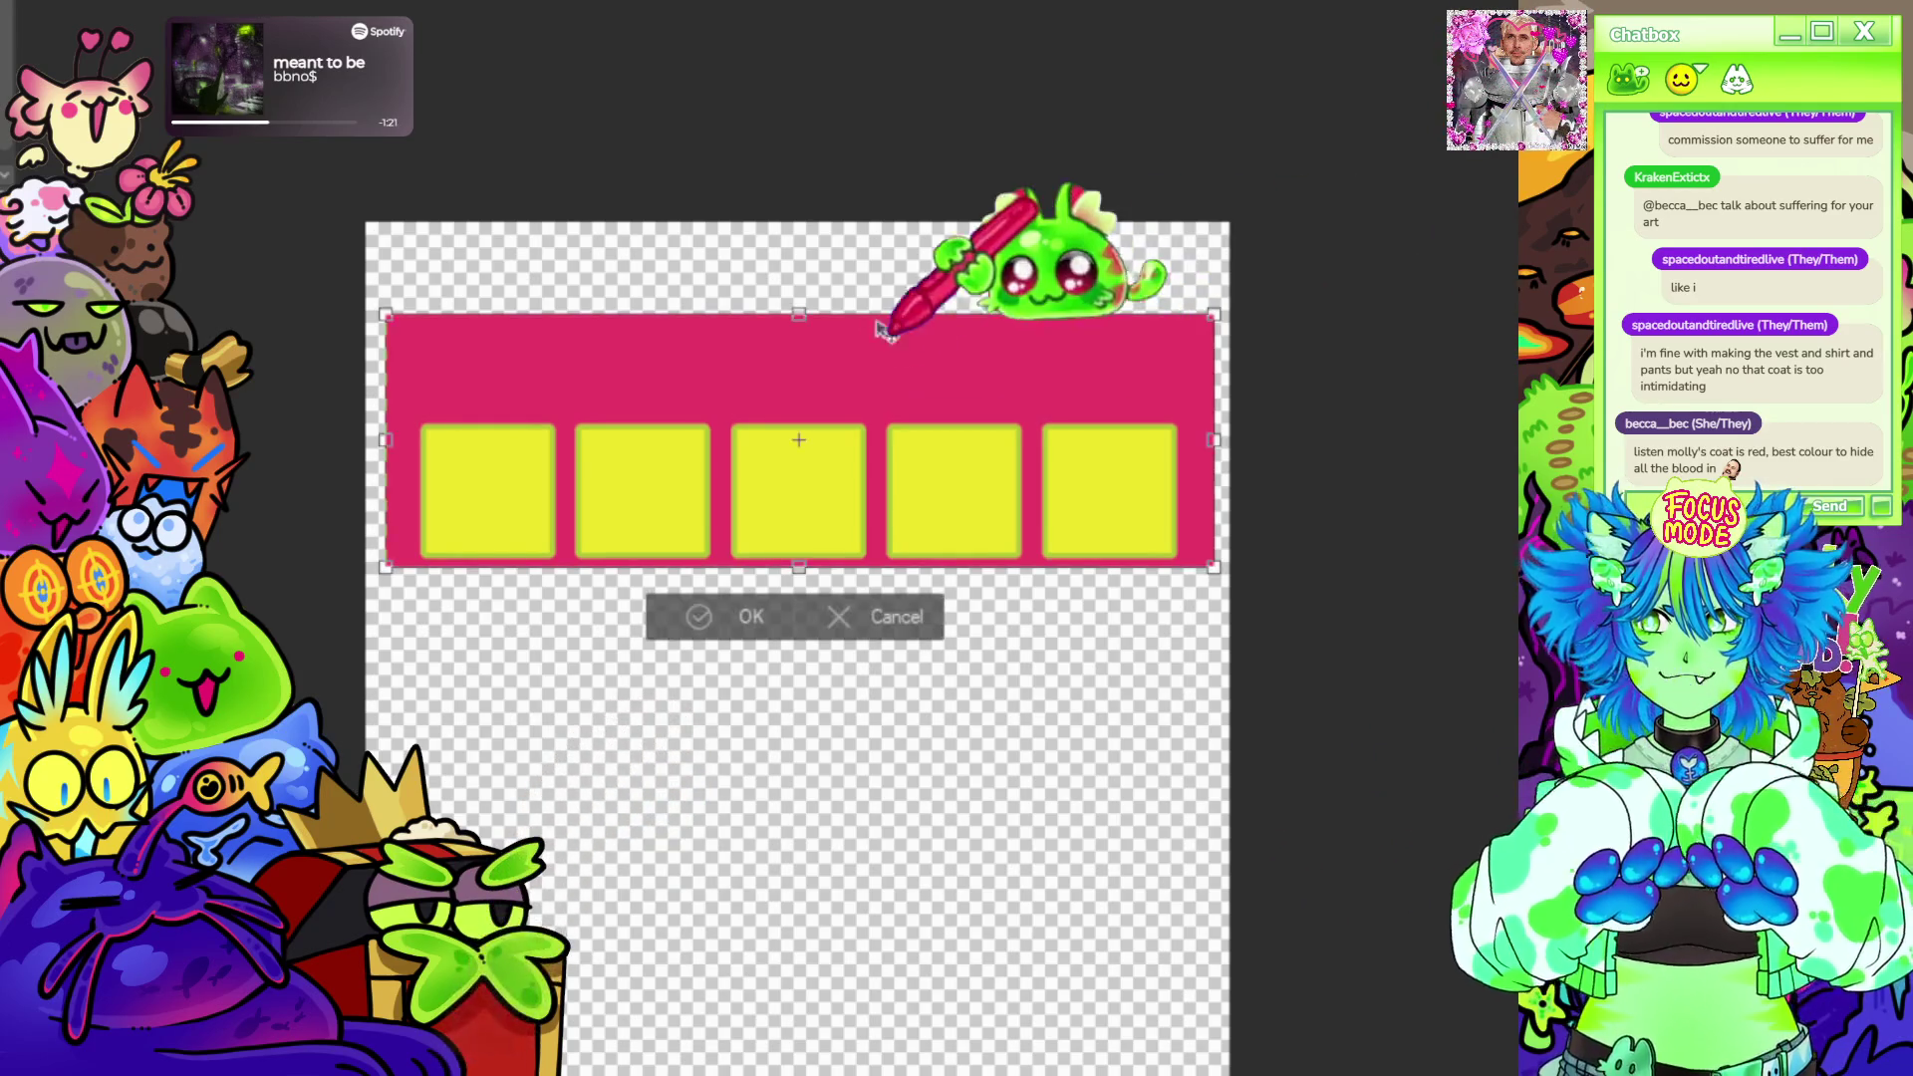
pyautogui.moveTo(802, 287); pyautogui.dragTo(803, 267)
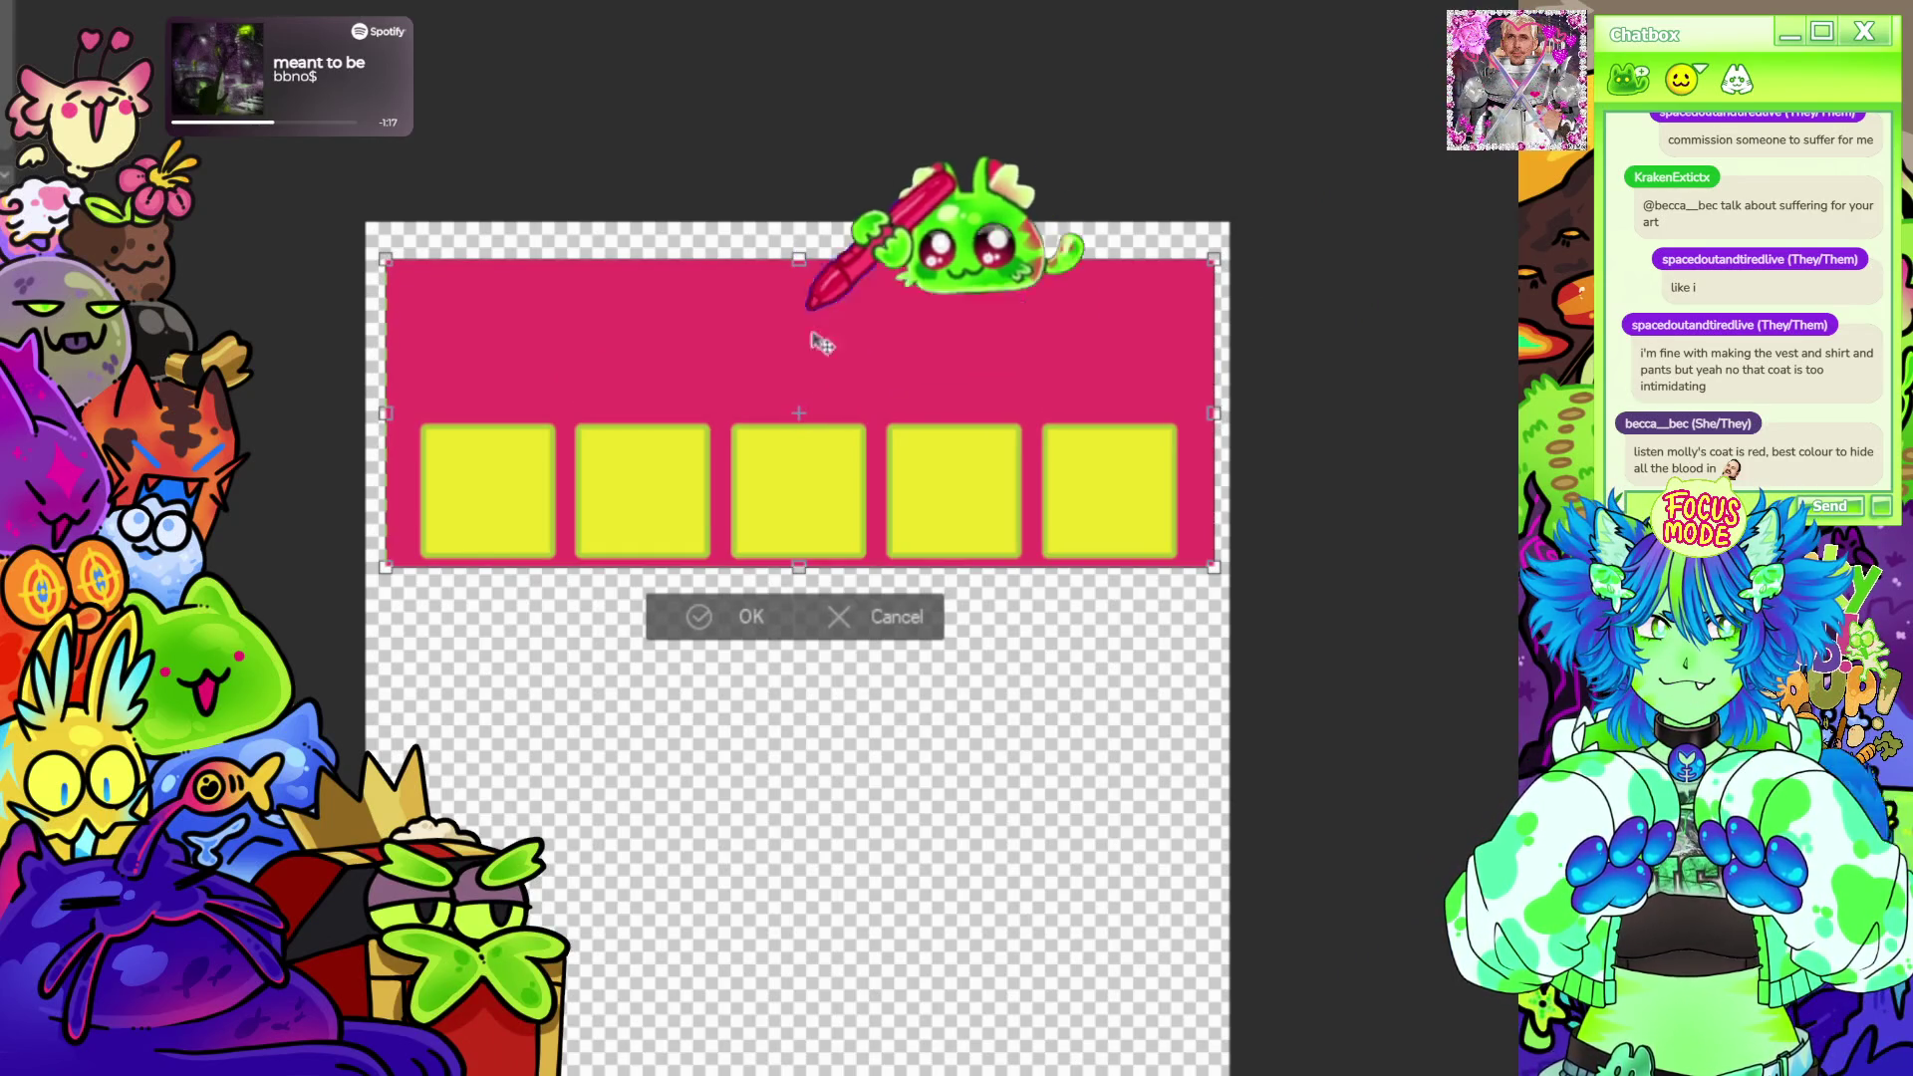
pyautogui.click(718, 616)
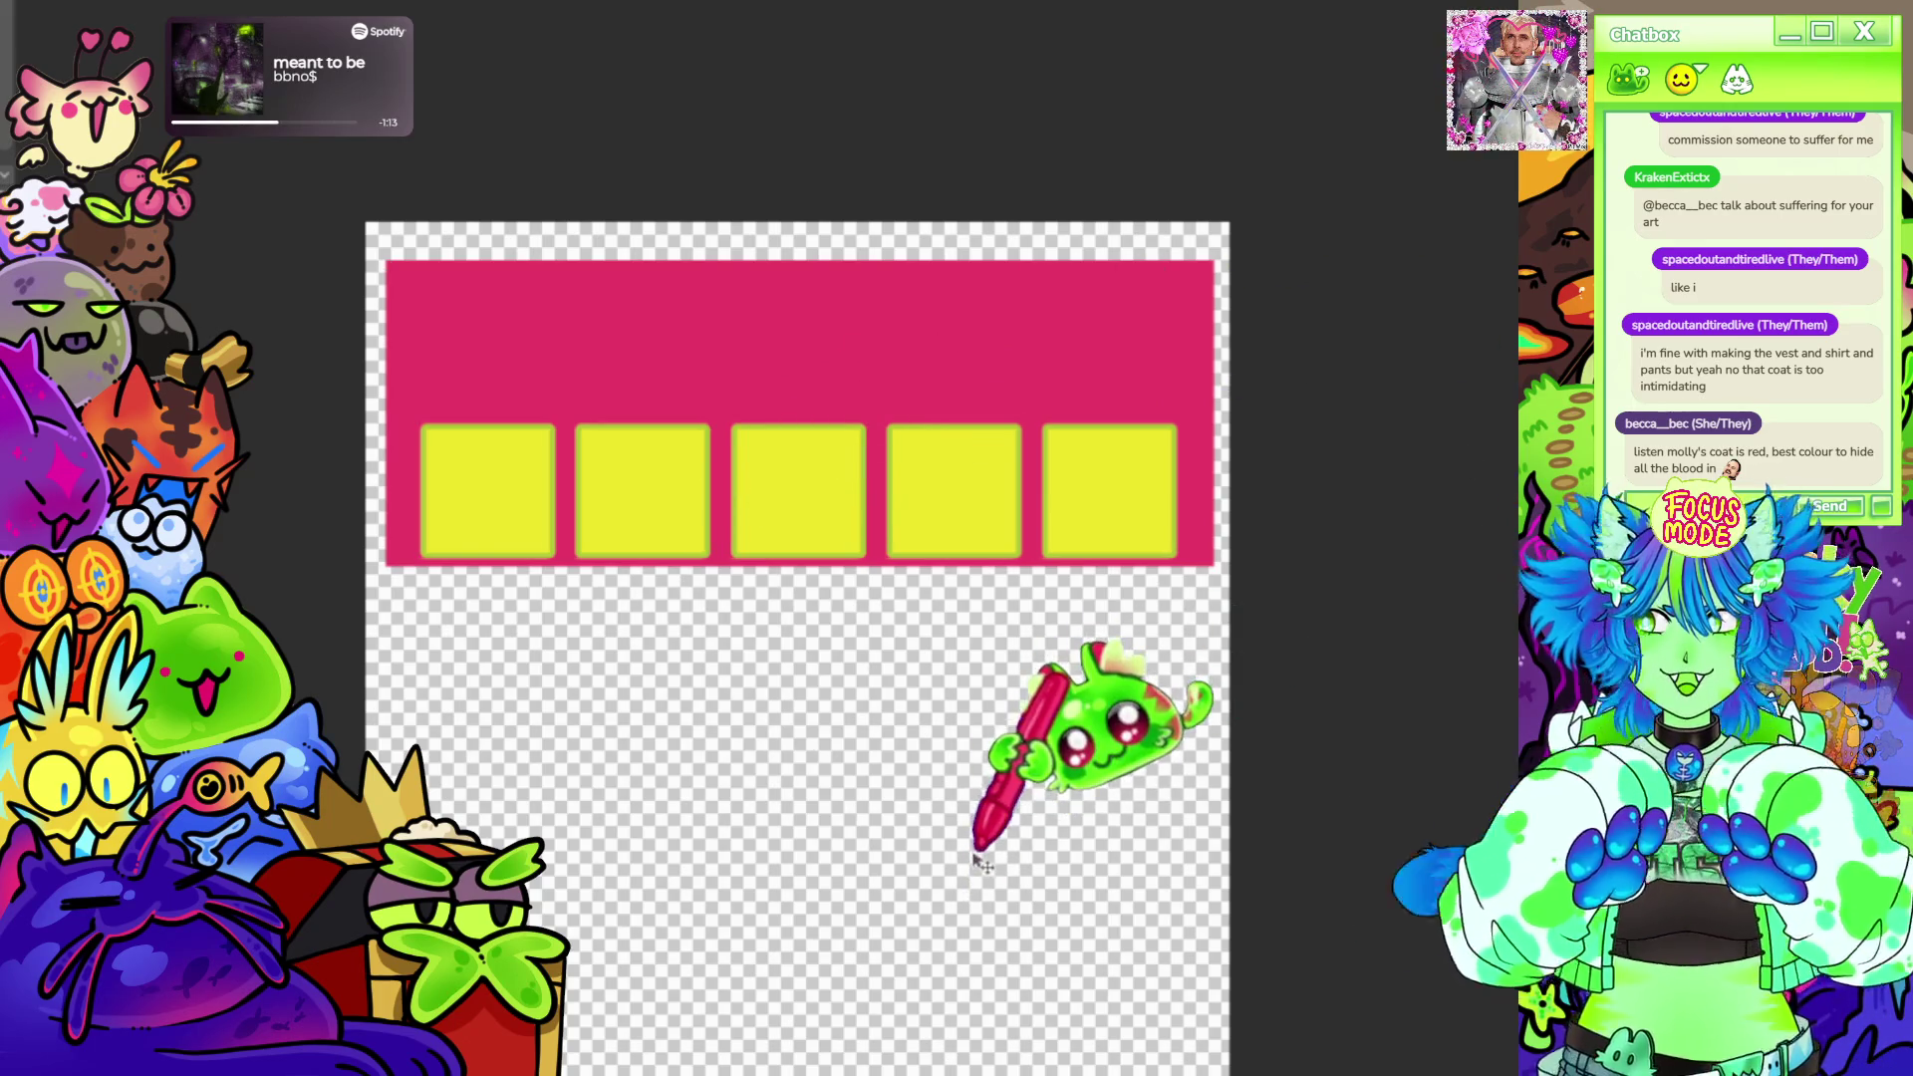
# Nudge the row of yellow squares upward with the arrow keys to centre it in the banner.
pyautogui.press('Right')
pyautogui.press('Right')
pyautogui.press('Right')
pyautogui.press('Up')
pyautogui.press('Up')
pyautogui.press('Up')
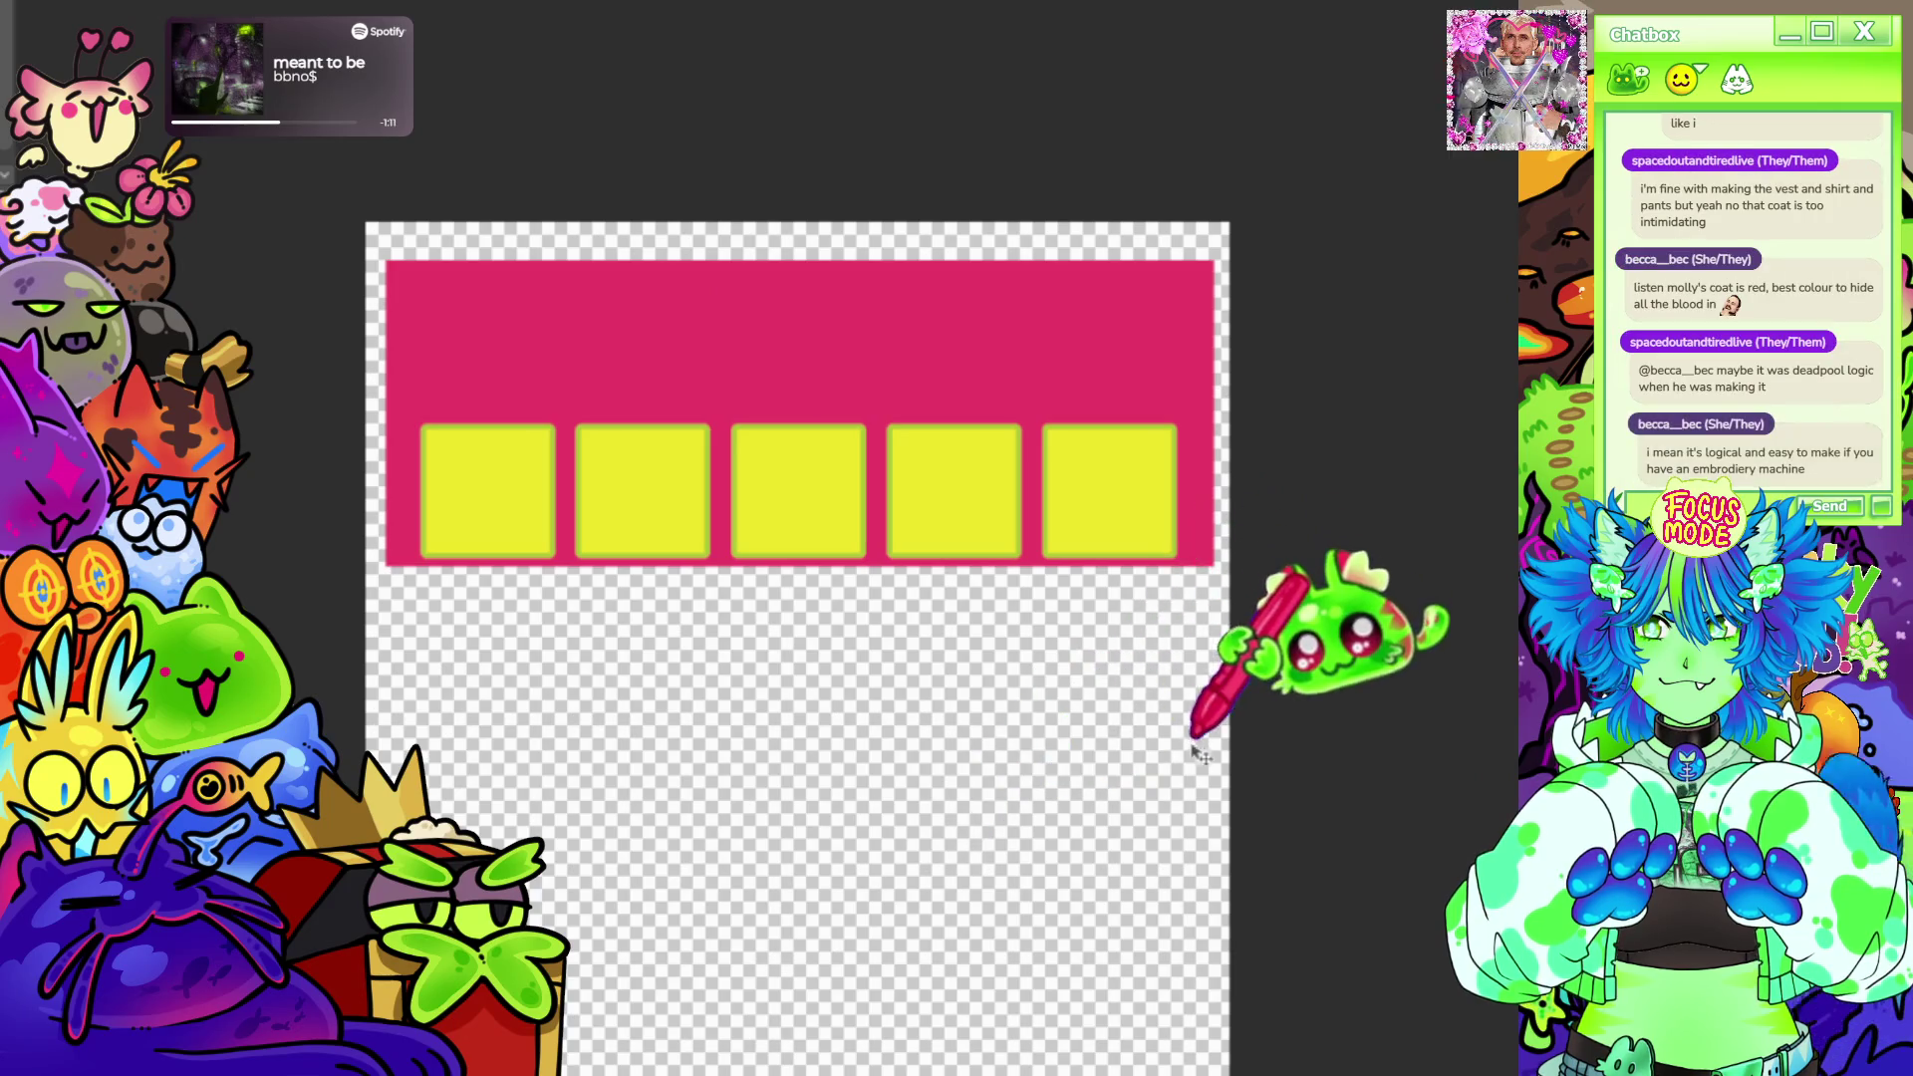
pyautogui.press('Left')
pyautogui.press('Left')
pyautogui.press('Up')
pyautogui.press('Up')
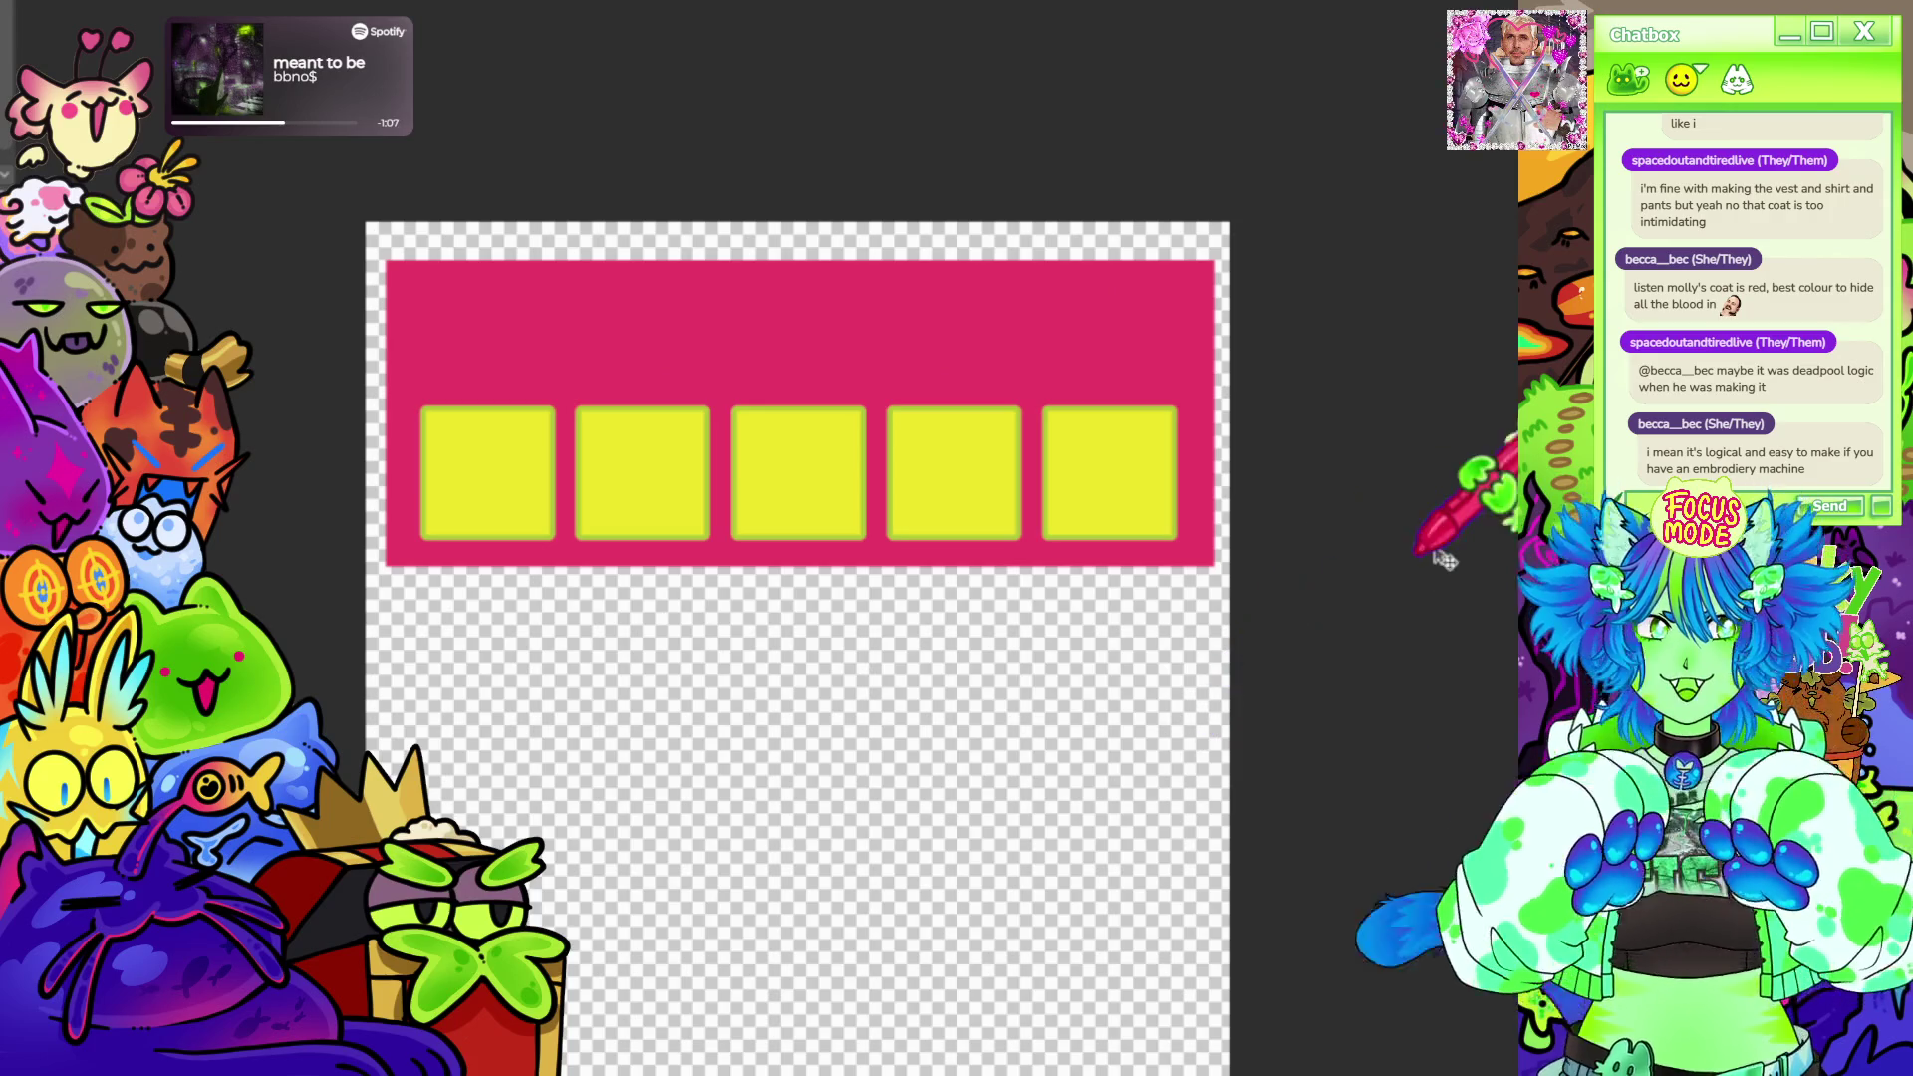
pyautogui.scroll(1, 1241, 403)
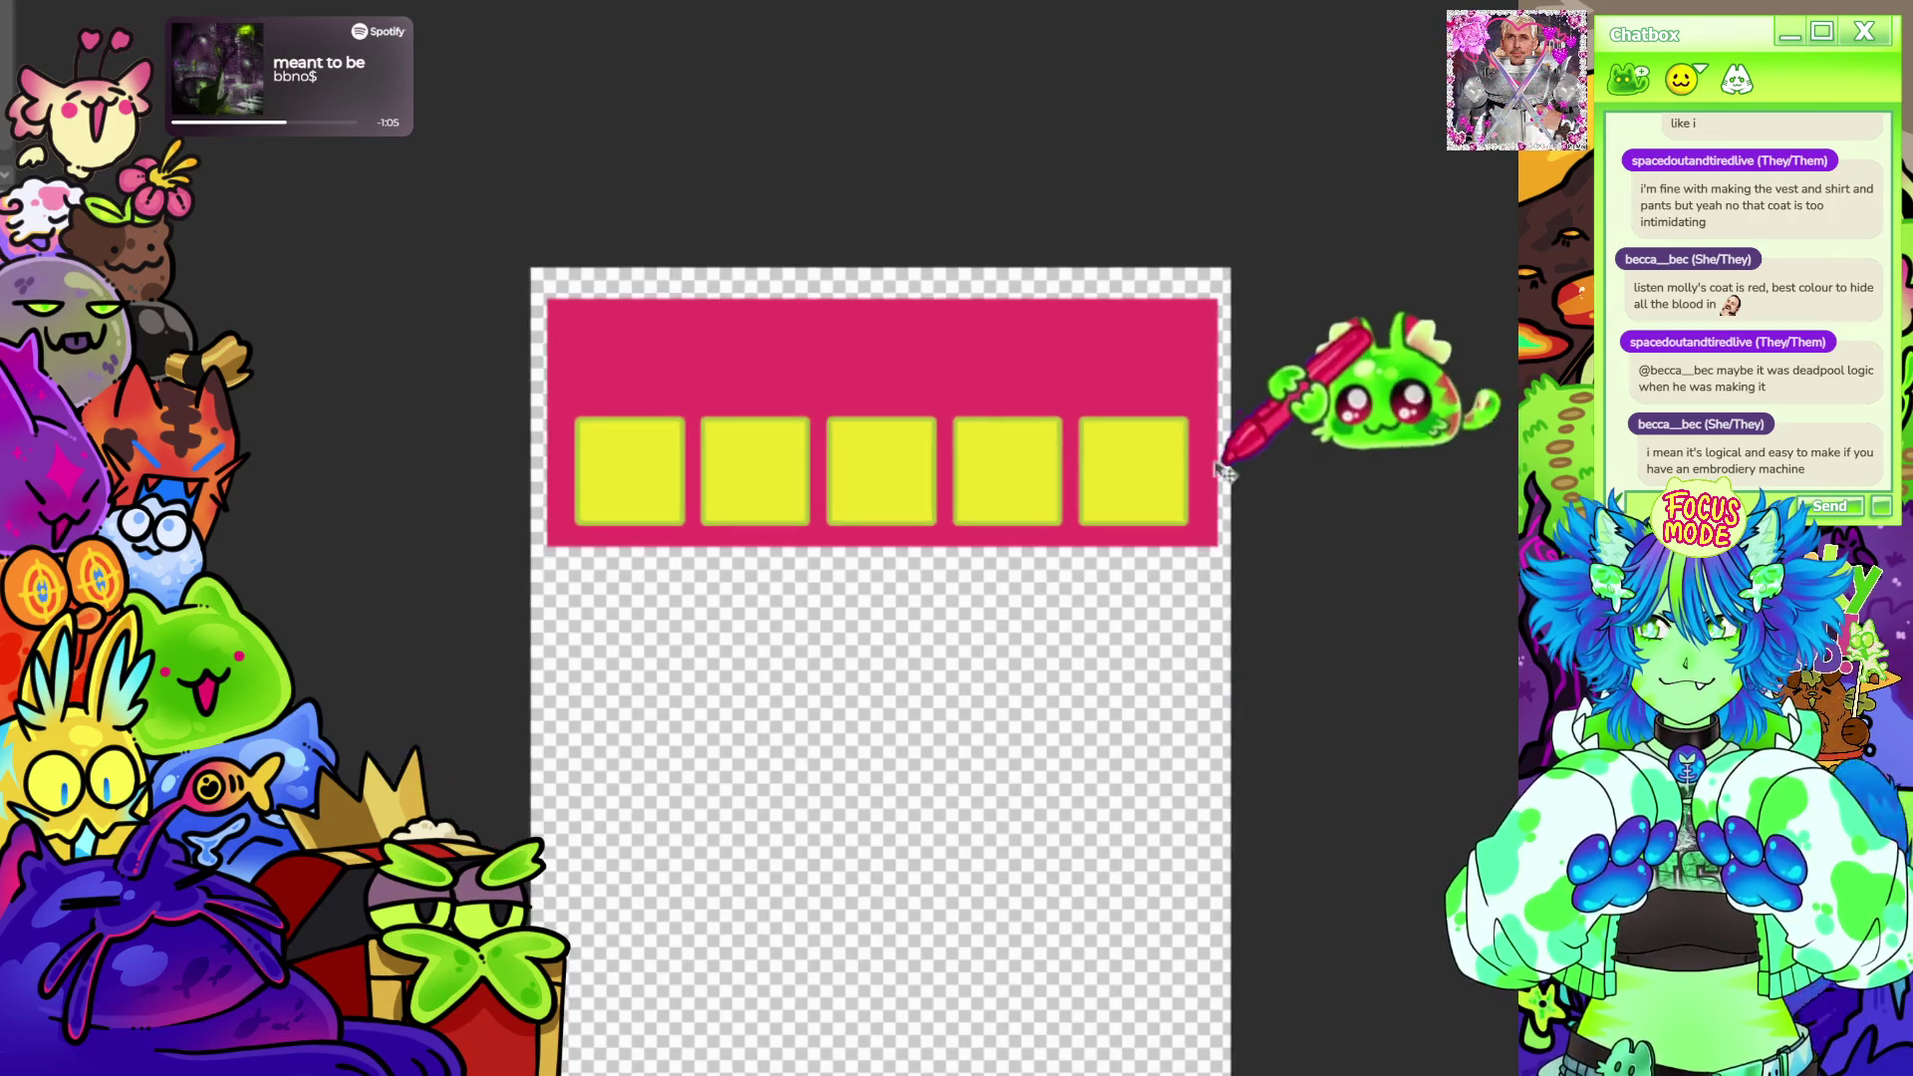
pyautogui.scroll(1, 1107, 359)
pyautogui.scroll(-1, 1041, 407)
pyautogui.scroll(1, 912, 373)
pyautogui.scroll(-1, 896, 360)
pyautogui.scroll(1, 897, 326)
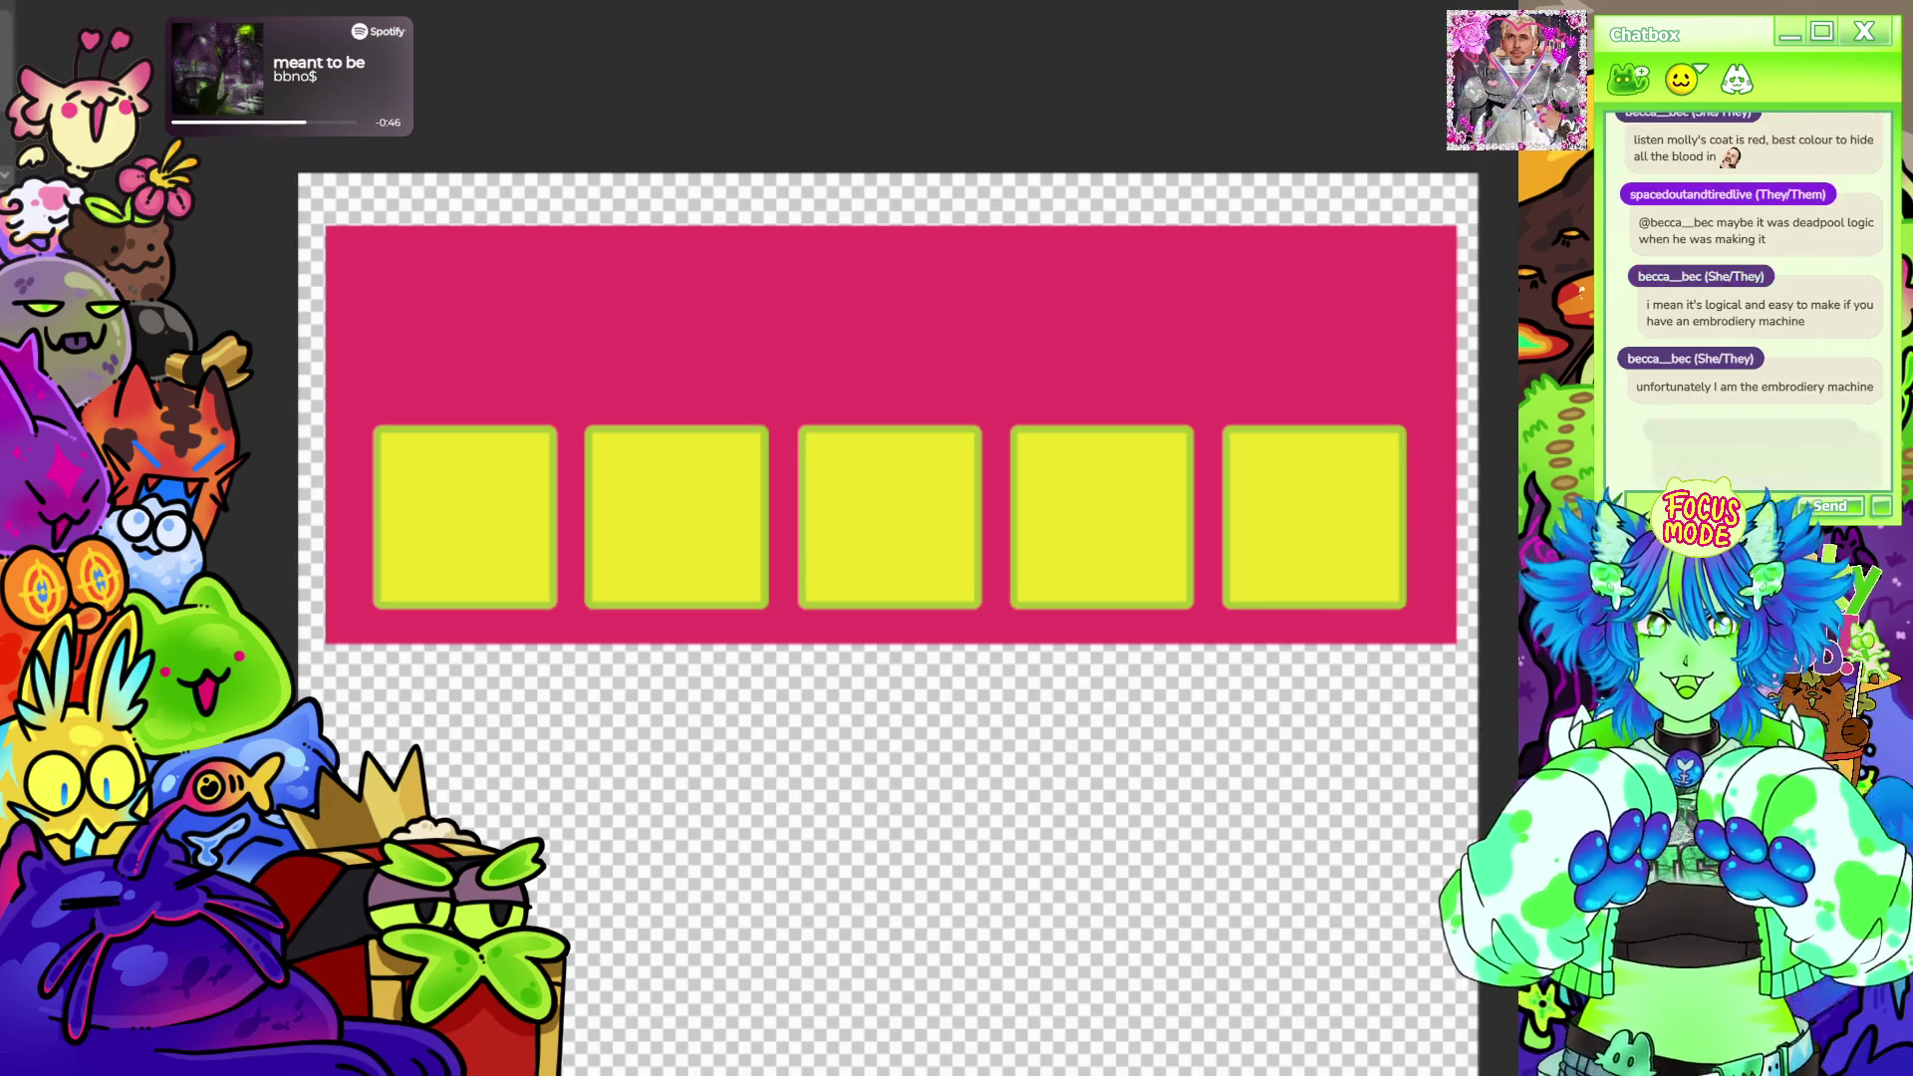
pyautogui.moveTo(897, 598); pyautogui.dragTo(898, 224)
pyautogui.moveTo(897, 298); pyautogui.dragTo(1016, 628)
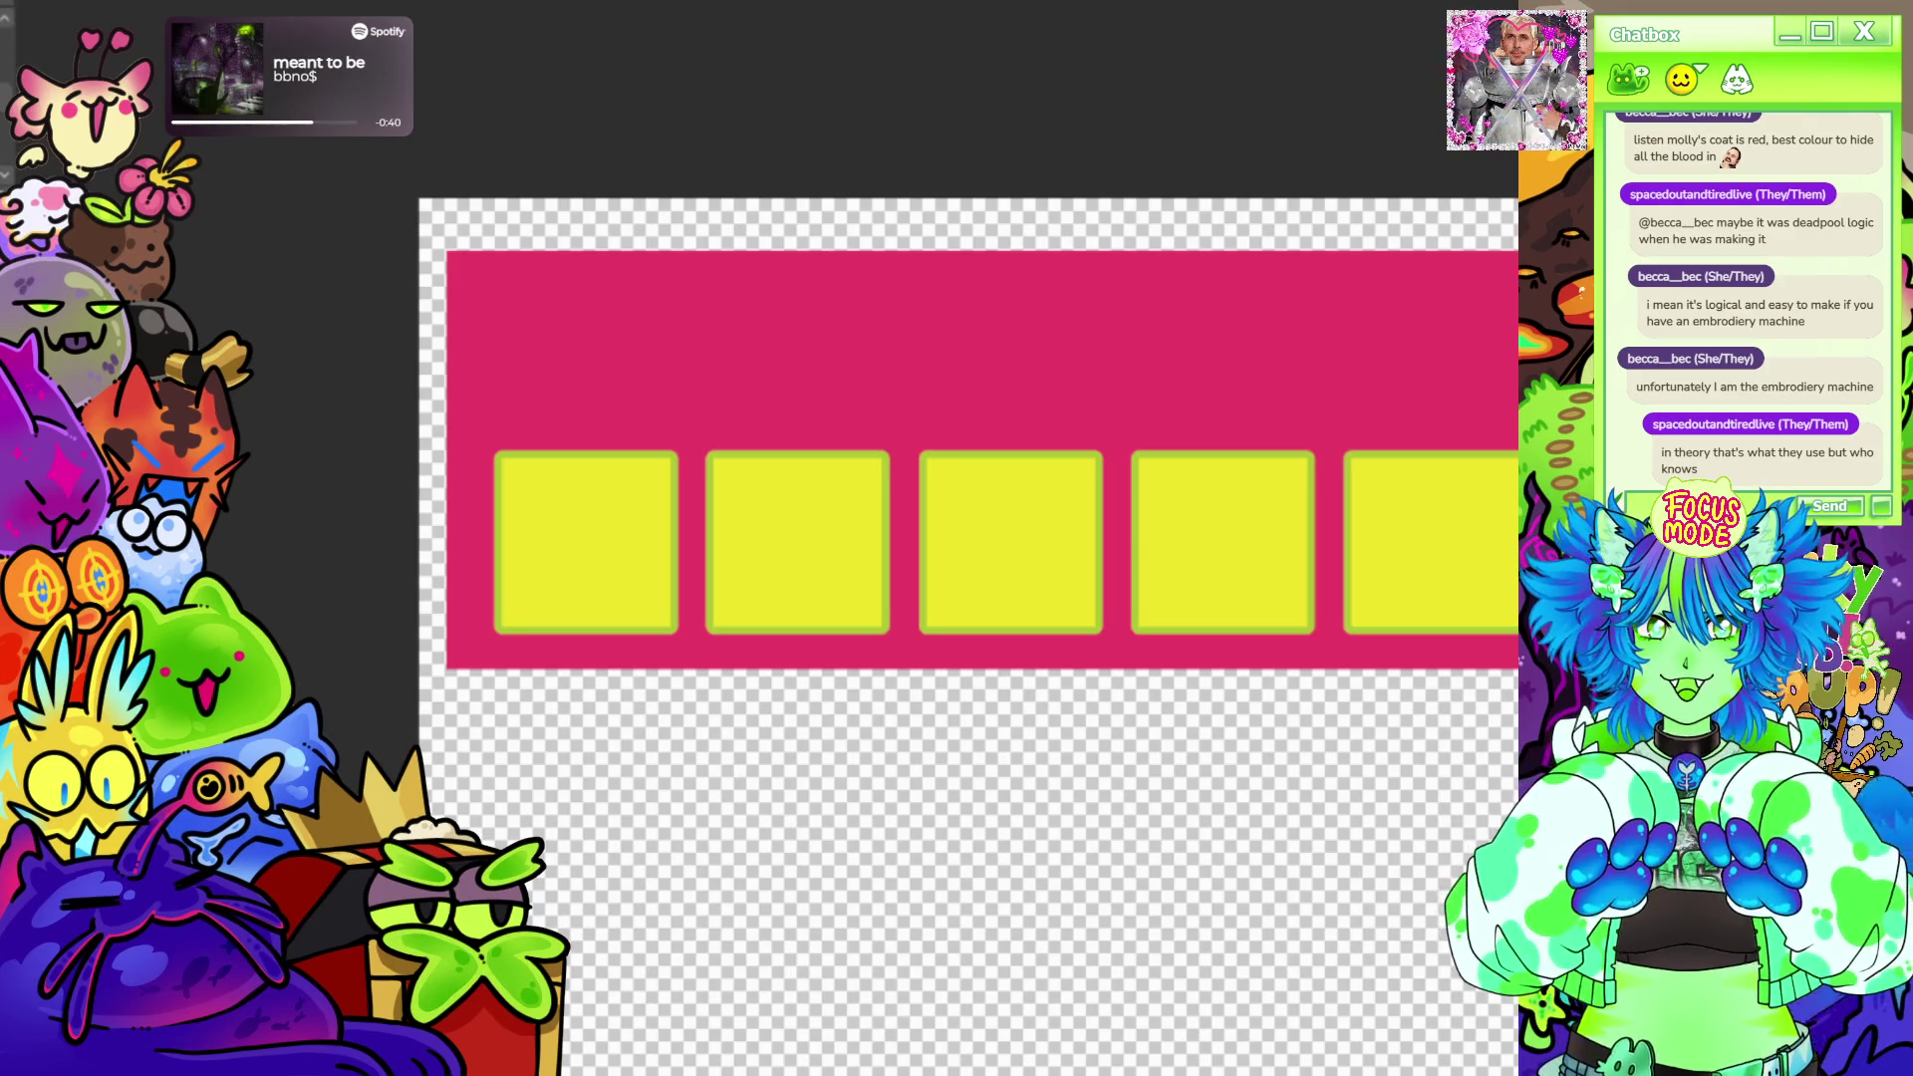
pyautogui.scroll(2, 956, 448)
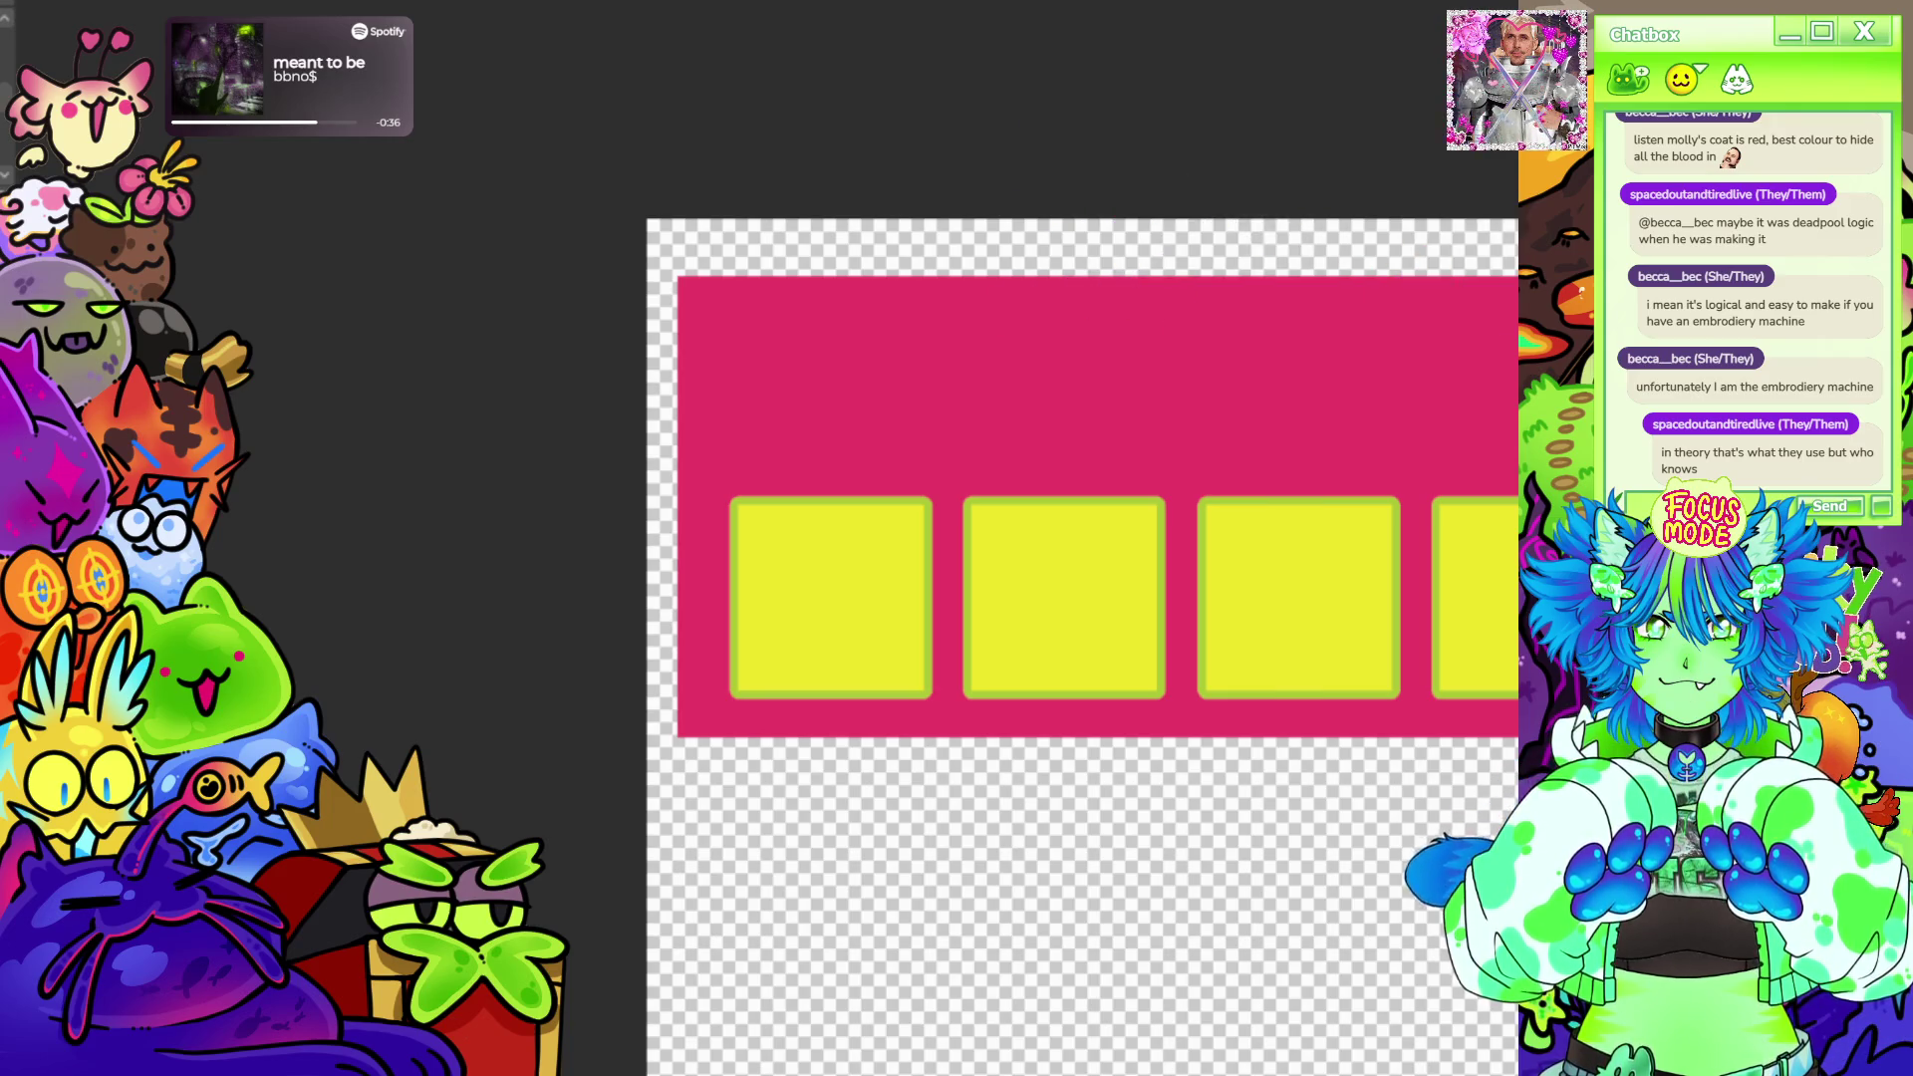
pyautogui.scroll(2, 957, 598)
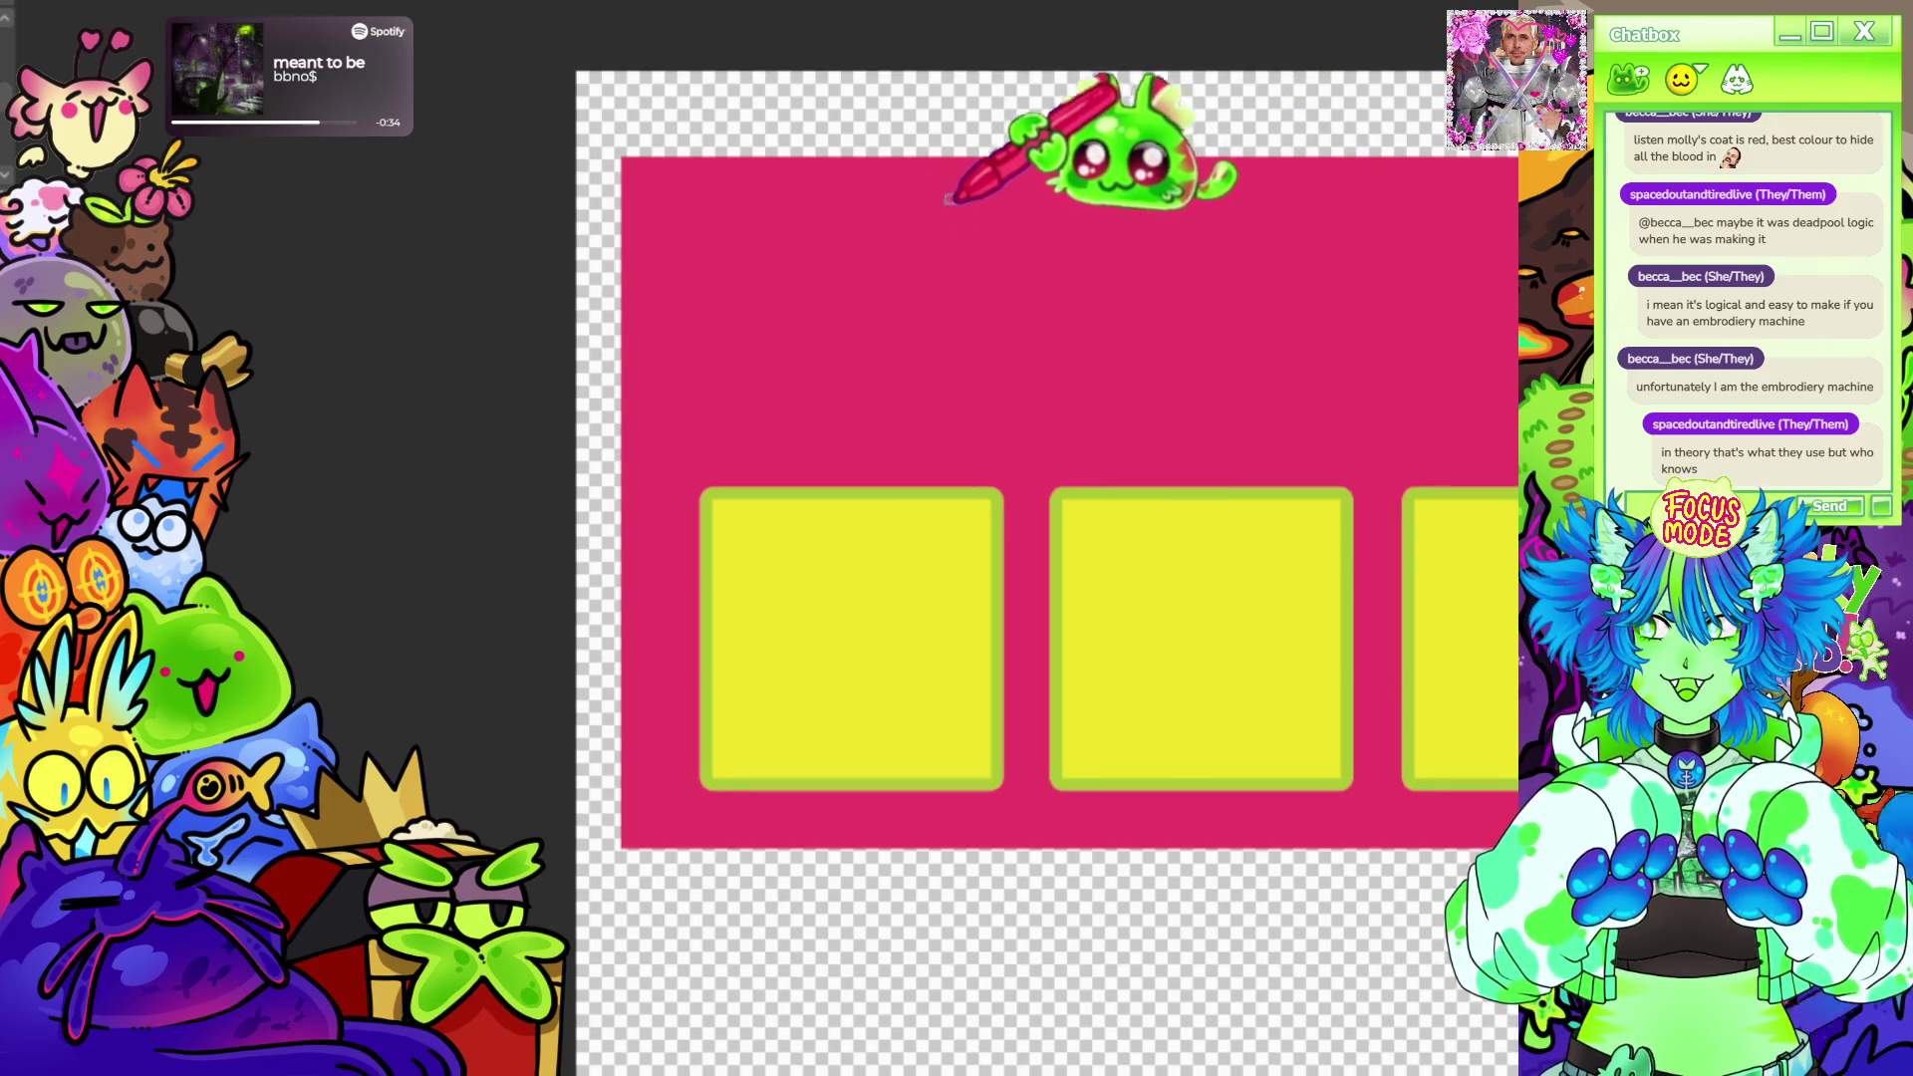
pyautogui.moveTo(950, 237); pyautogui.dragTo(942, 347)
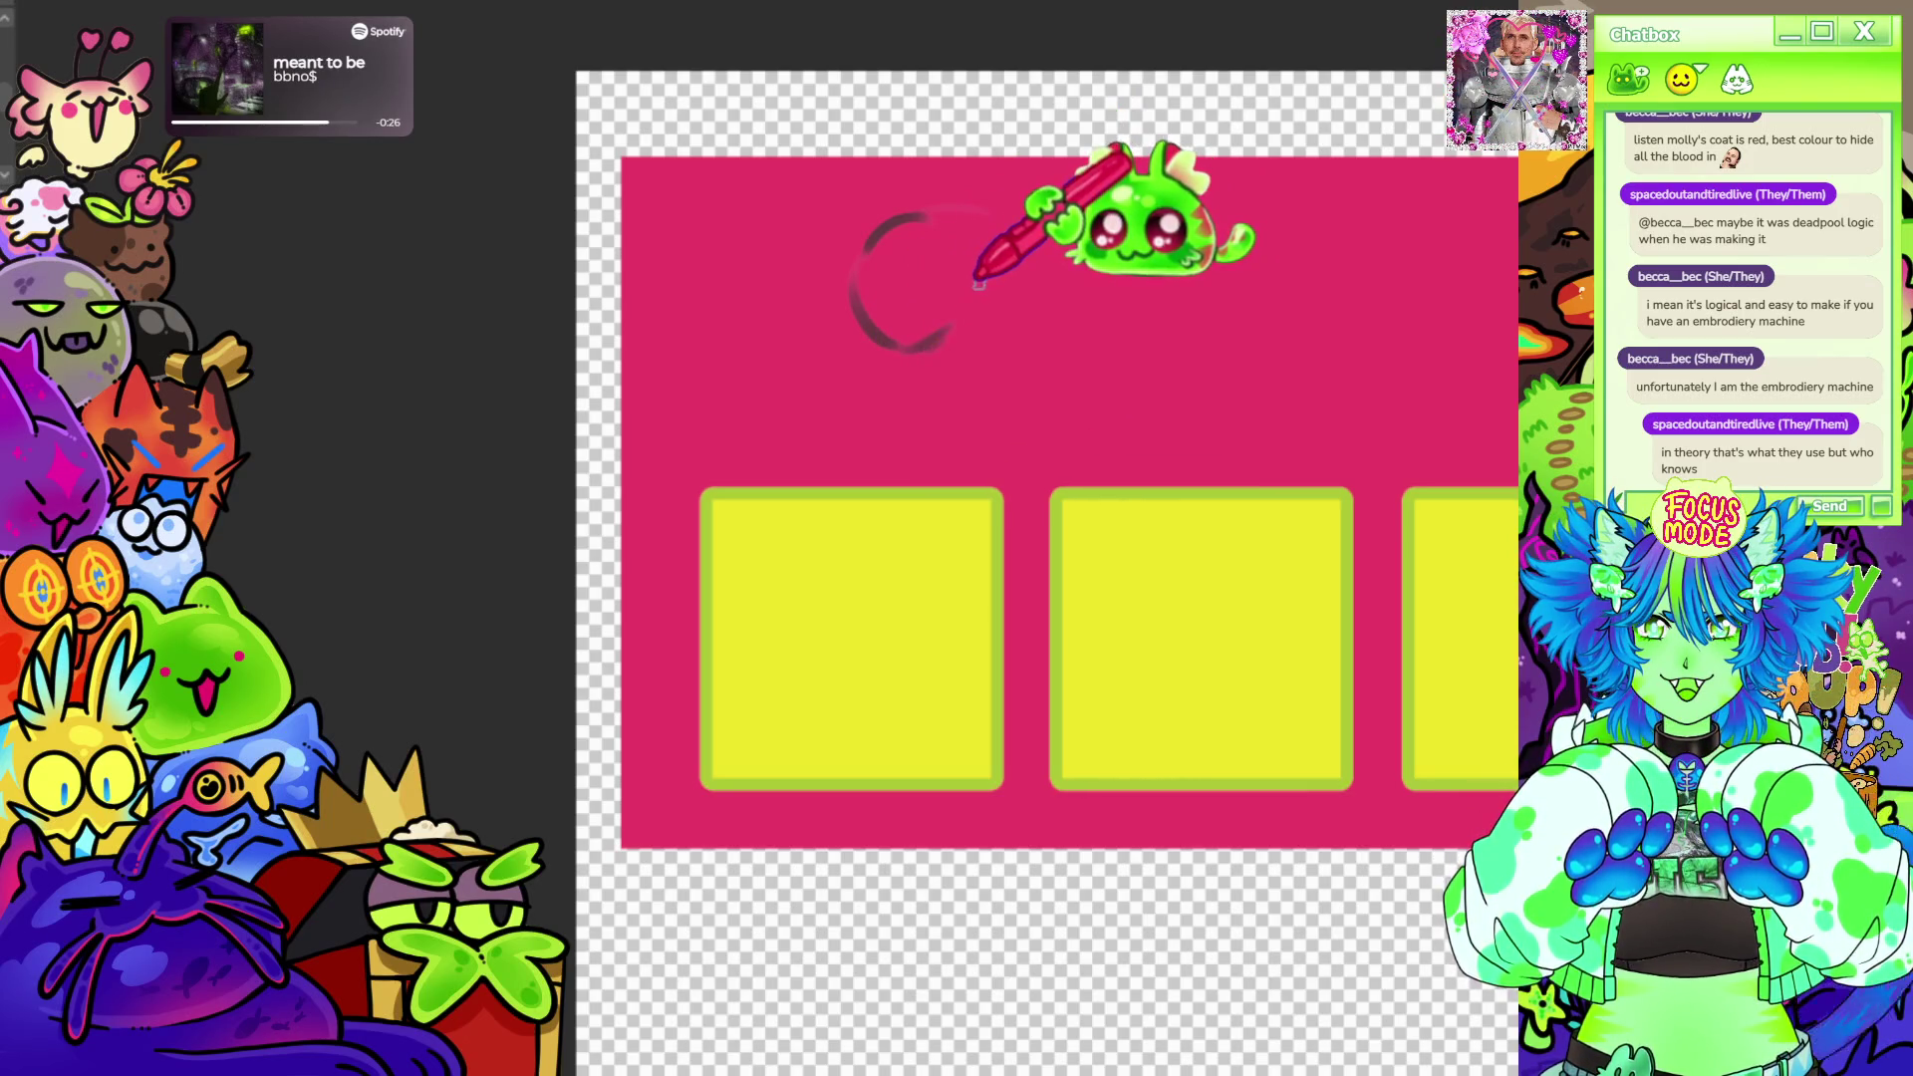
# Sketch a large bubbly S in dark strokes above the first squares, redrawing its top arc.
pyautogui.moveTo(980, 276); pyautogui.dragTo(1024, 307)
pyautogui.moveTo(874, 261); pyautogui.dragTo(972, 216)
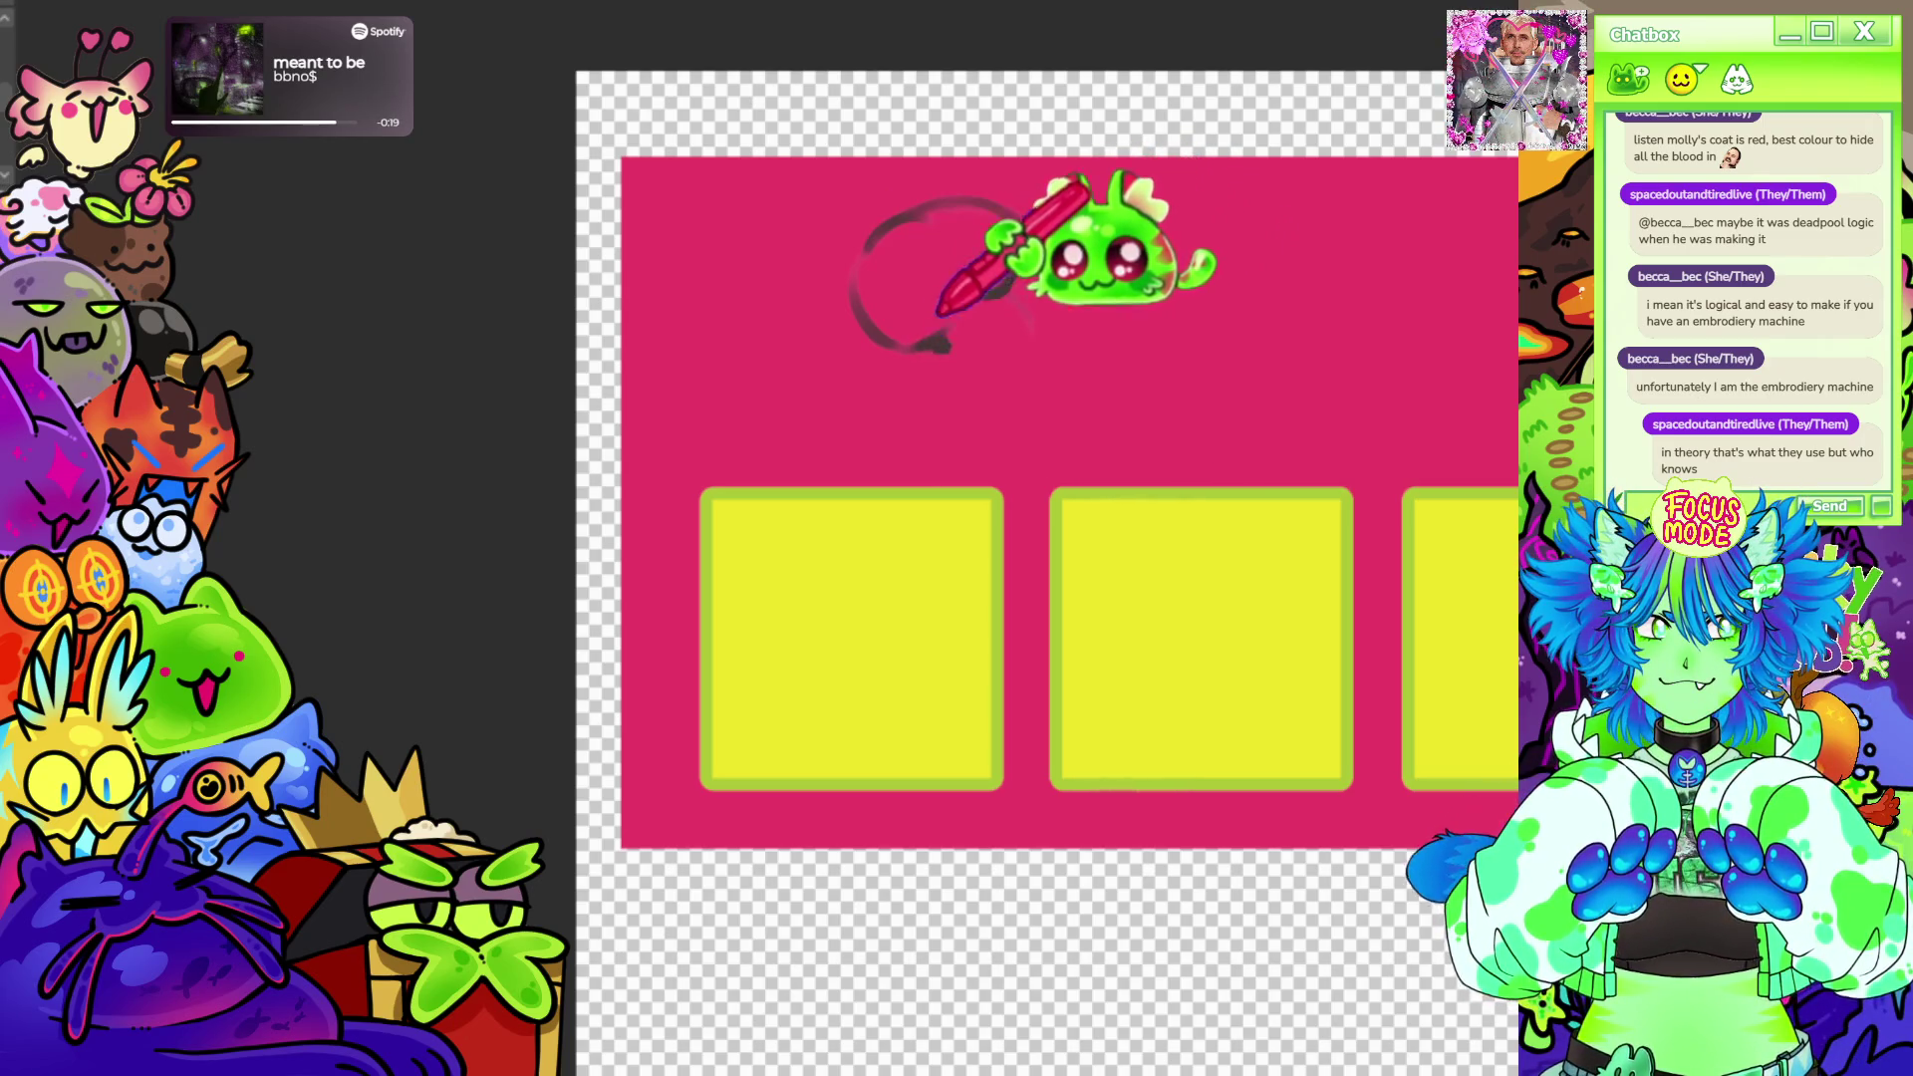
pyautogui.moveTo(897, 366); pyautogui.dragTo(956, 434)
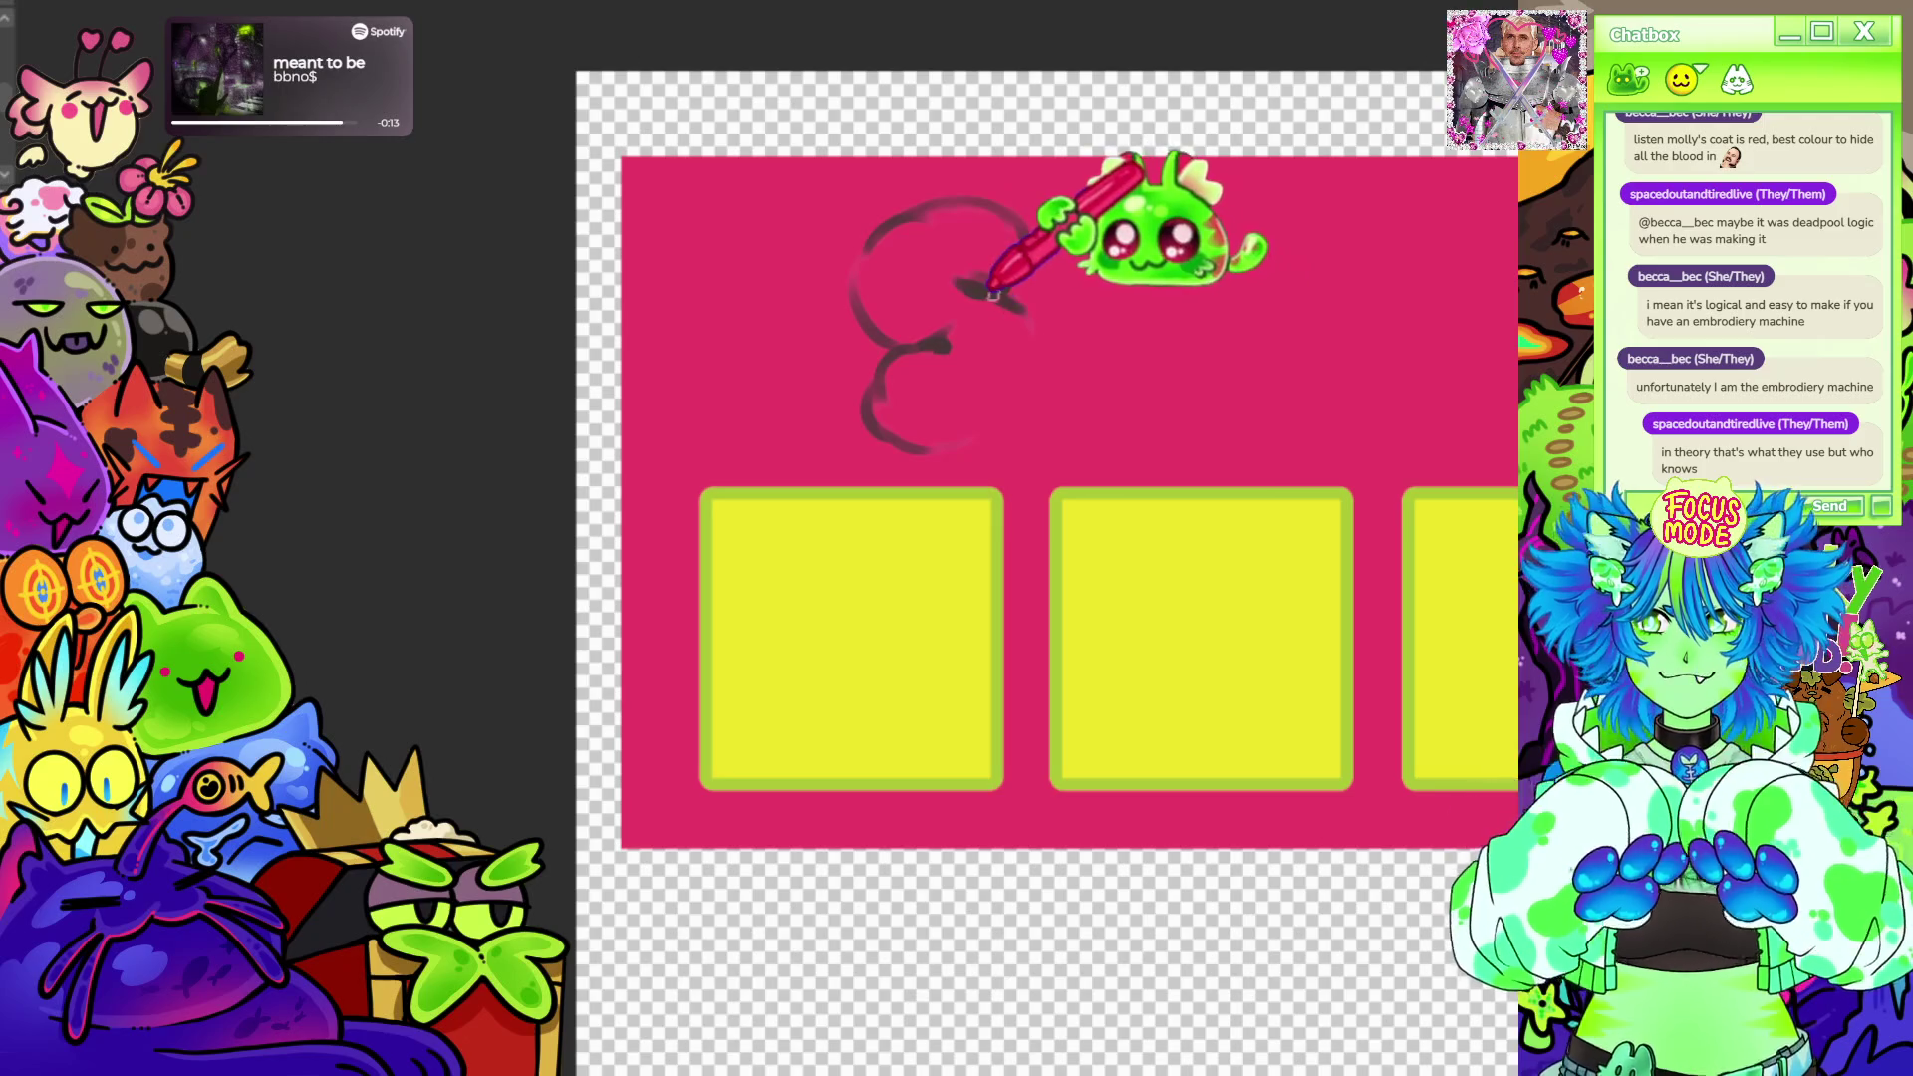
pyautogui.moveTo(971, 281); pyautogui.dragTo(1026, 422)
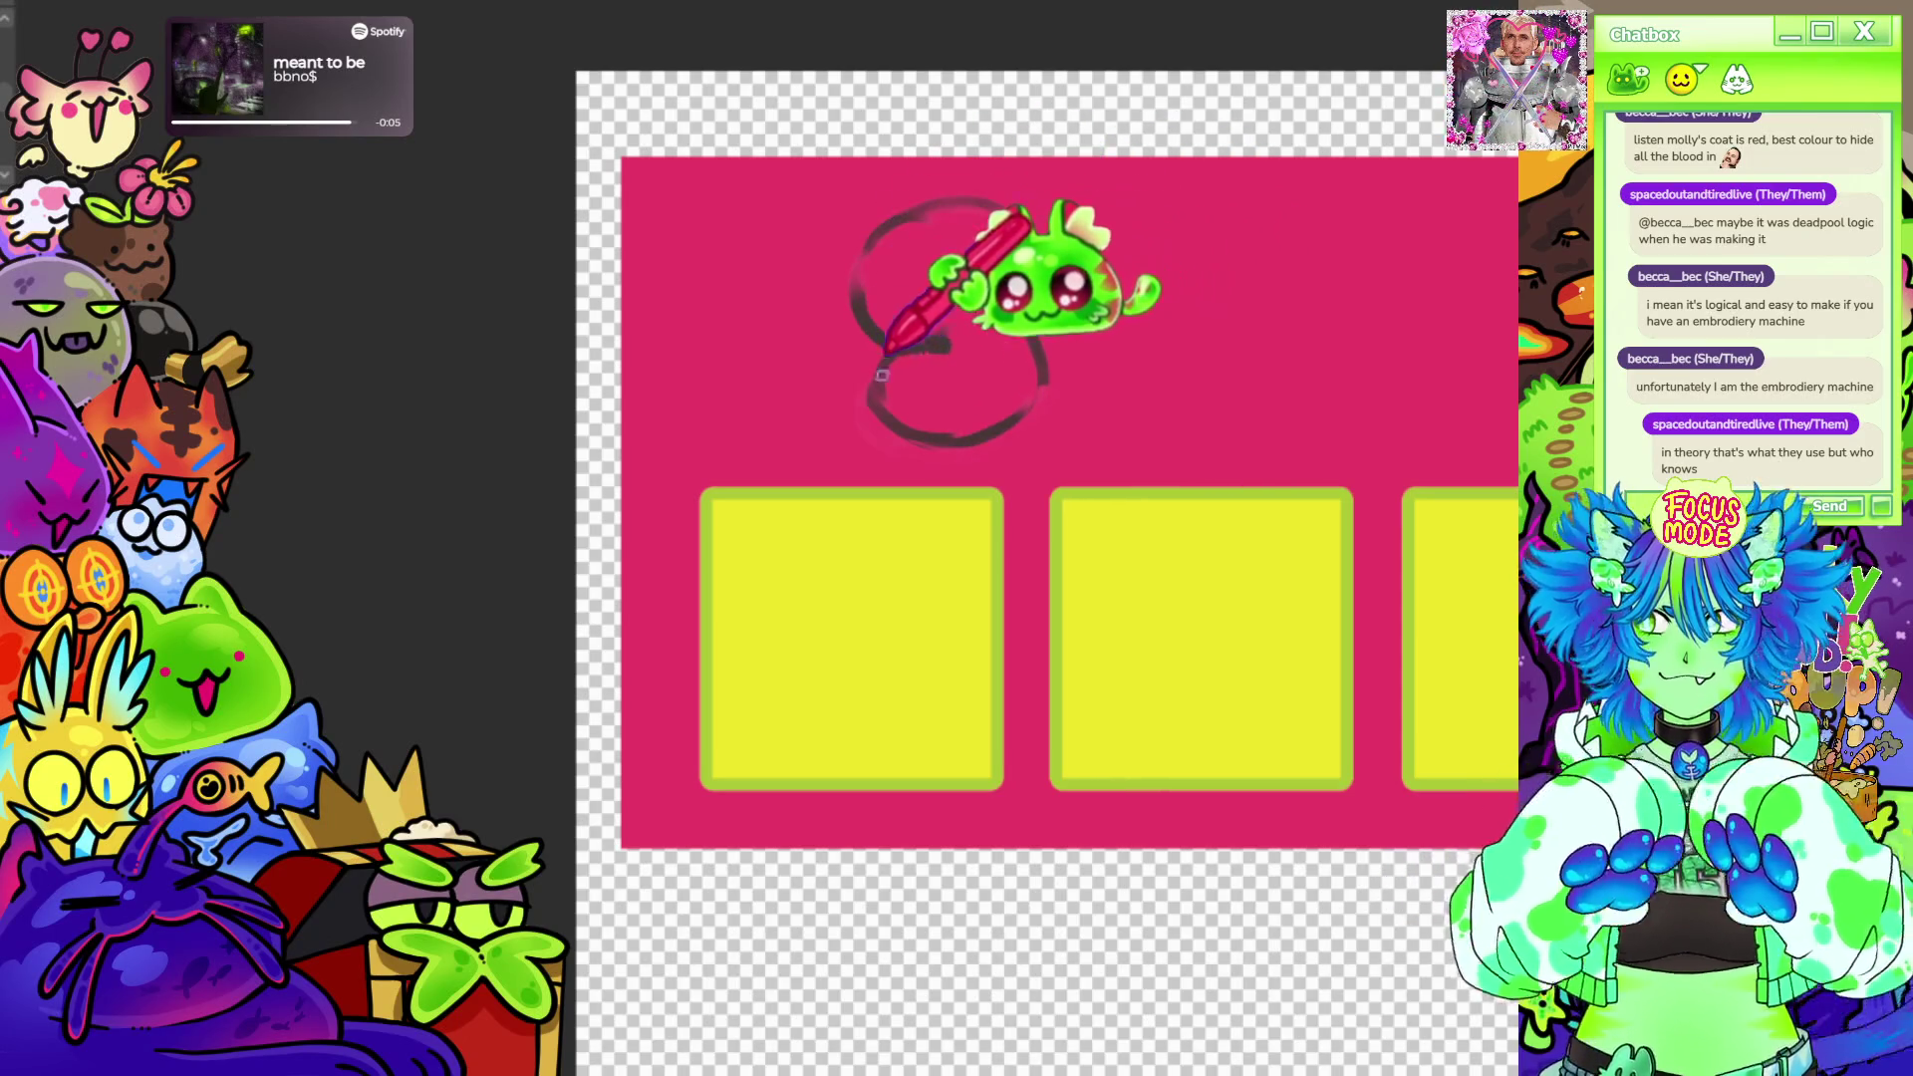
pyautogui.moveTo(896, 321); pyautogui.dragTo(875, 224)
pyautogui.moveTo(874, 307); pyautogui.dragTo(1031, 217)
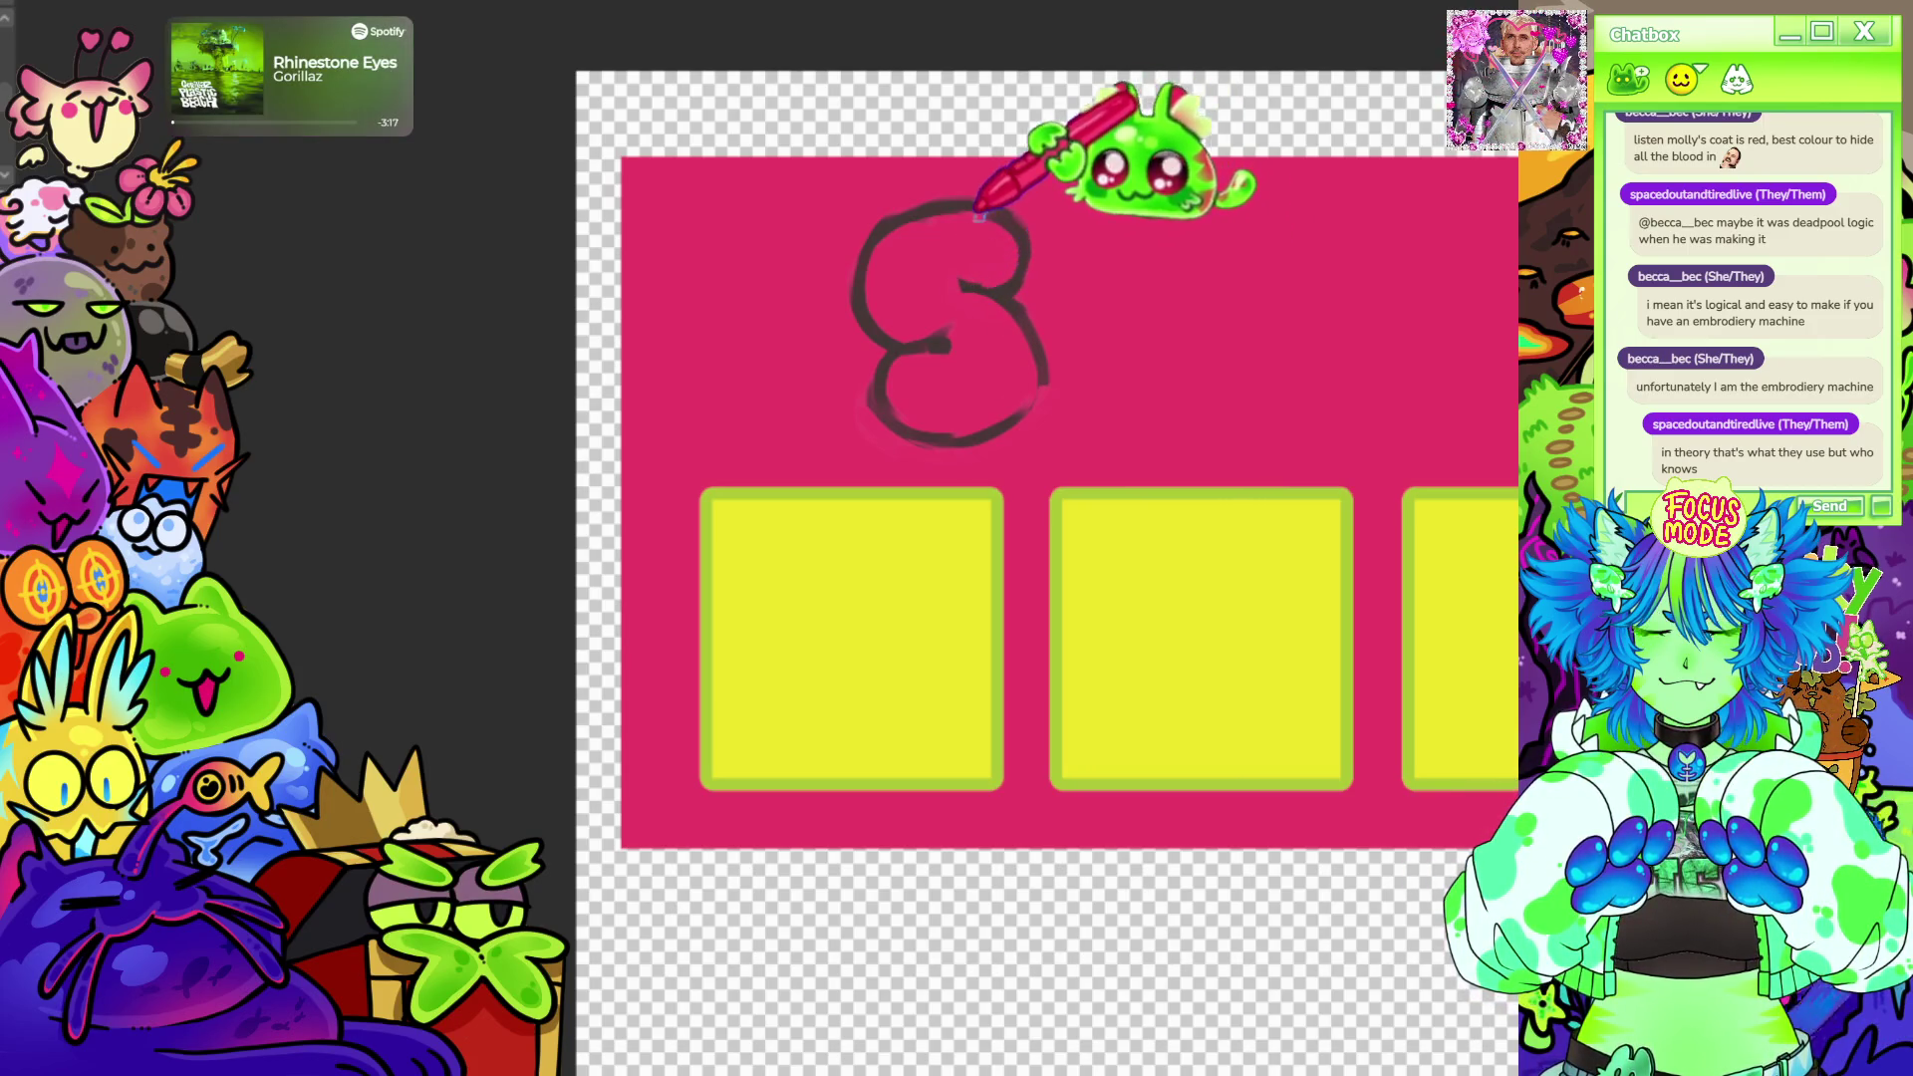
pyautogui.scroll(-2, 1046, 343)
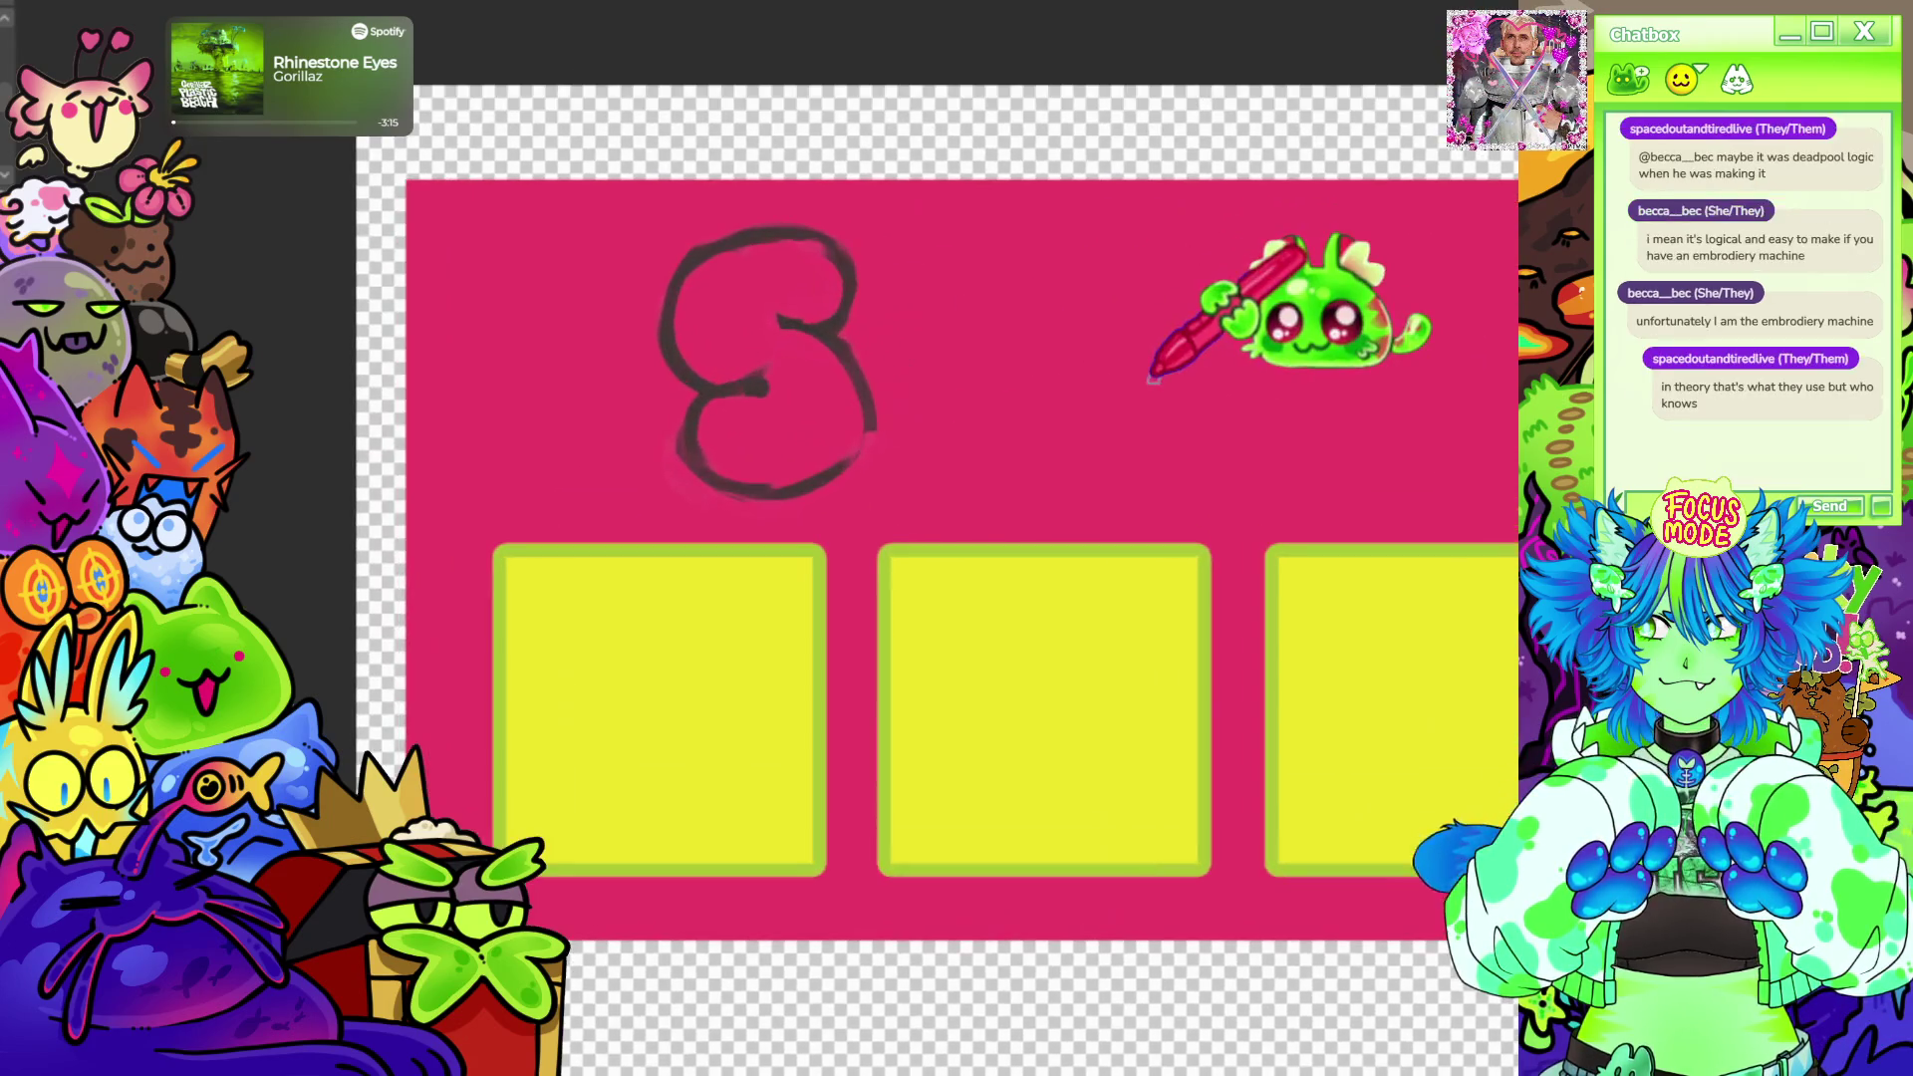
pyautogui.scroll(4, 1143, 374)
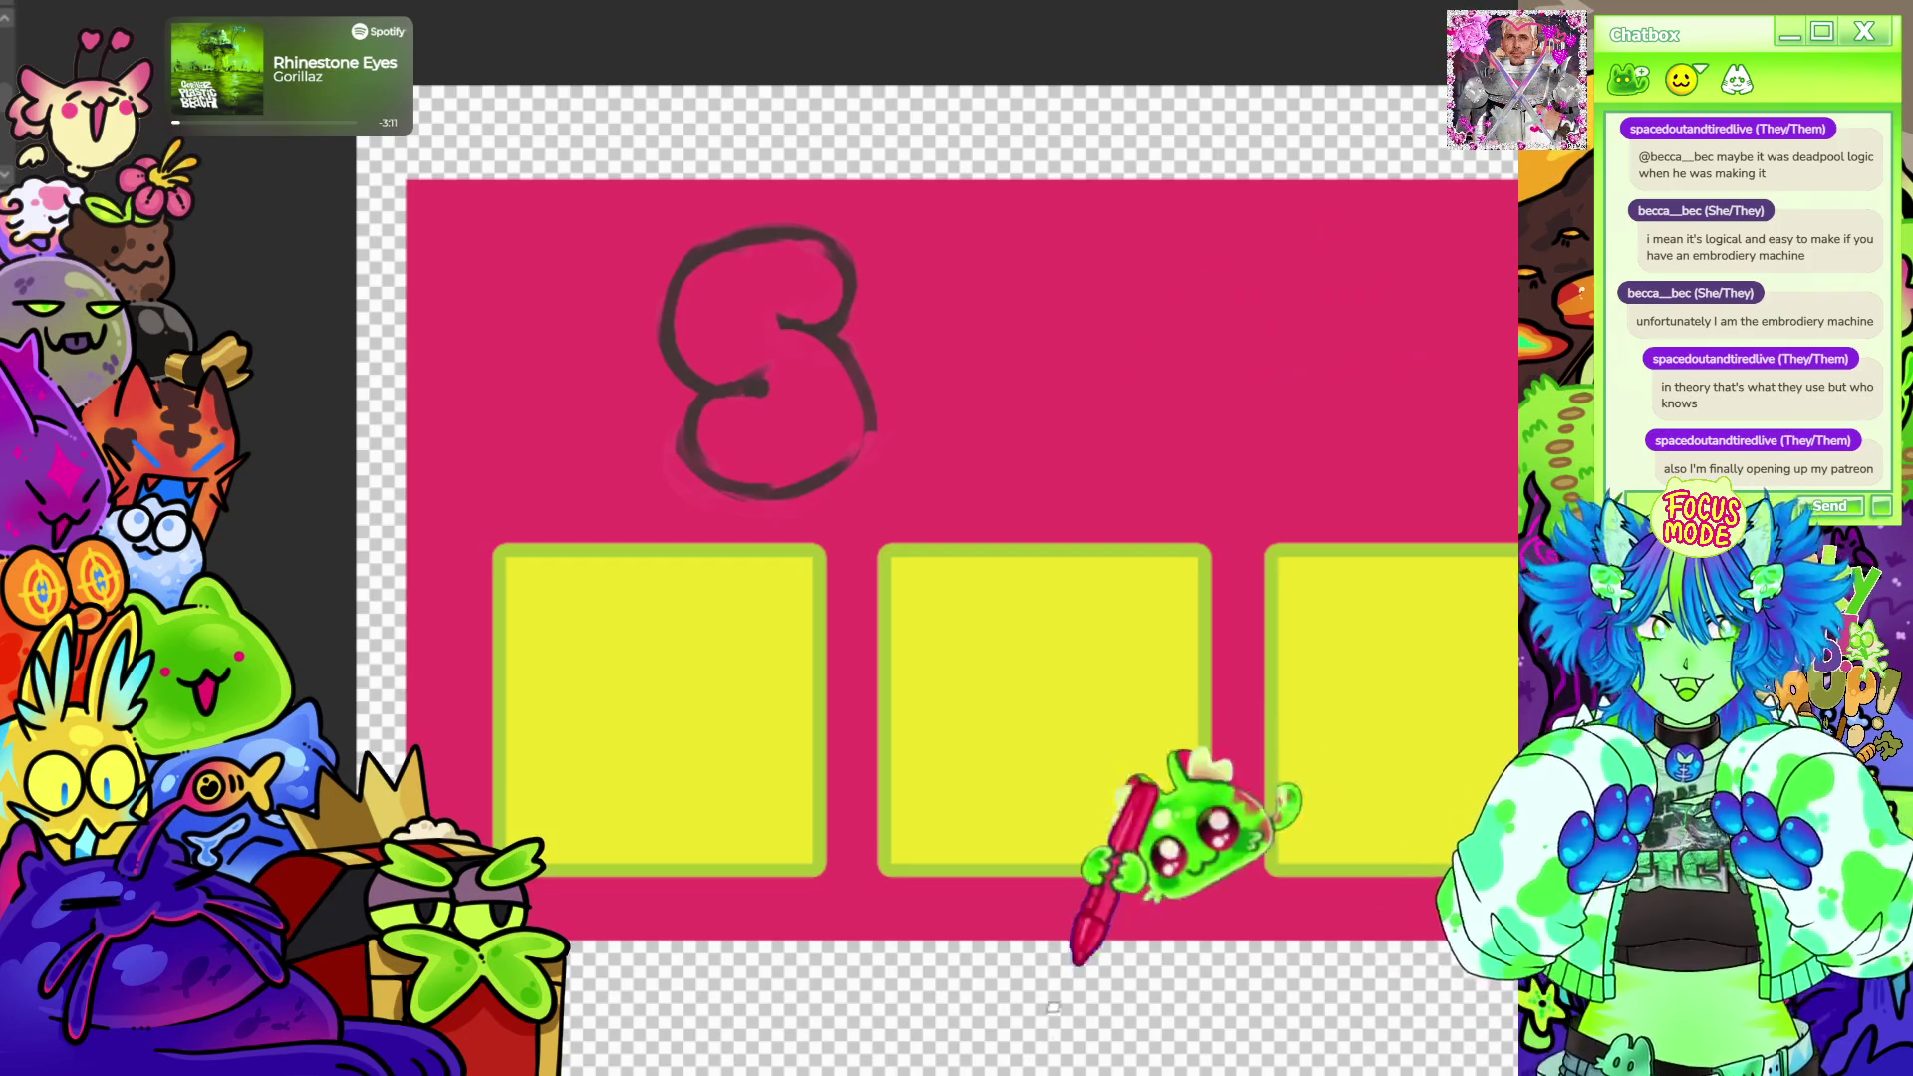
pyautogui.hscroll(1, 1047, 837)
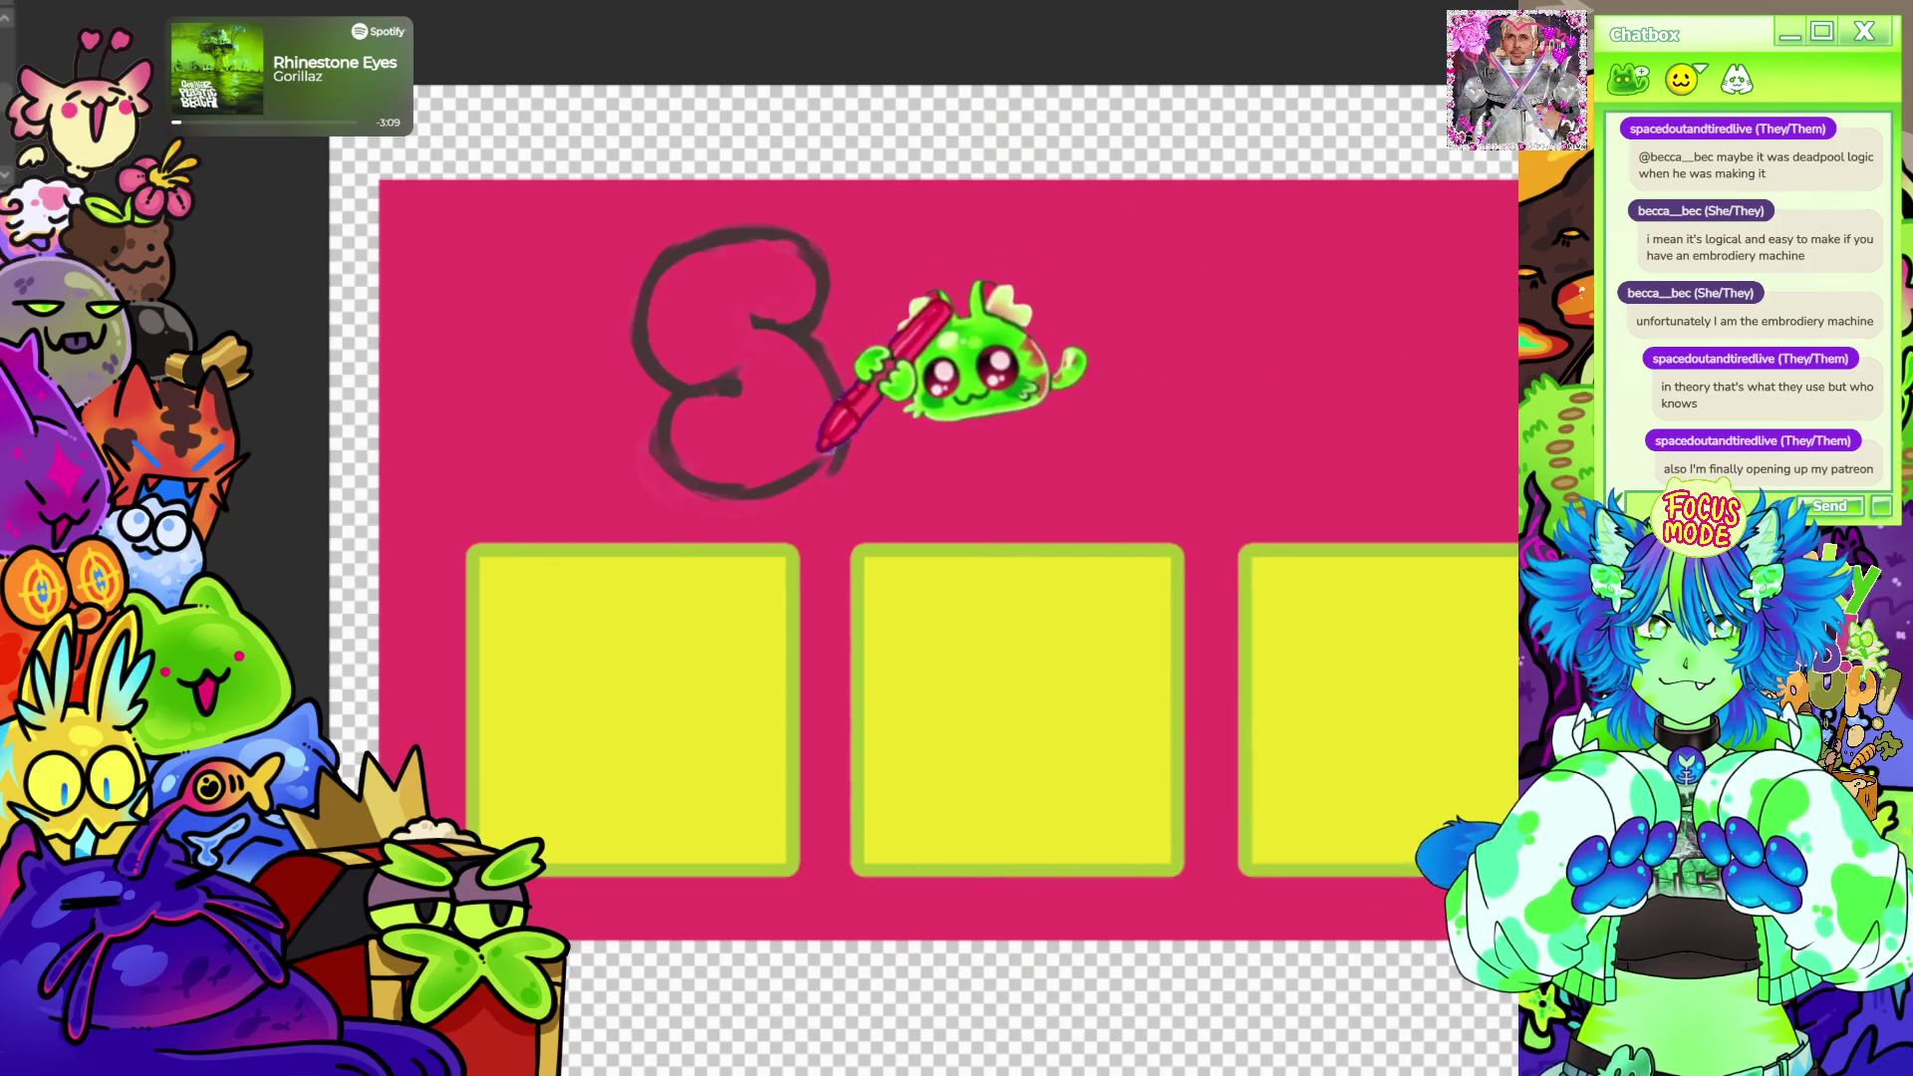
# Begin sketching the L beside the S.
pyautogui.moveTo(839, 427); pyautogui.dragTo(1027, 461)
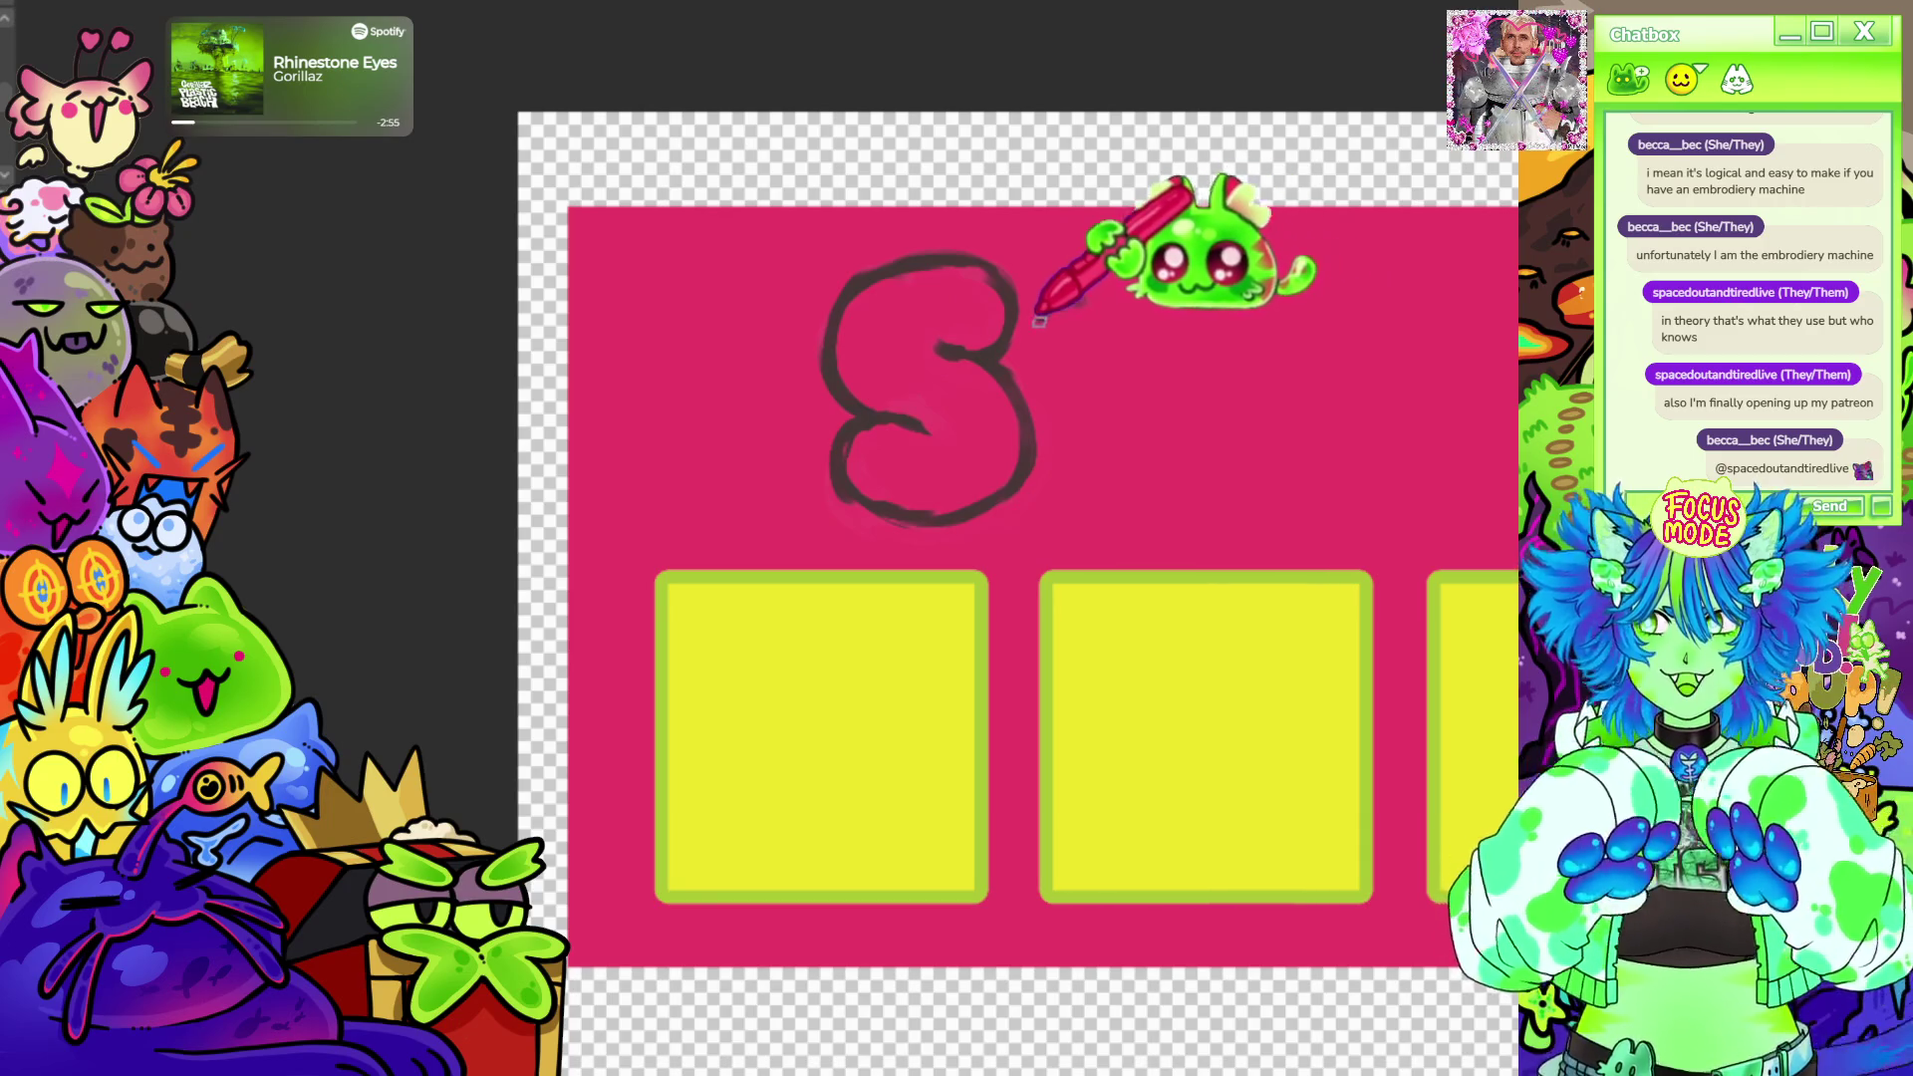
pyautogui.moveTo(1032, 414)
pyautogui.mouseDown()
pyautogui.moveTo(1114, 418)
pyautogui.moveTo(1148, 516)
pyautogui.mouseUp()
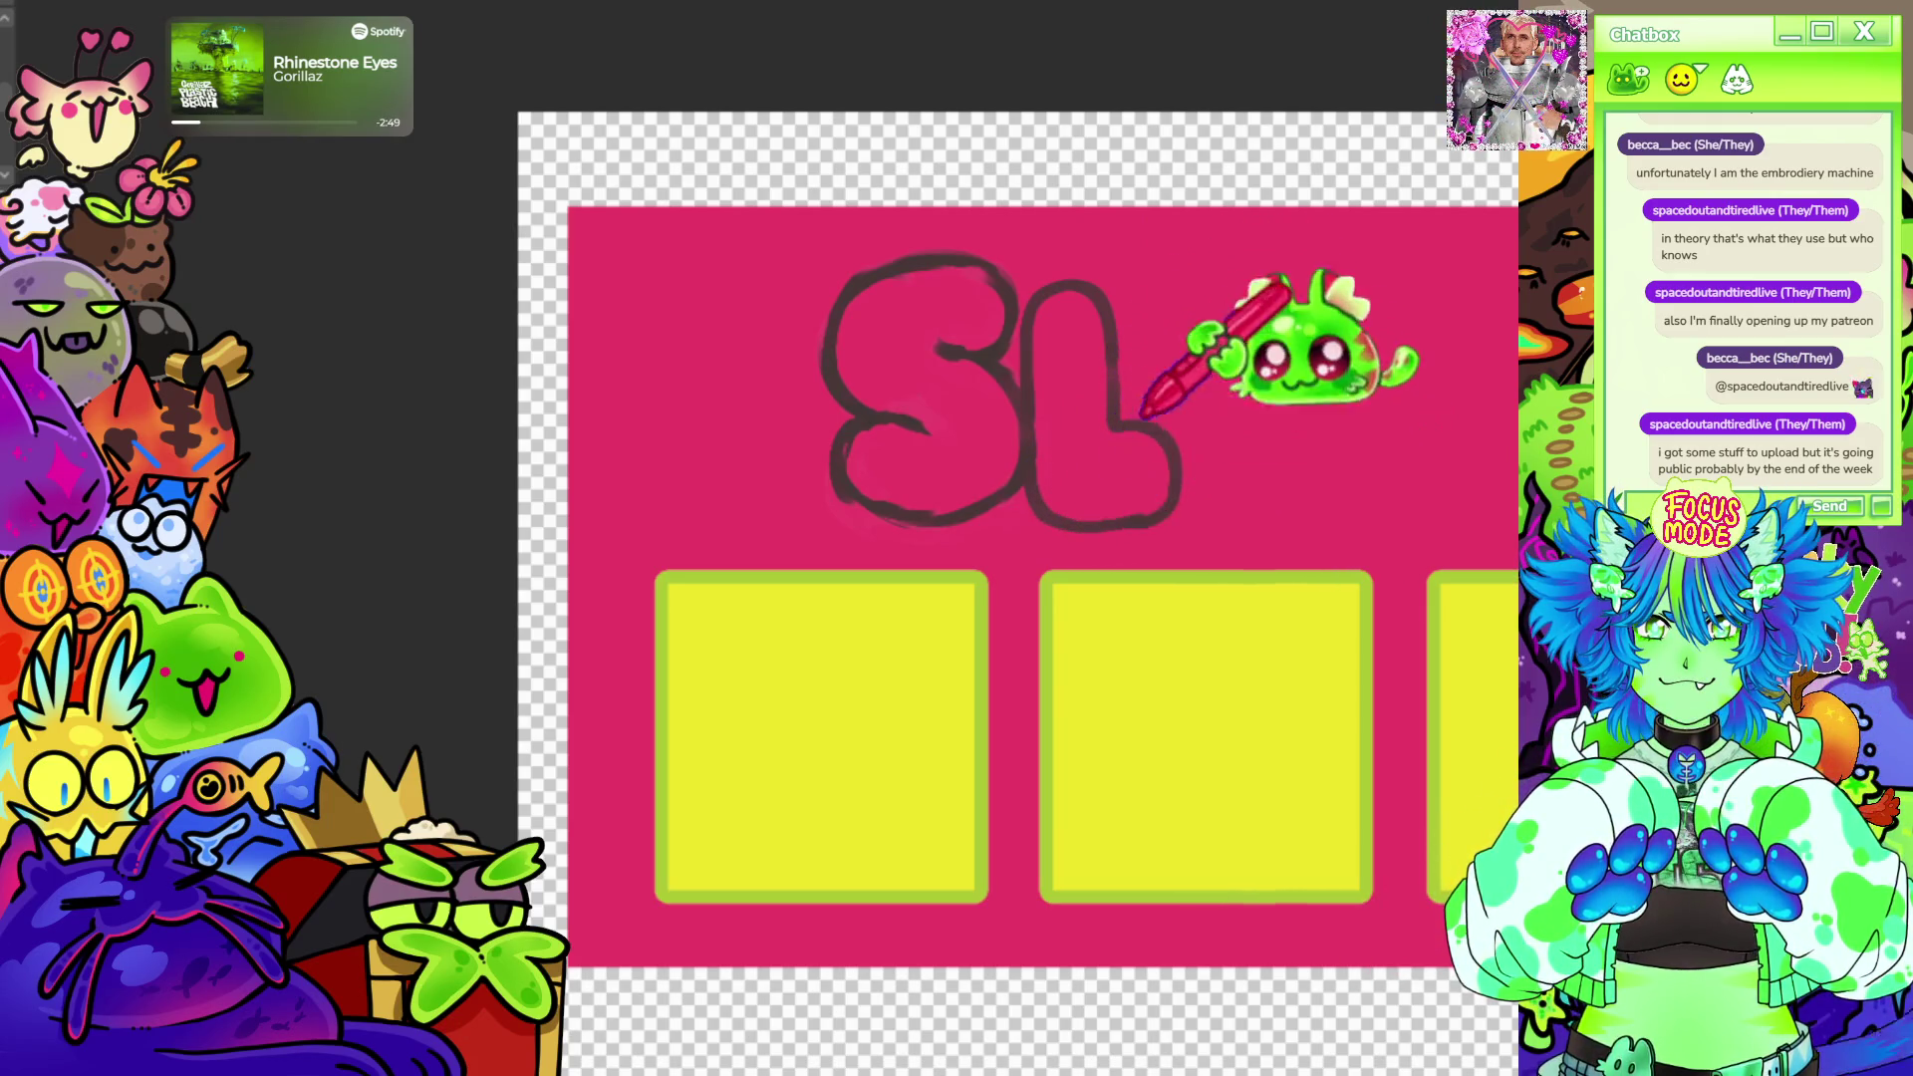
pyautogui.scroll(2, 956, 449)
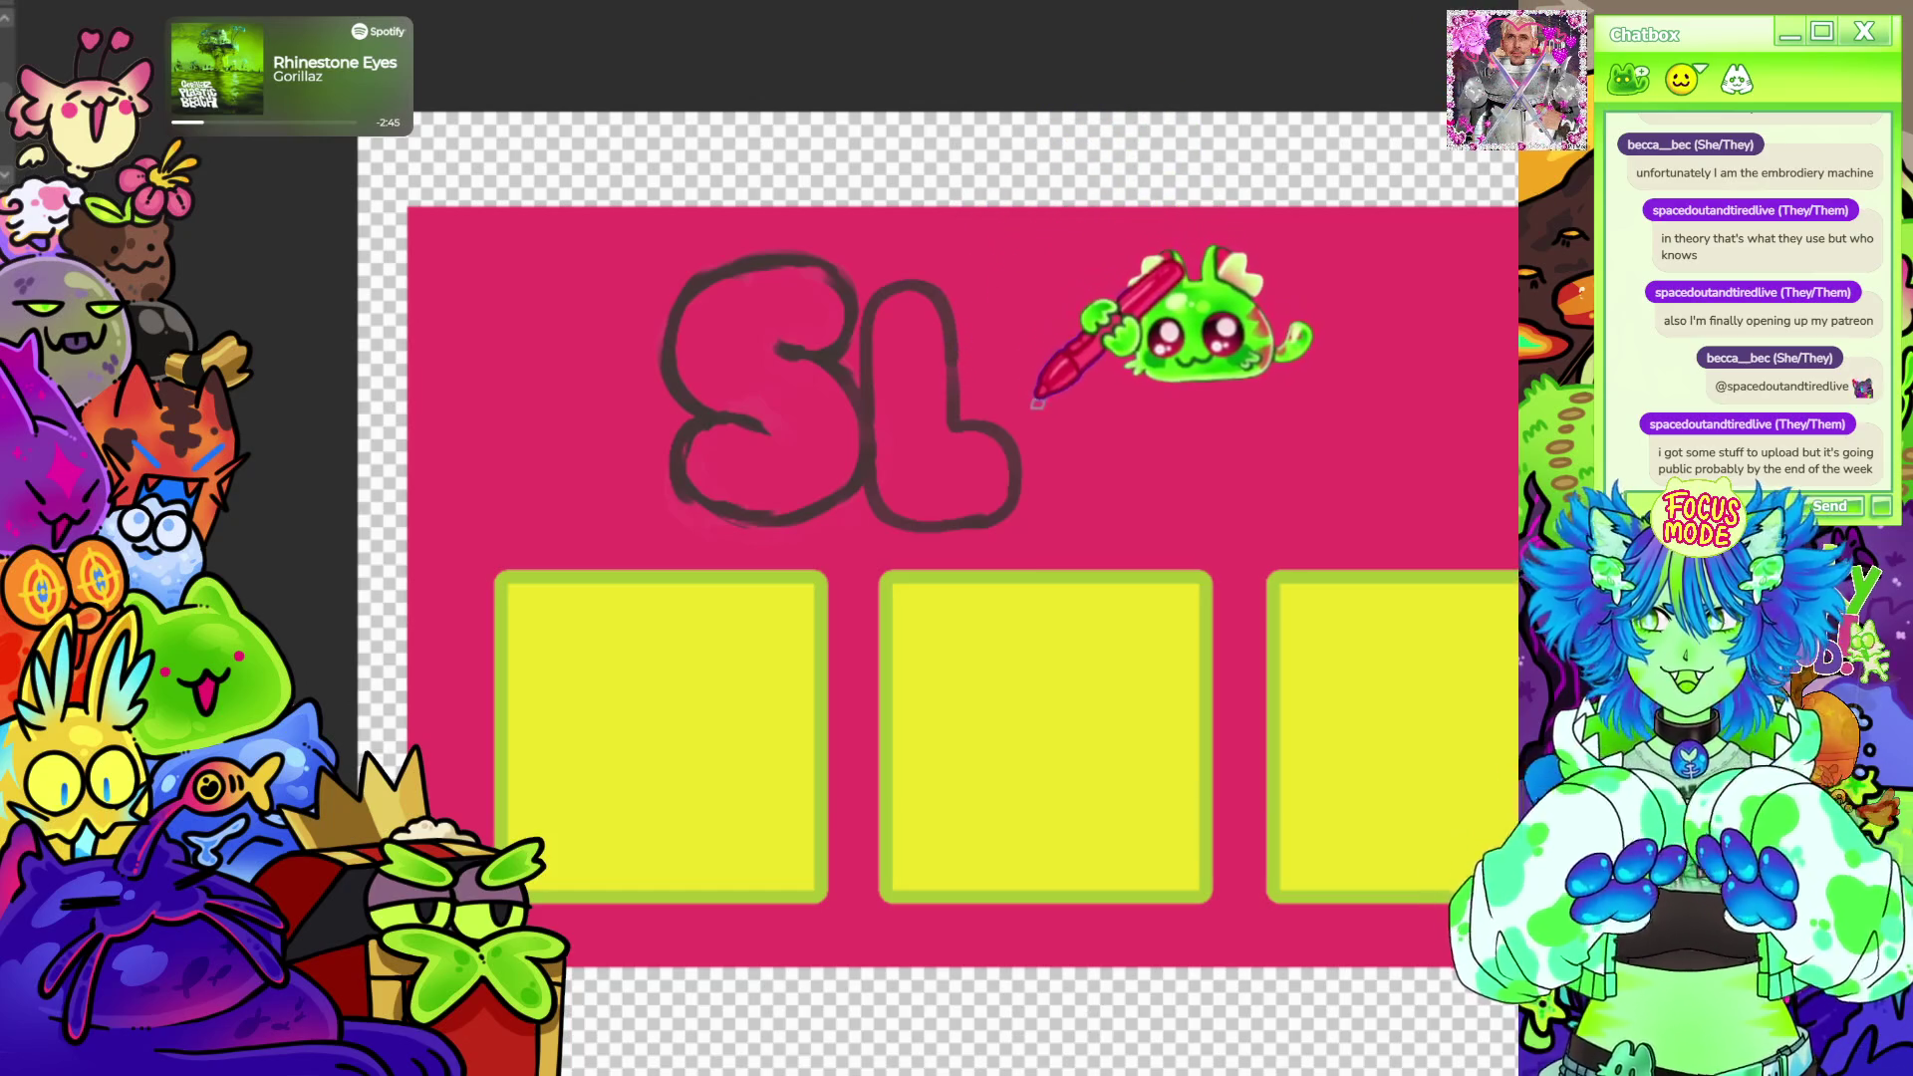
# Draw a short stroke to start the next letter right of the SL outline.
pyautogui.moveTo(1031, 277); pyautogui.dragTo(1054, 404)
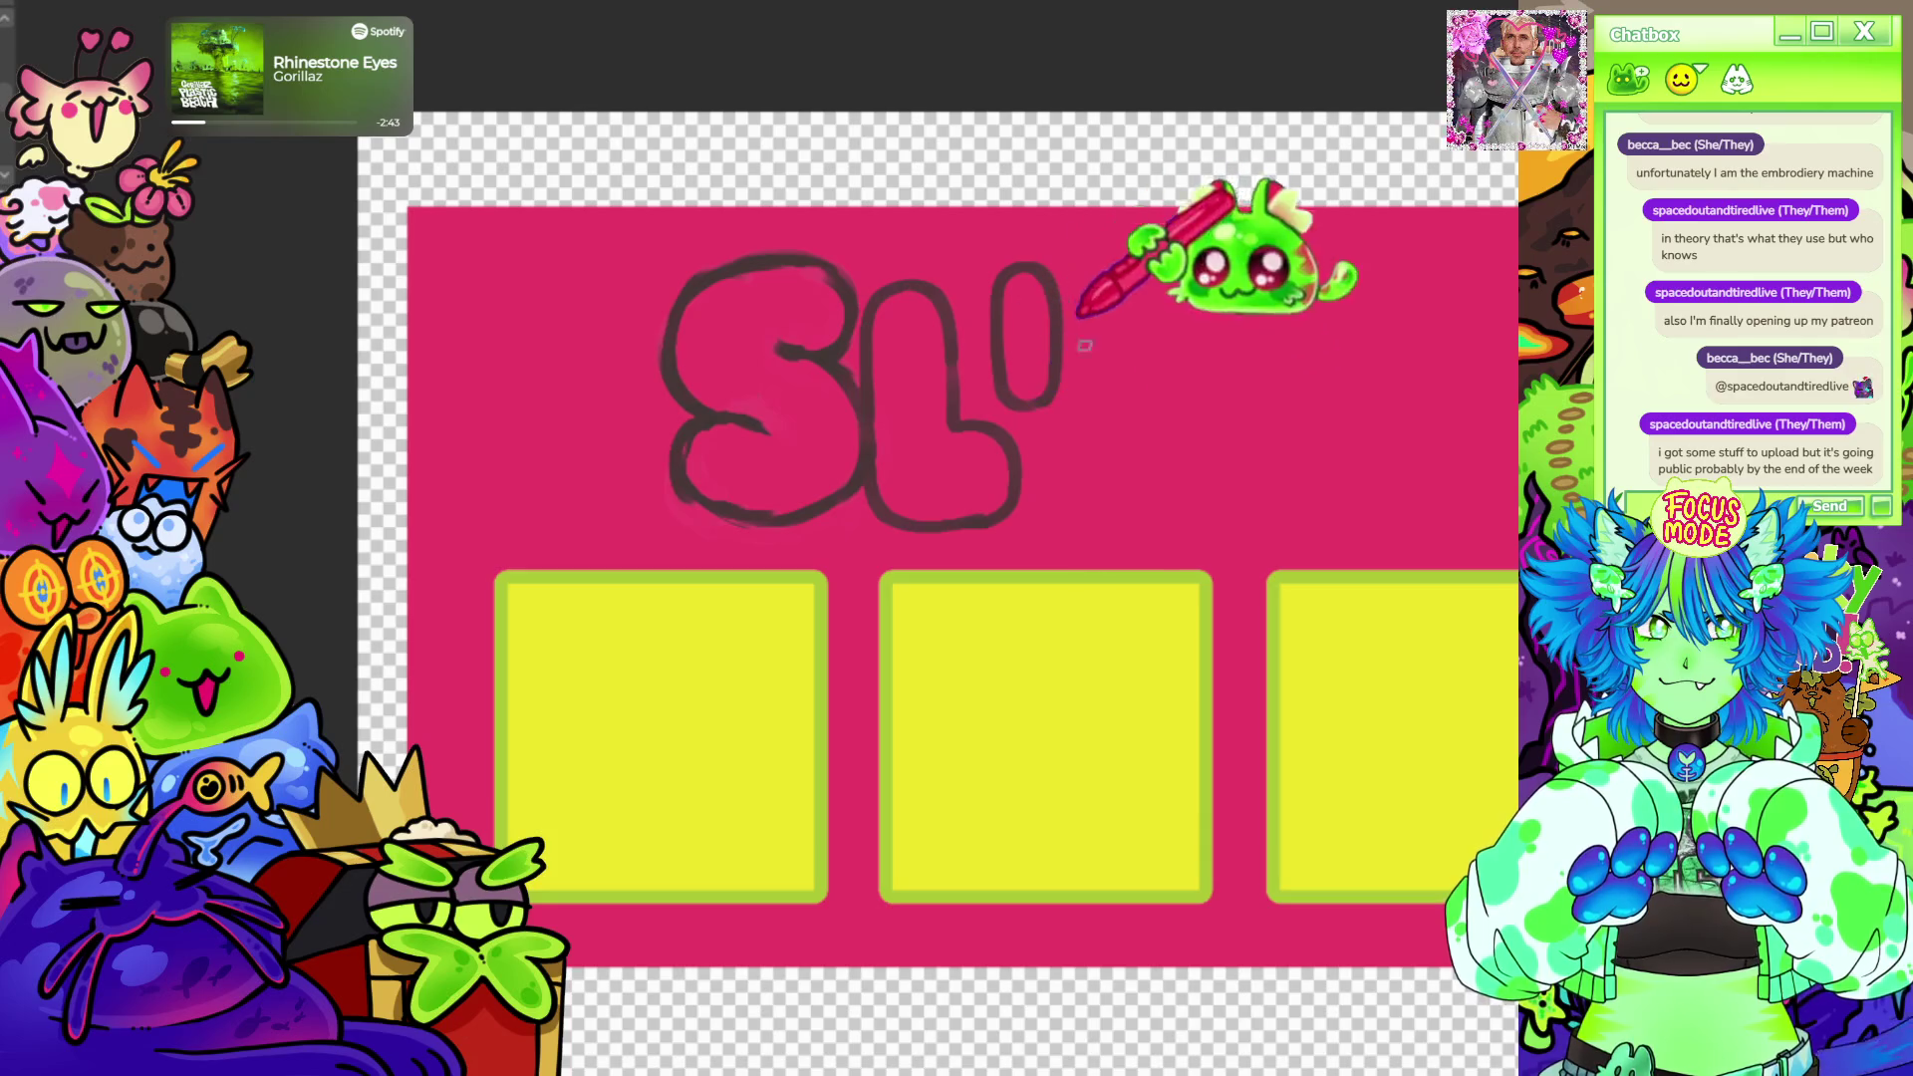
pyautogui.scroll(3, 927, 448)
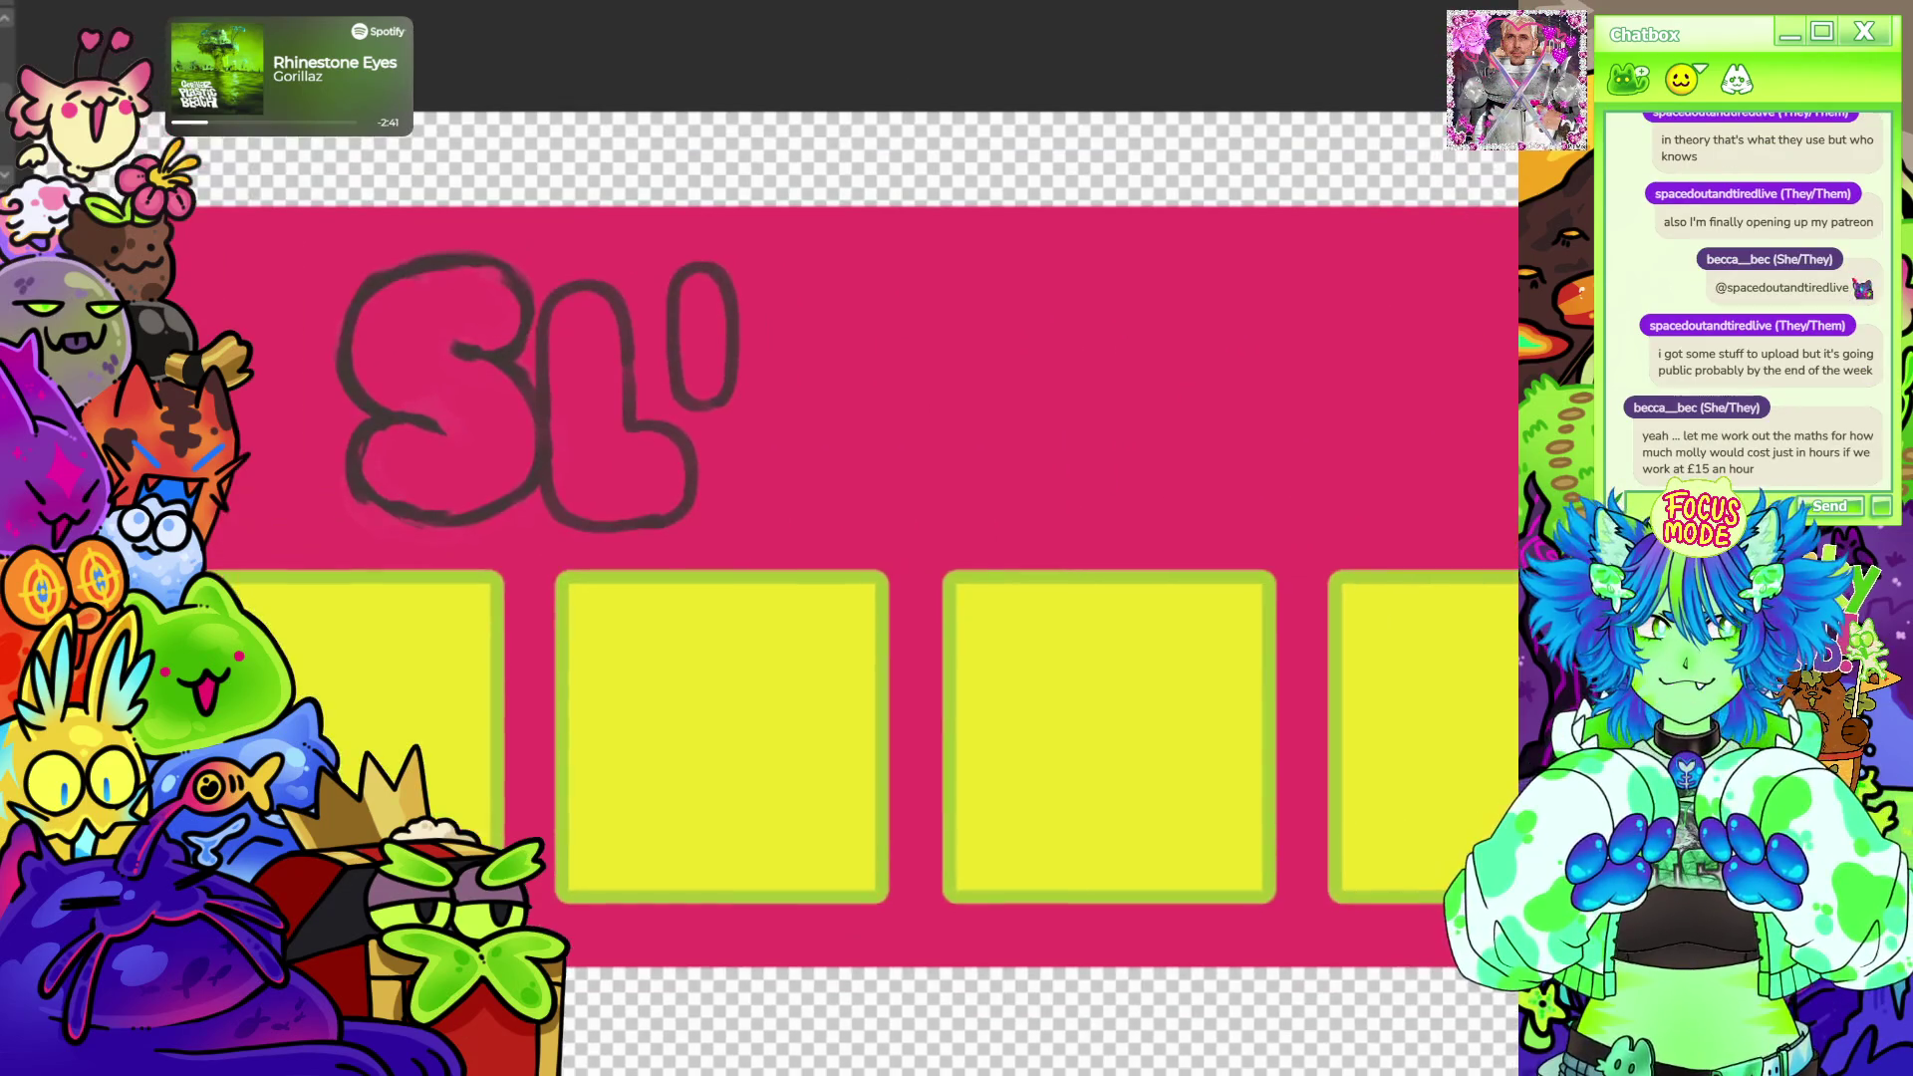
pyautogui.scroll(-3, 897, 524)
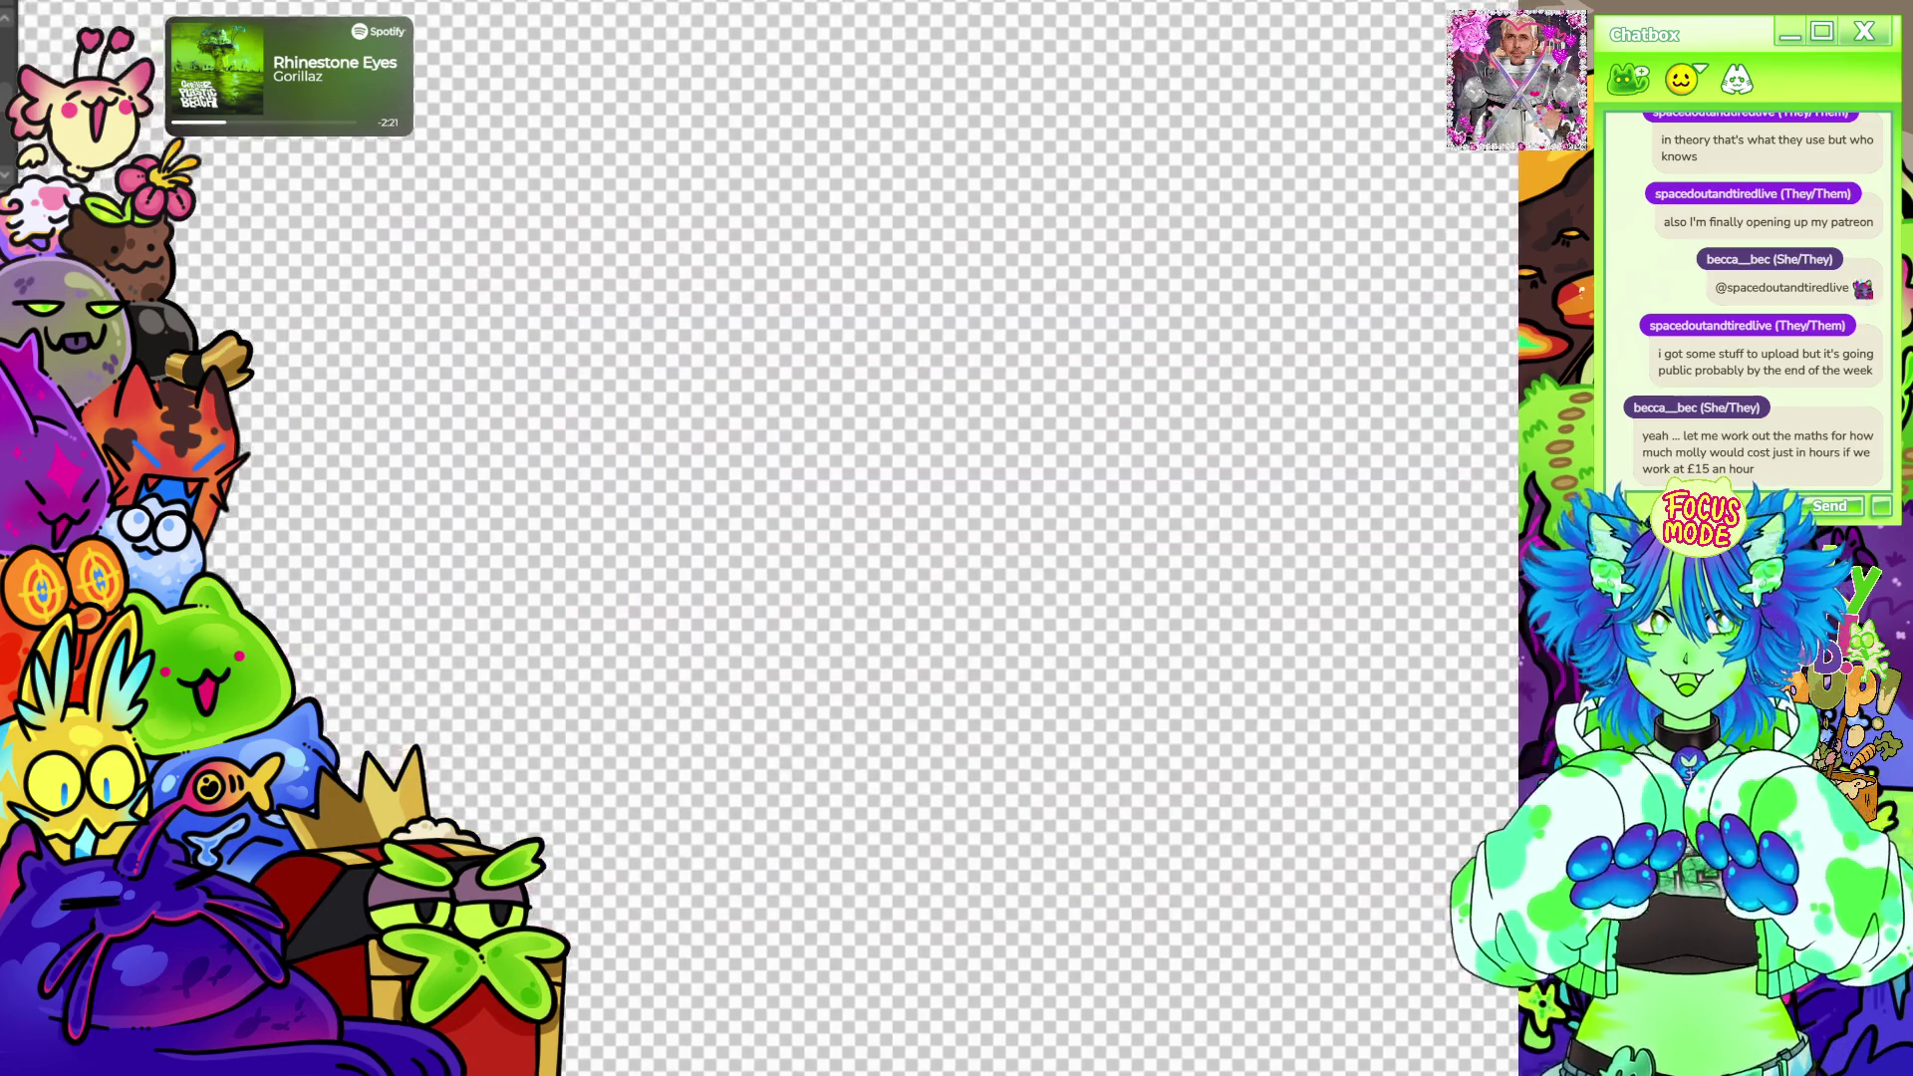
pyautogui.scroll(3, 896, 538)
pyautogui.moveTo(897, 538); pyautogui.dragTo(1002, 538)
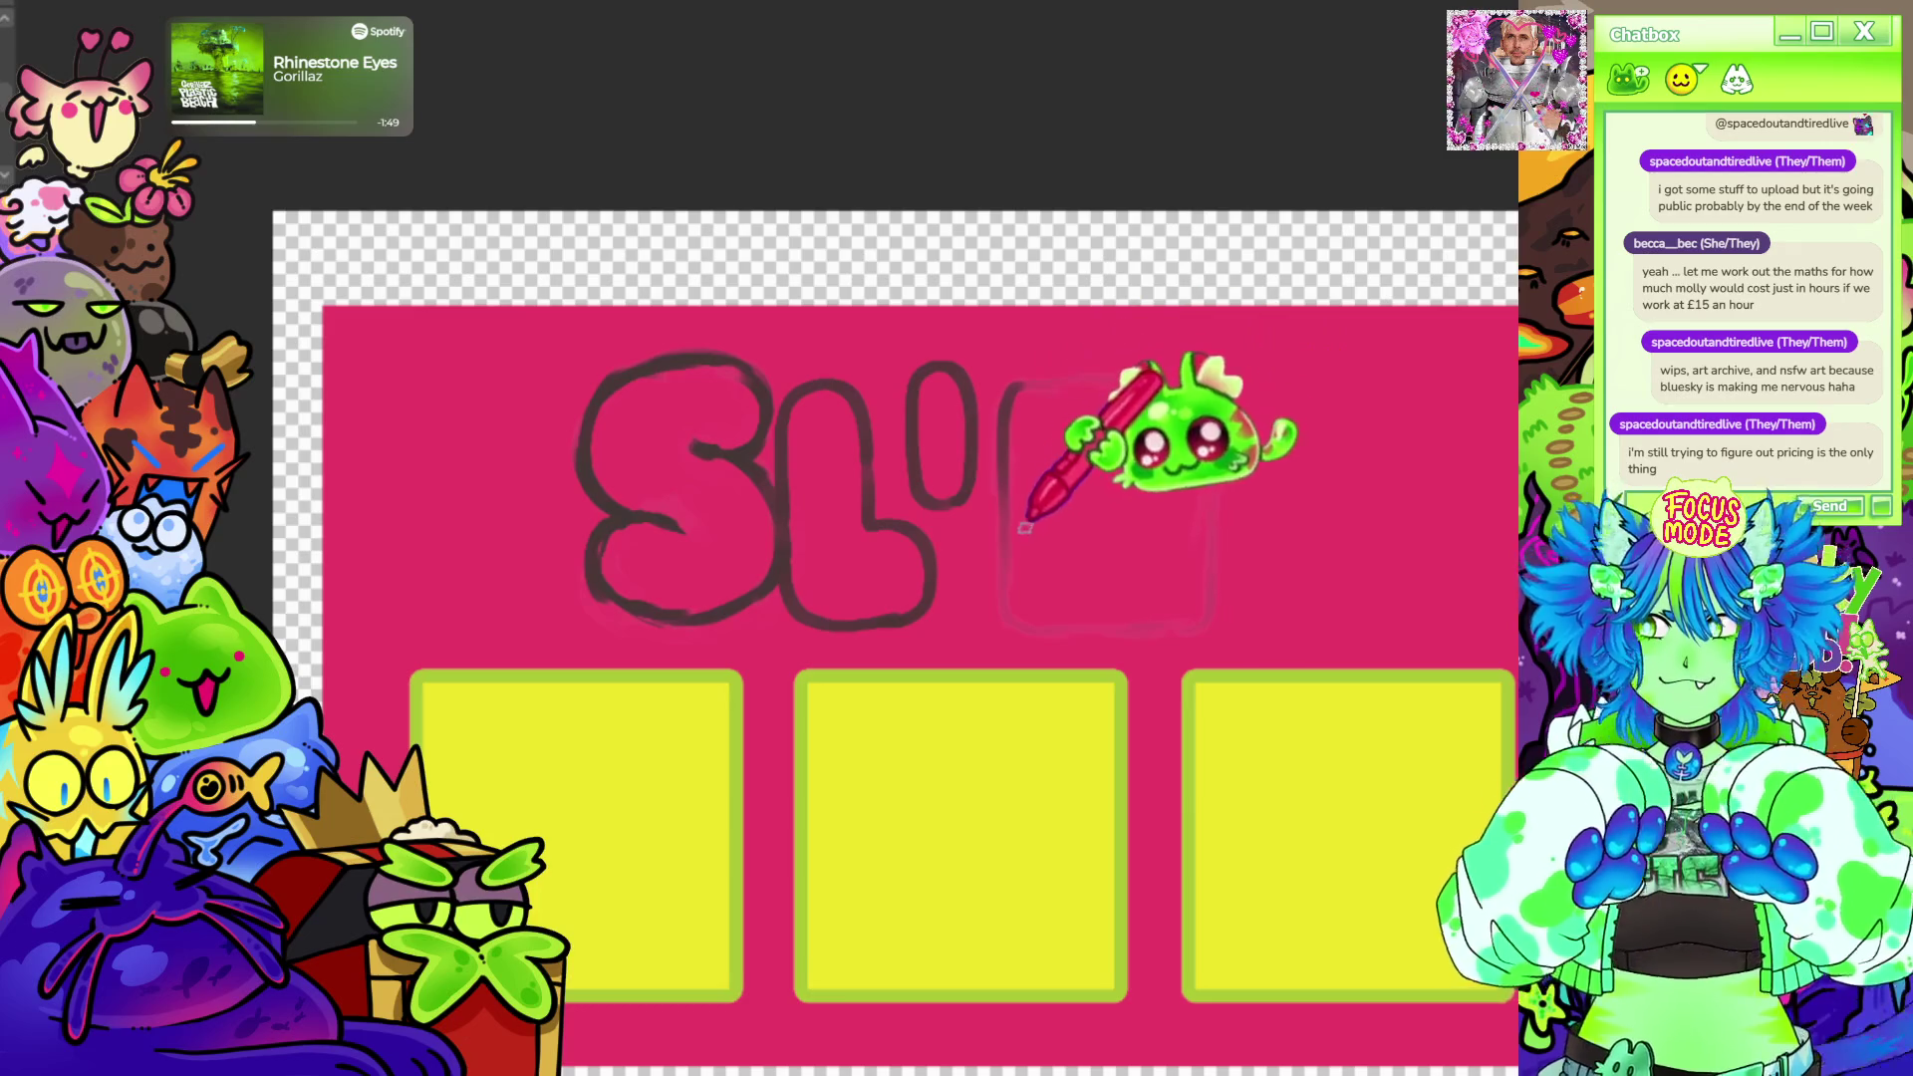
# Outline a bubbly M after SL with its legs, arched middle and bottom edges.
pyautogui.moveTo(1005, 403); pyautogui.dragTo(999, 493)
pyautogui.moveTo(1005, 389); pyautogui.dragTo(1004, 616)
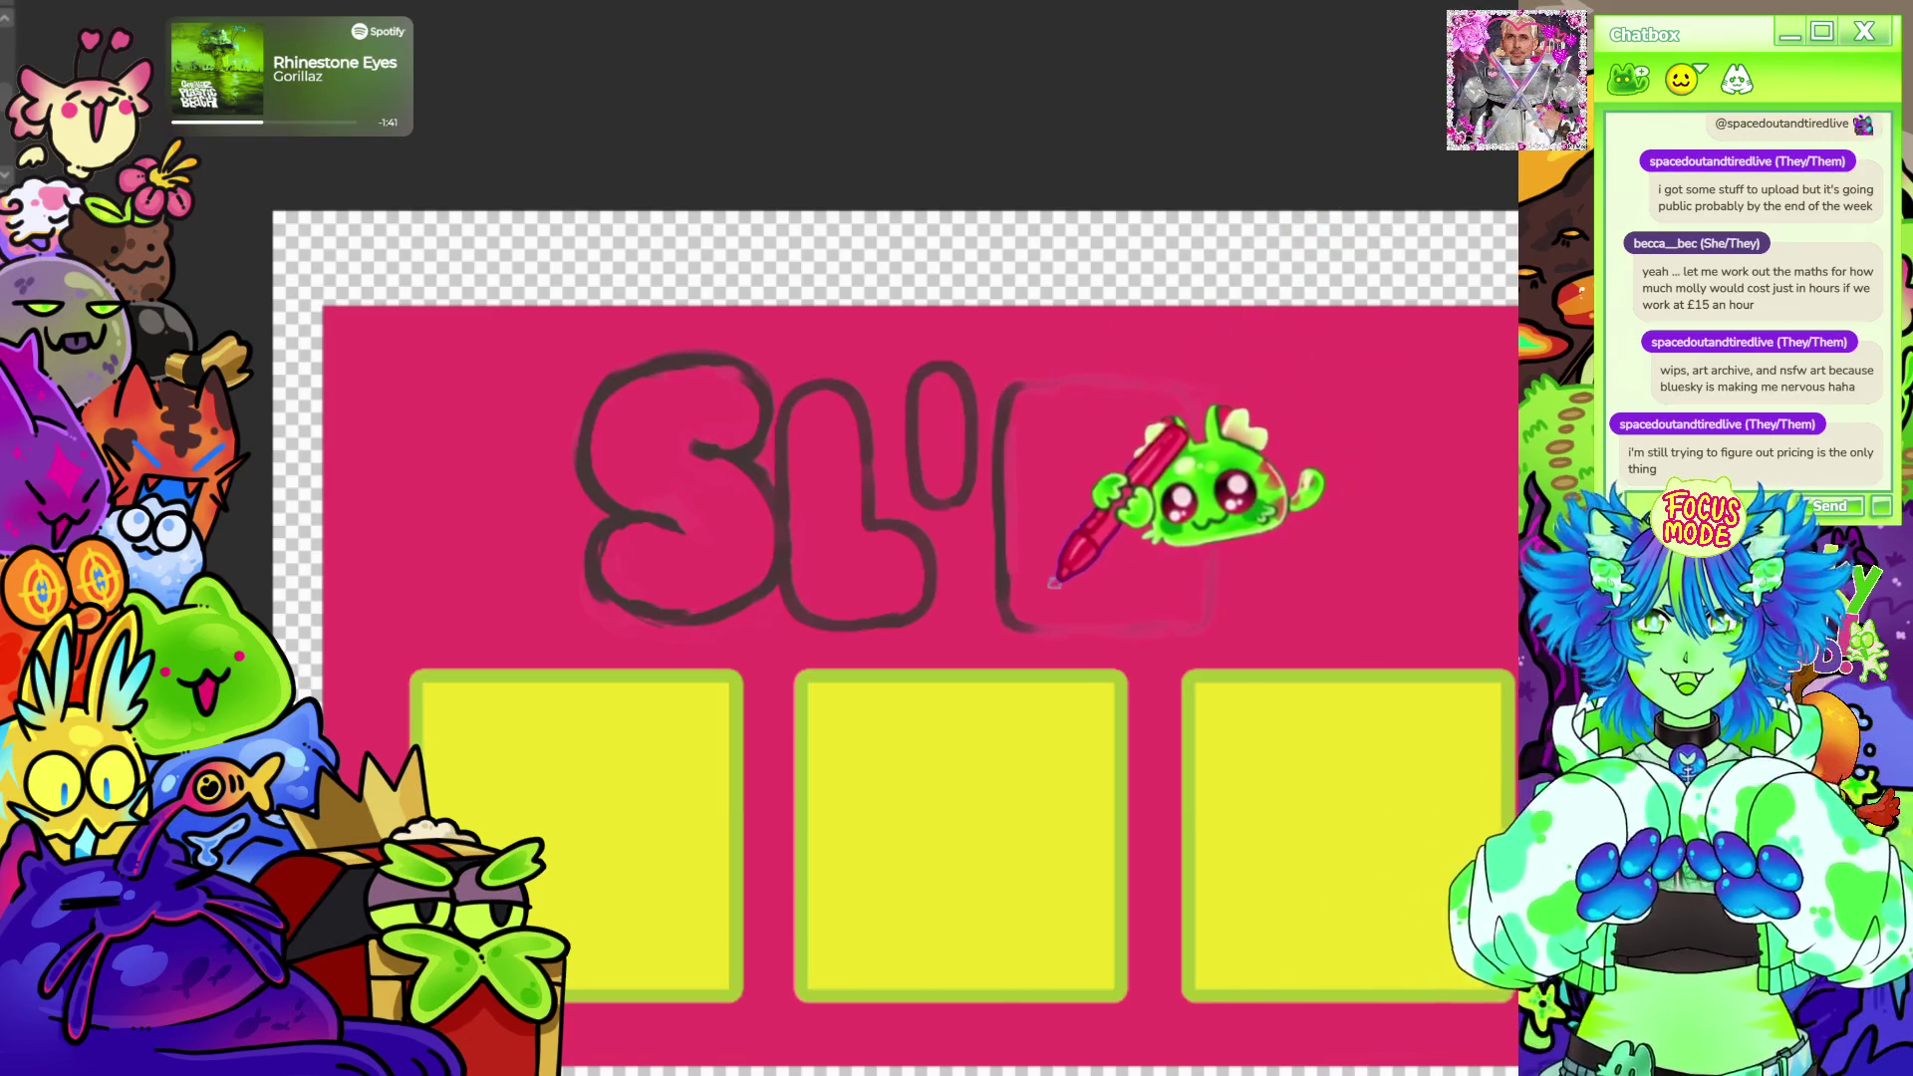
pyautogui.moveTo(1011, 620); pyautogui.dragTo(1070, 623)
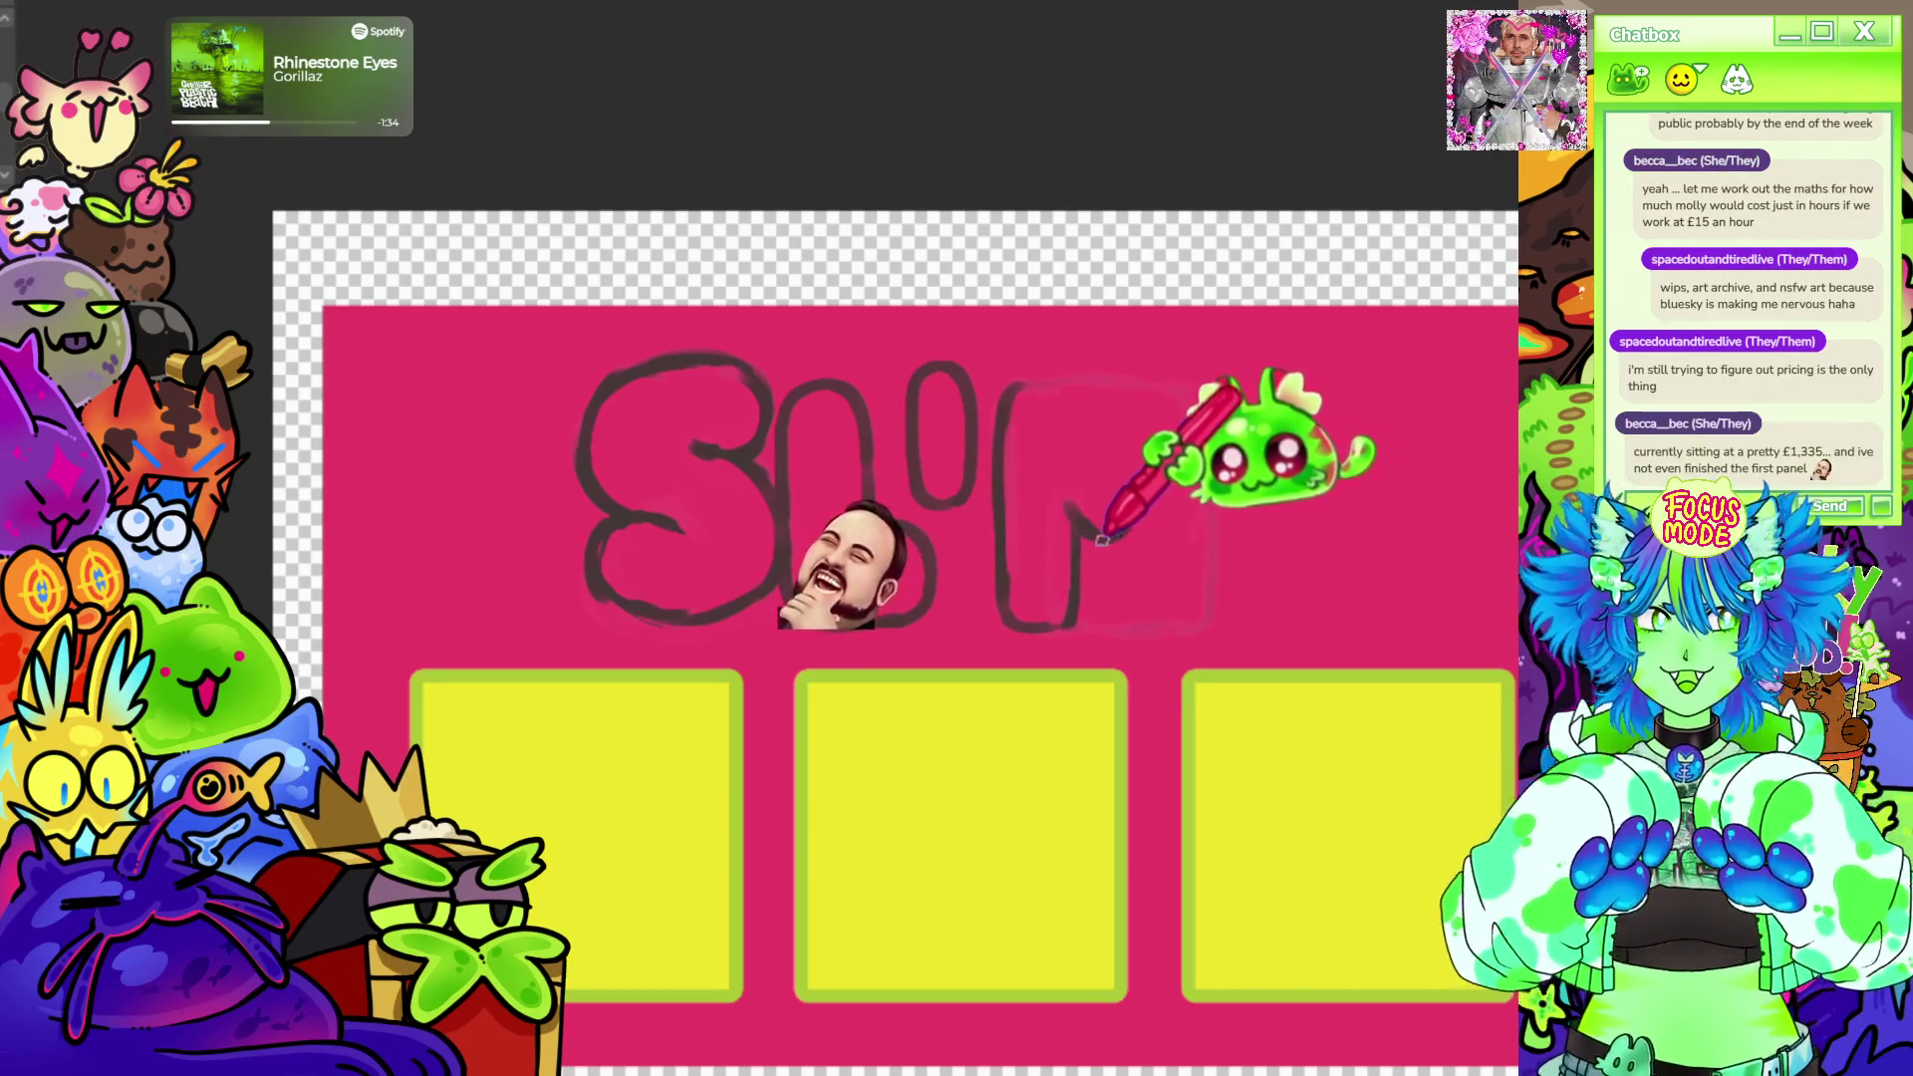
pyautogui.moveTo(1073, 450); pyautogui.dragTo(1144, 606)
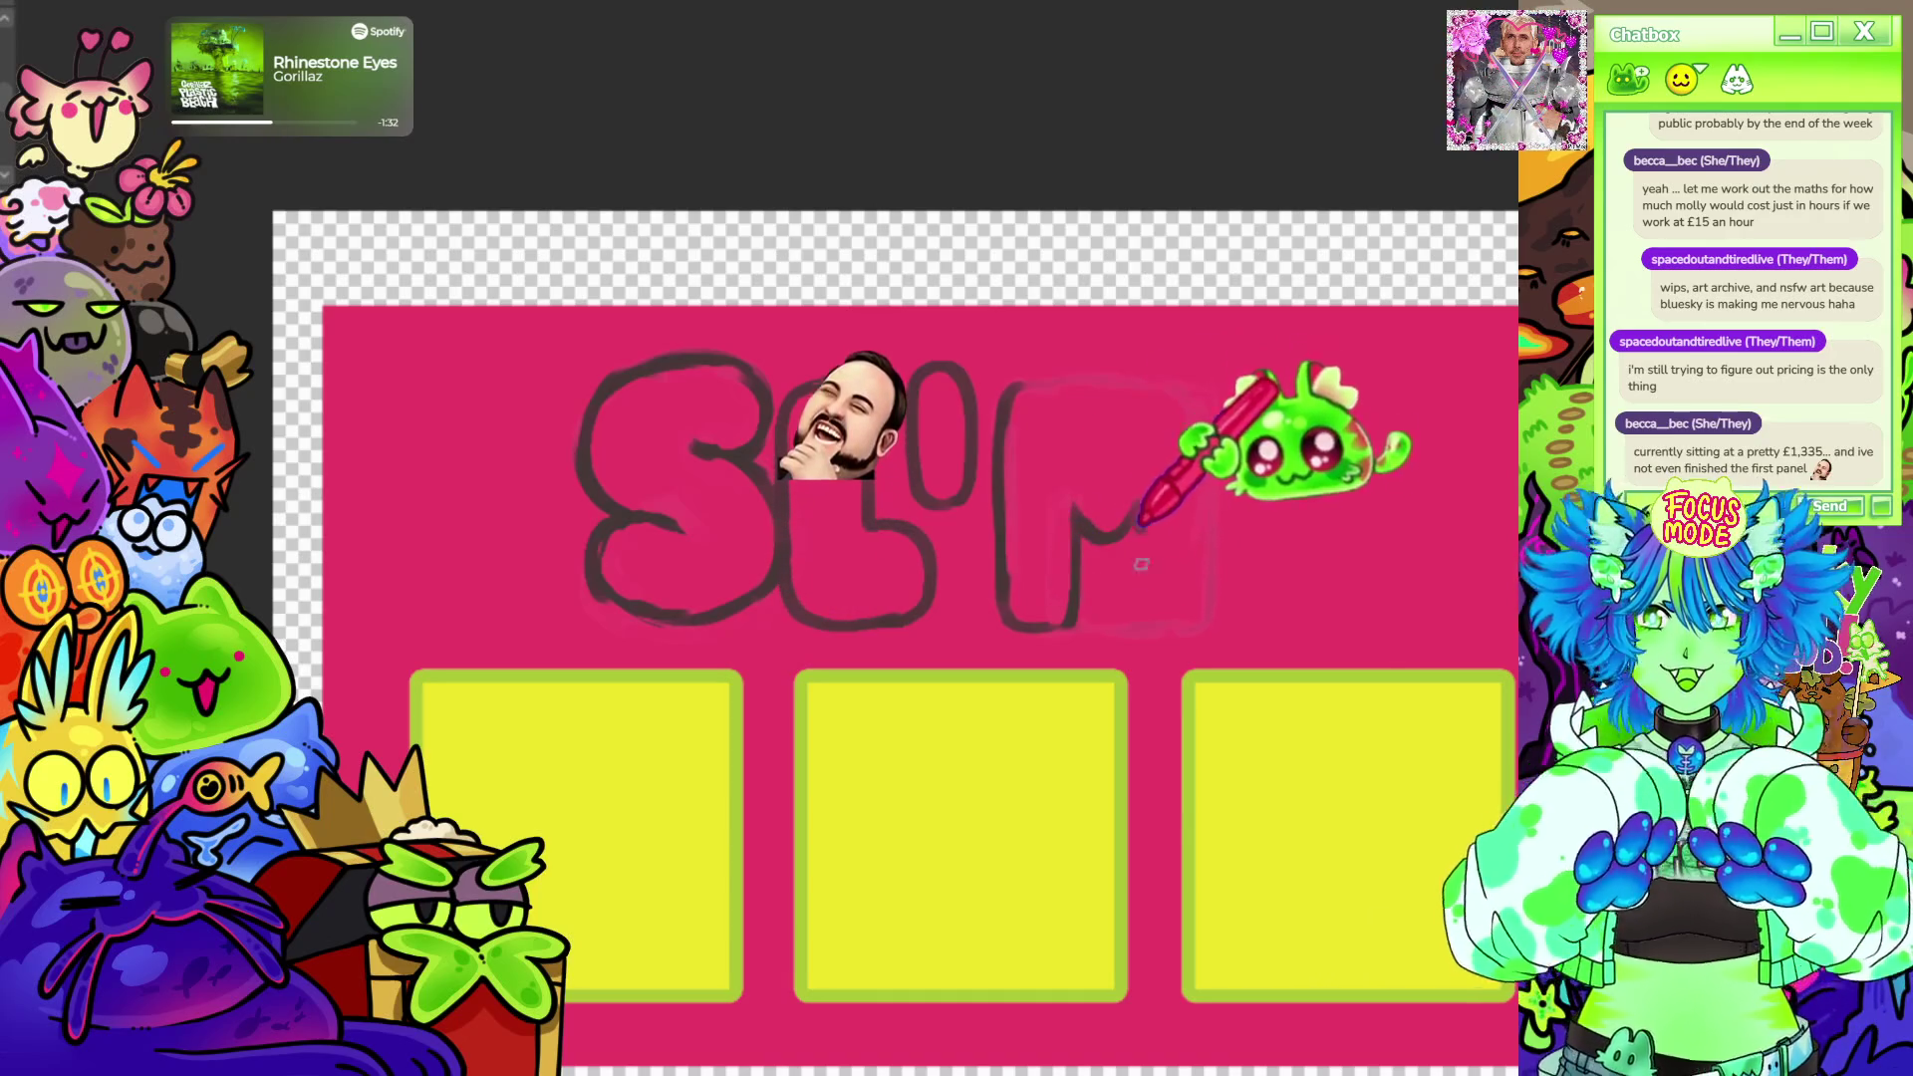
pyautogui.moveTo(1200, 426); pyautogui.dragTo(1208, 631)
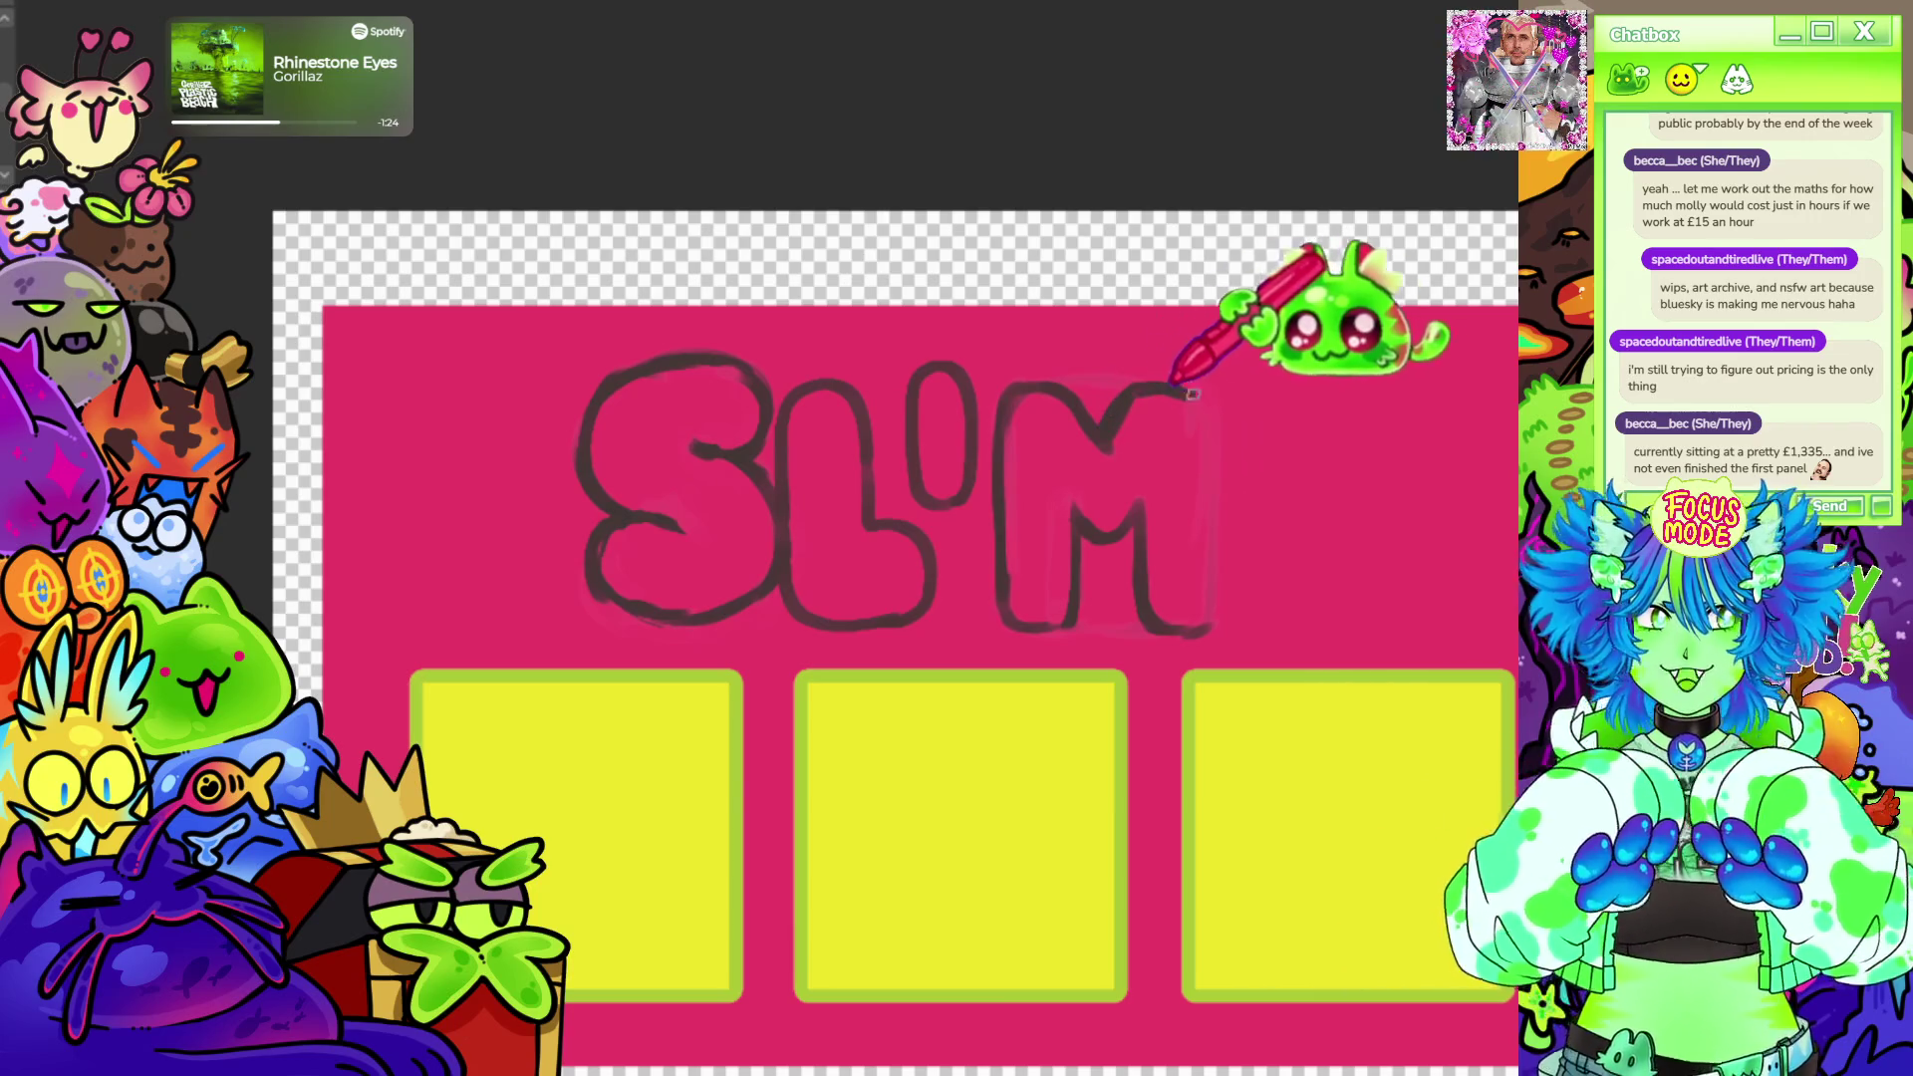
pyautogui.moveTo(1213, 433); pyautogui.dragTo(1214, 629)
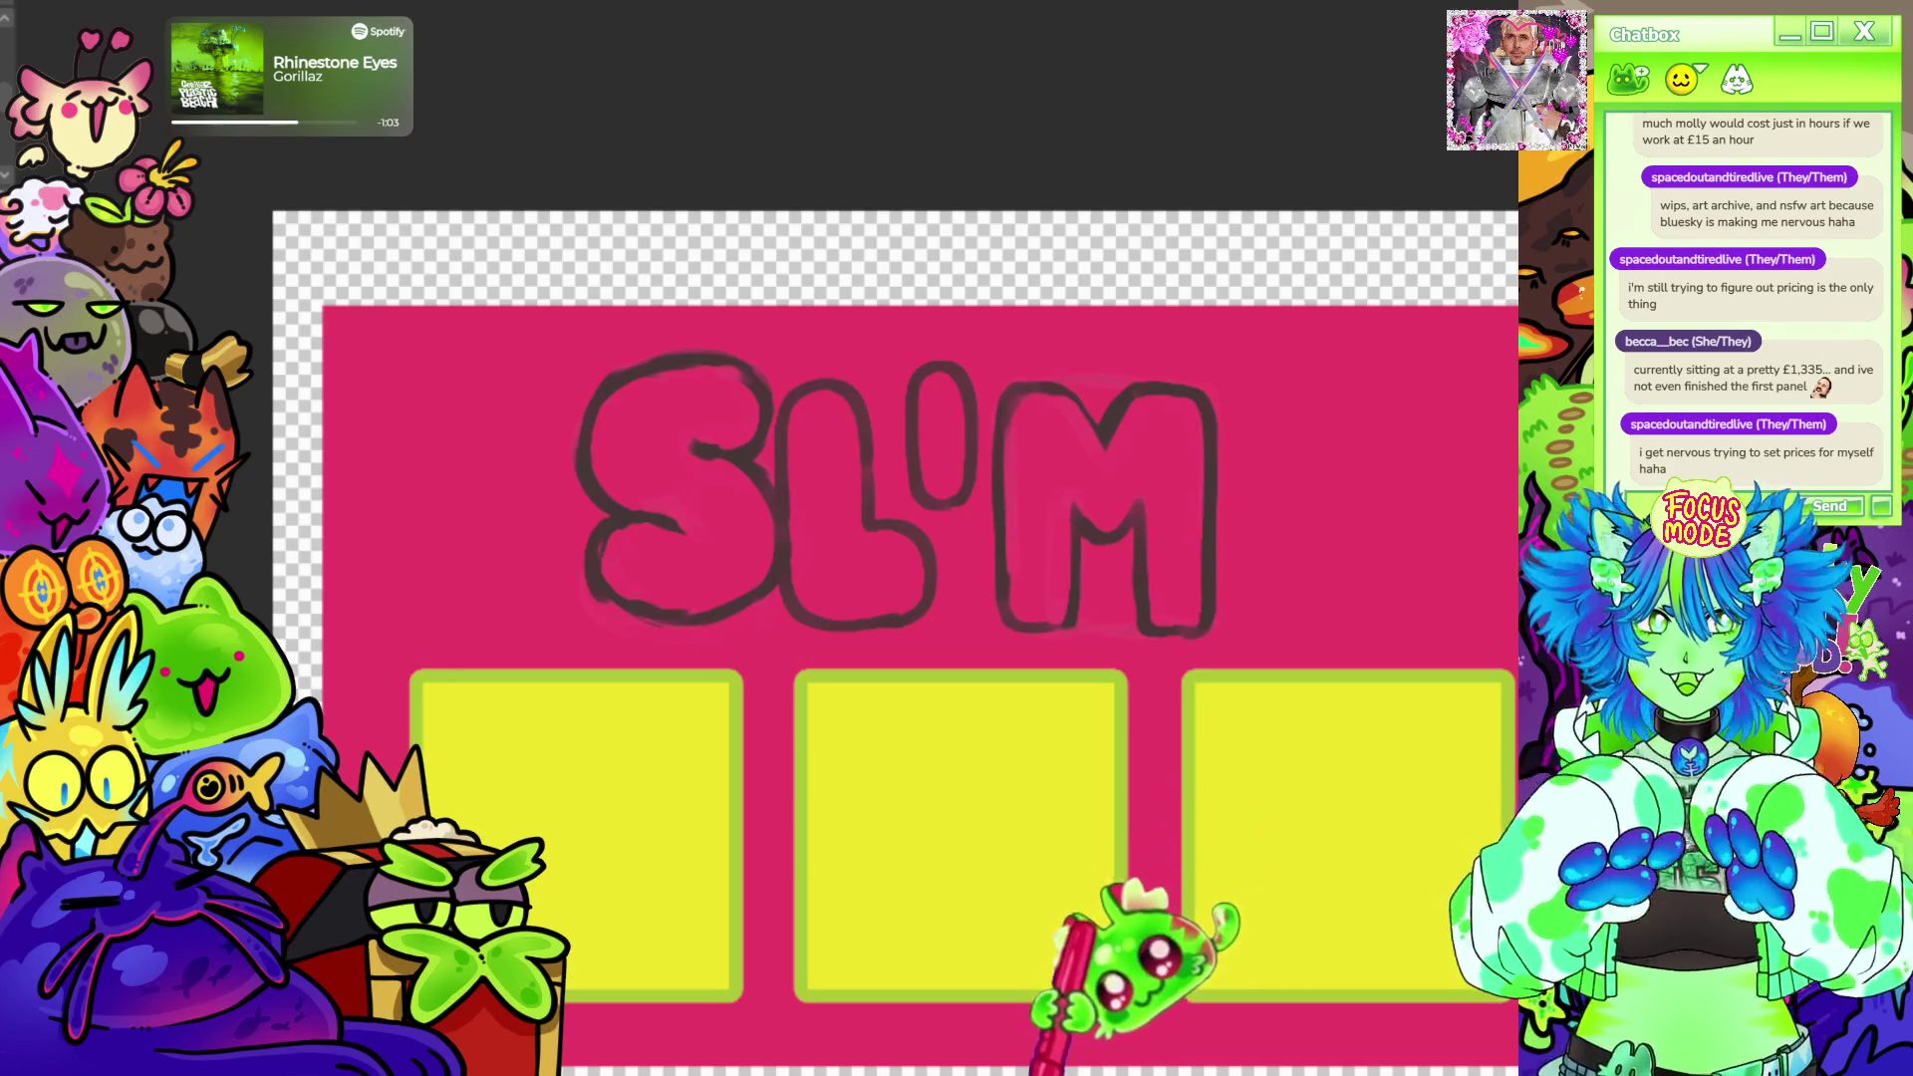
pyautogui.scroll(1, 1054, 1032)
# Draw the E's left side, bottom edge and top and inner edges after the M.
pyautogui.moveTo(1196, 956)
pyautogui.mouseDown()
pyautogui.moveTo(1150, 964)
pyautogui.moveTo(1196, 972)
pyautogui.mouseUp()
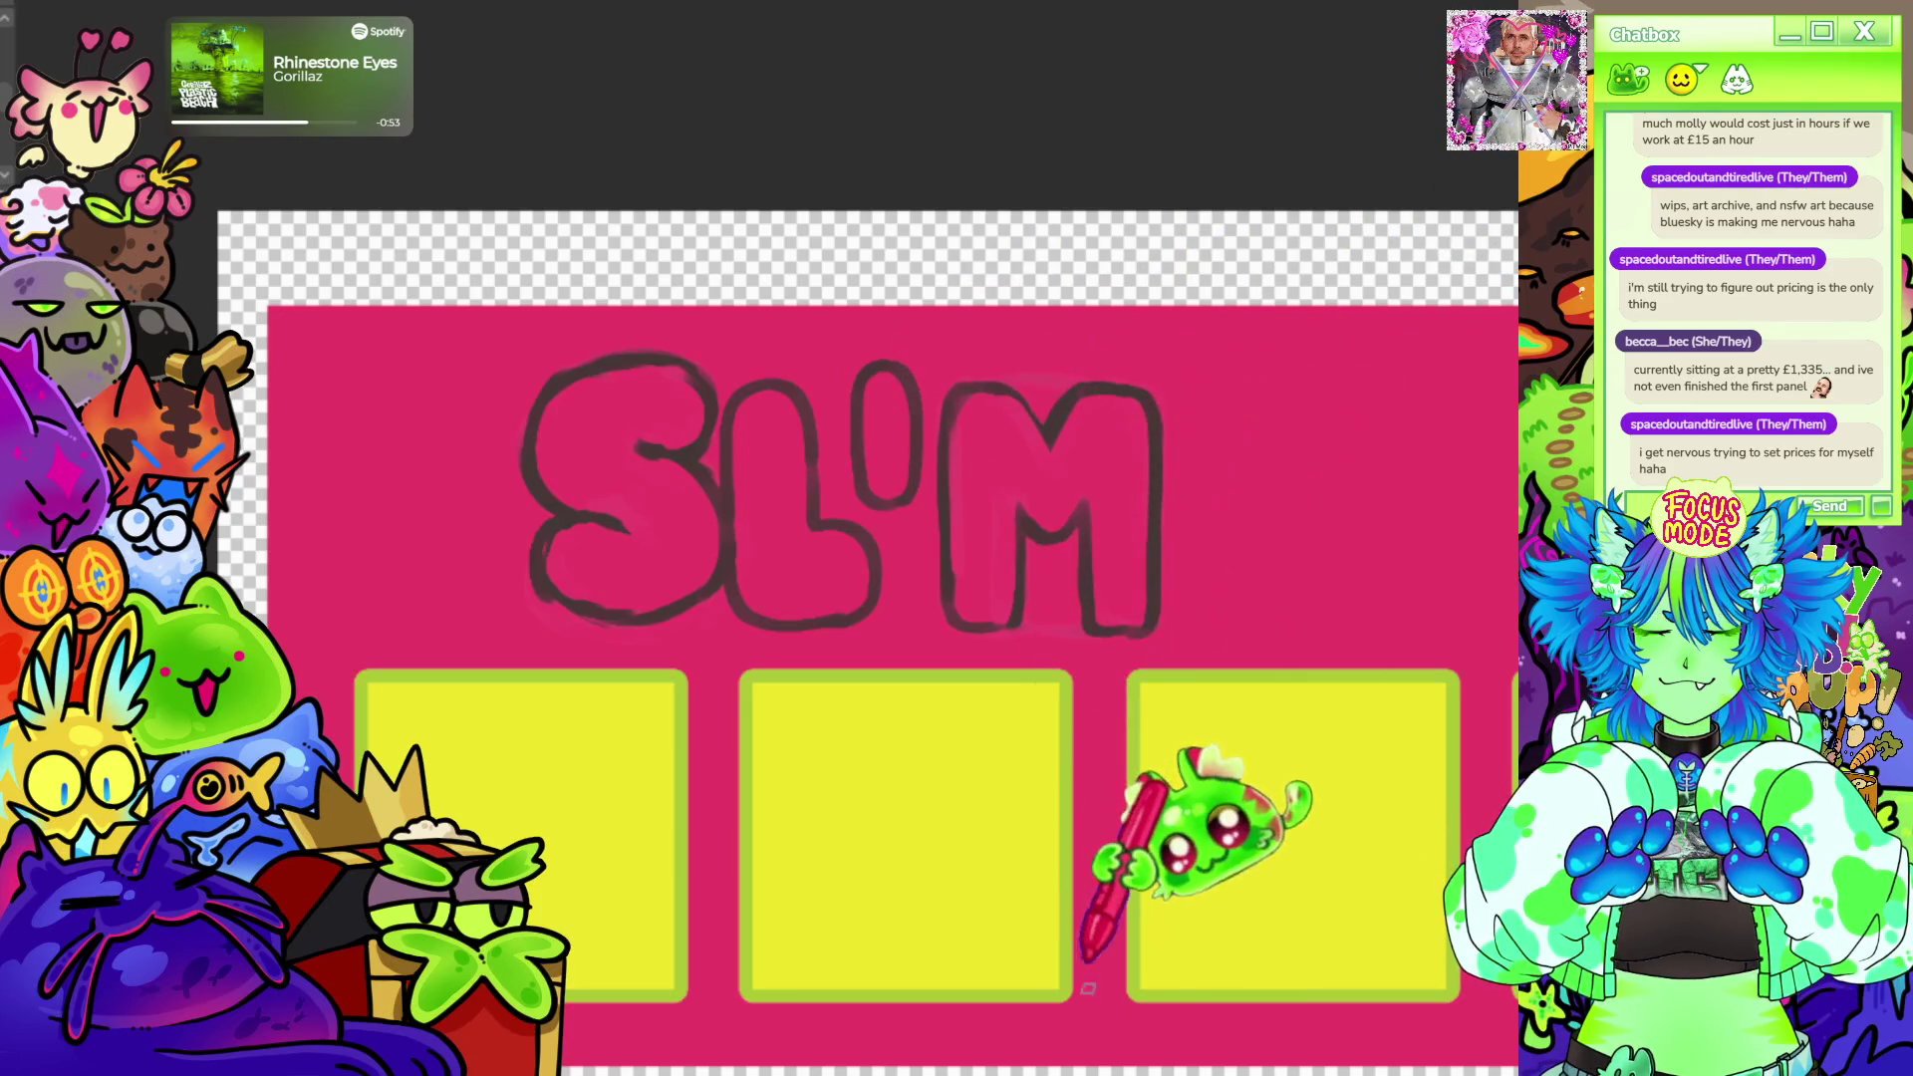
pyautogui.moveTo(1255, 964); pyautogui.dragTo(1121, 972)
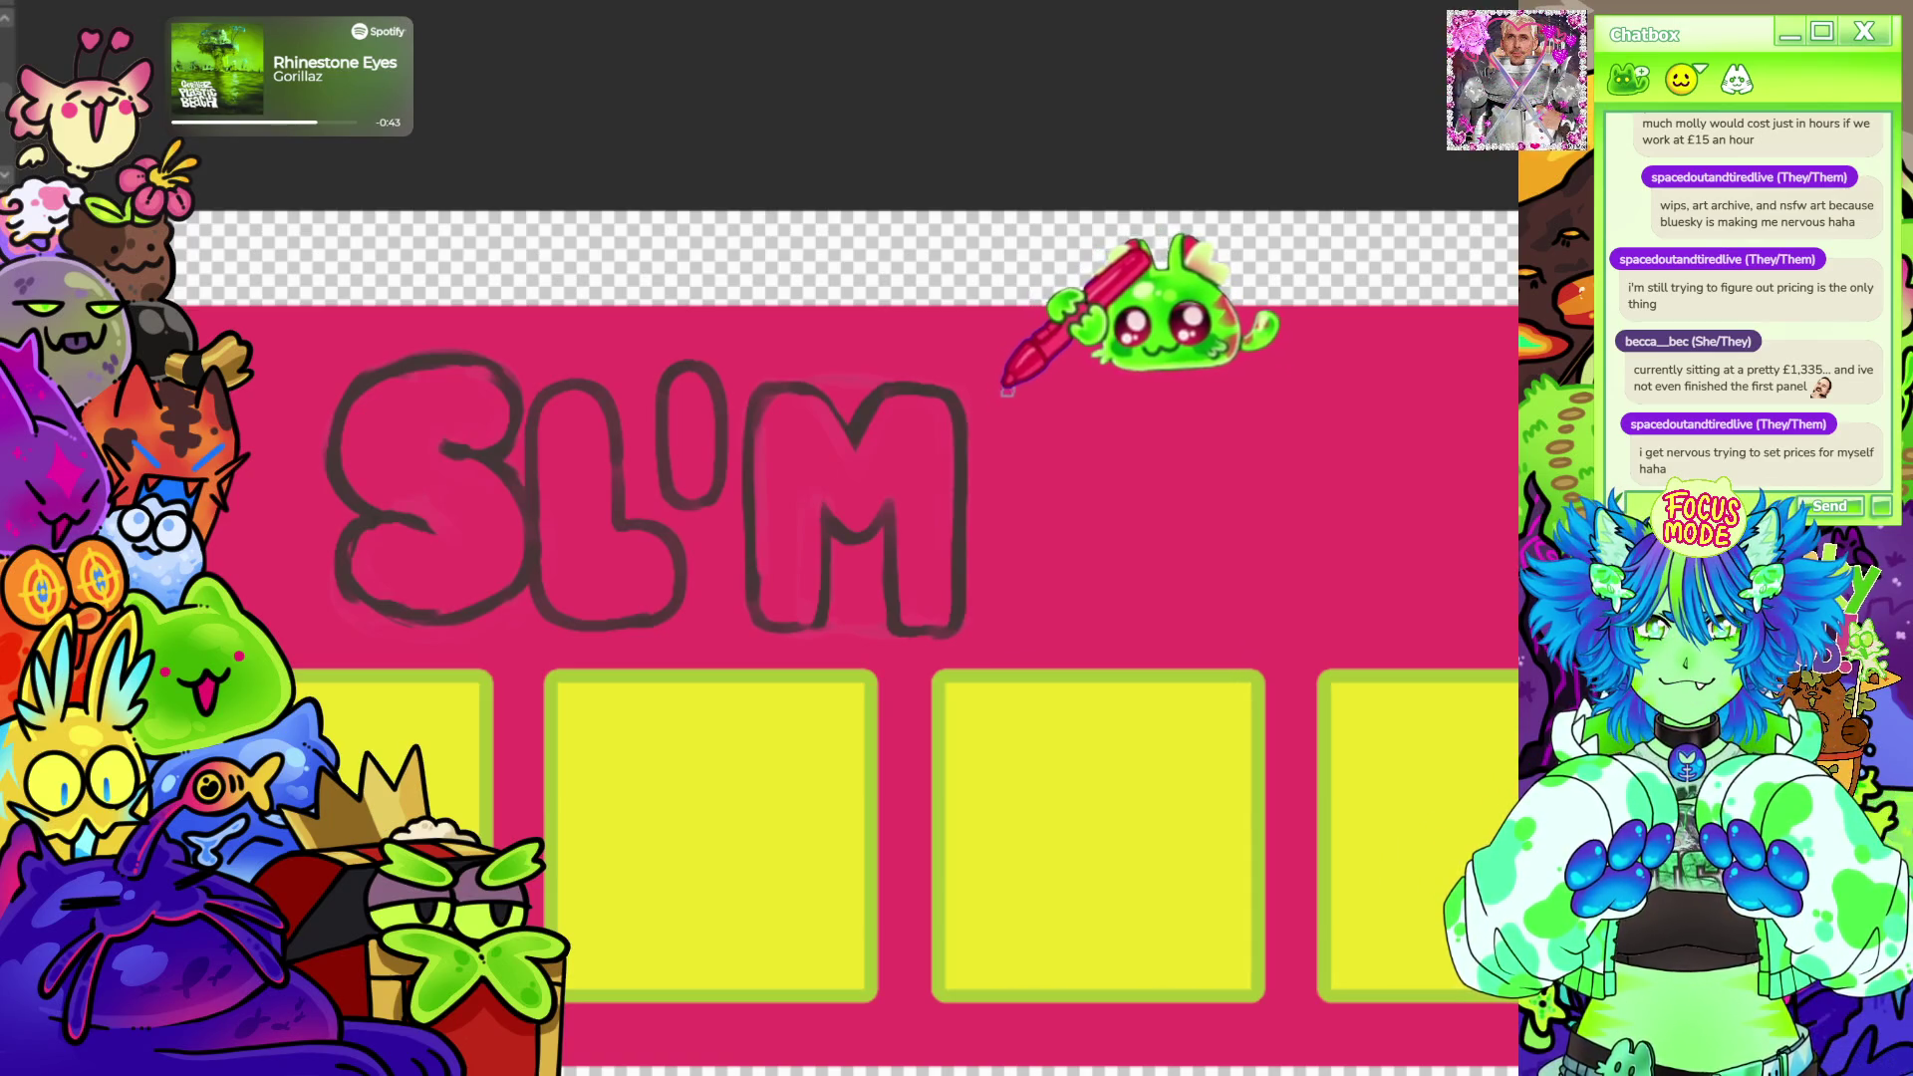
pyautogui.moveTo(987, 391); pyautogui.dragTo(989, 597)
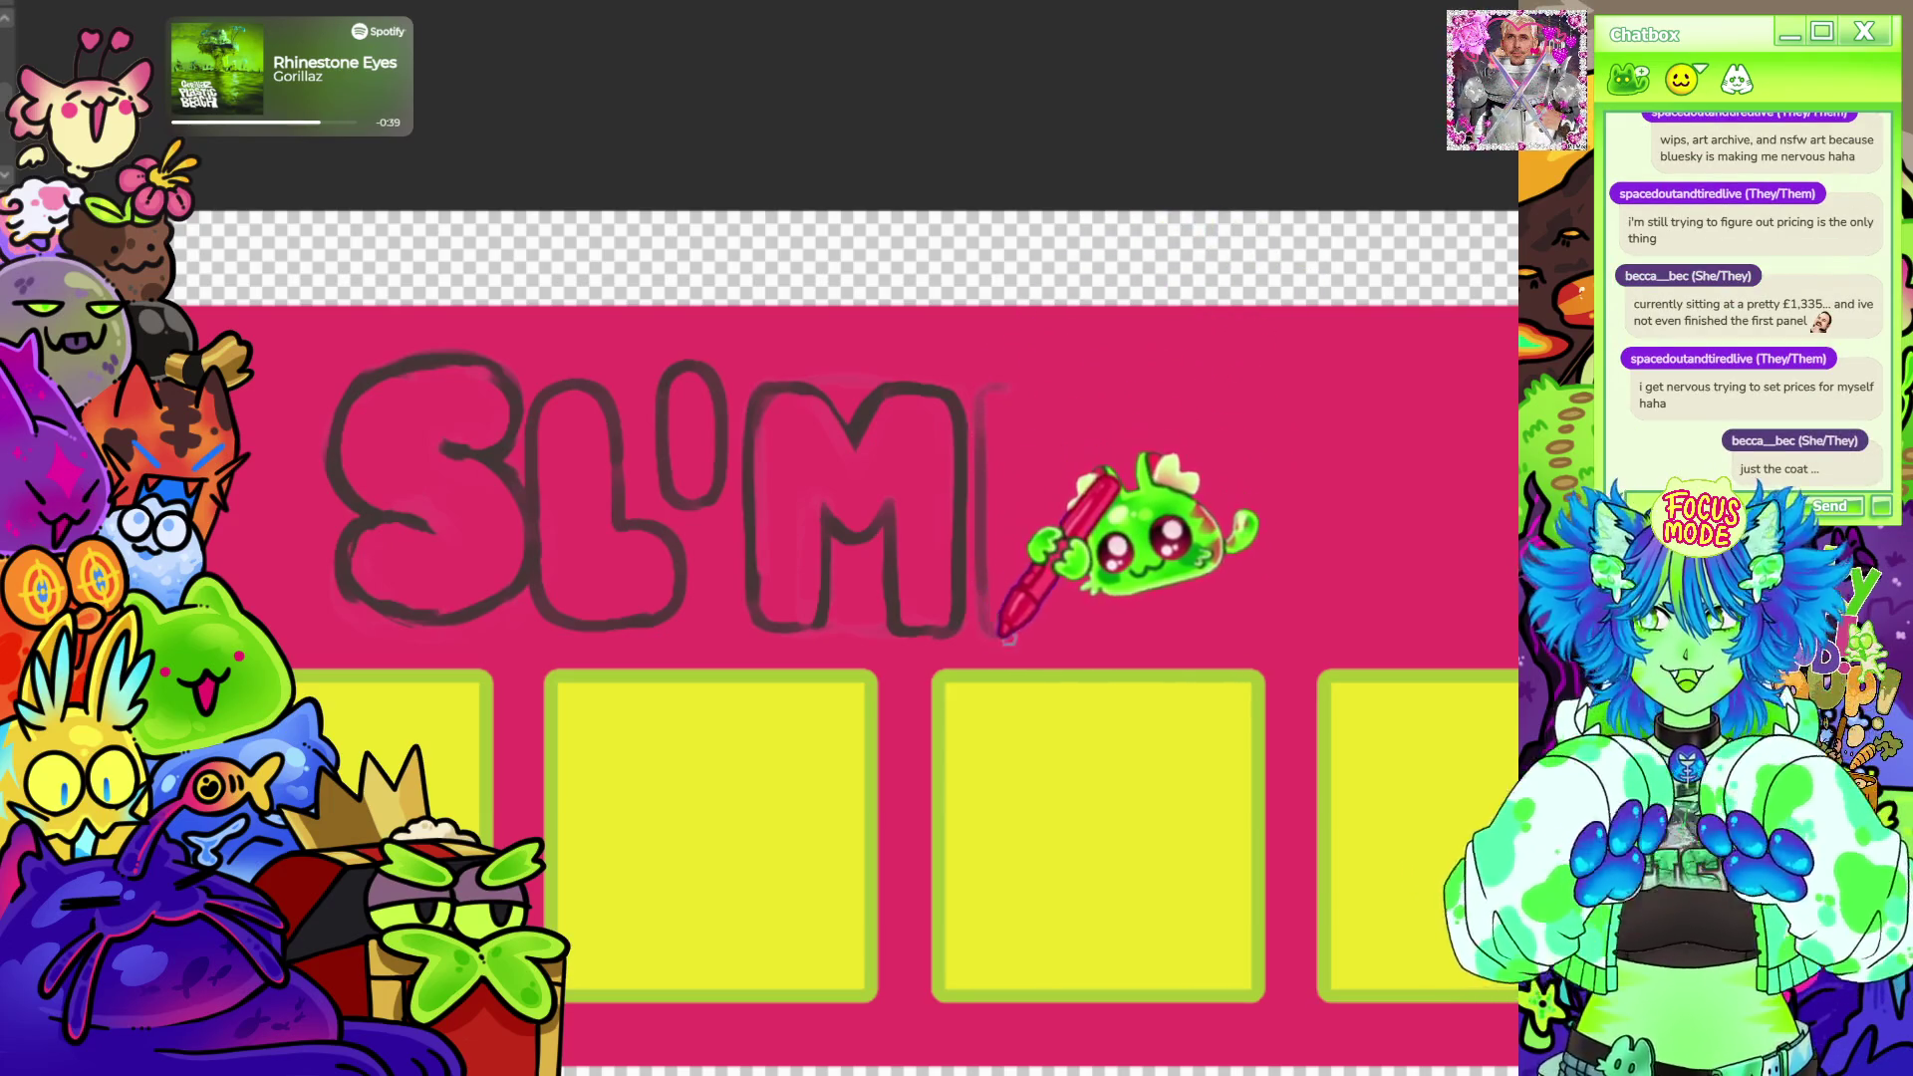
pyautogui.moveTo(990, 621); pyautogui.dragTo(1099, 630)
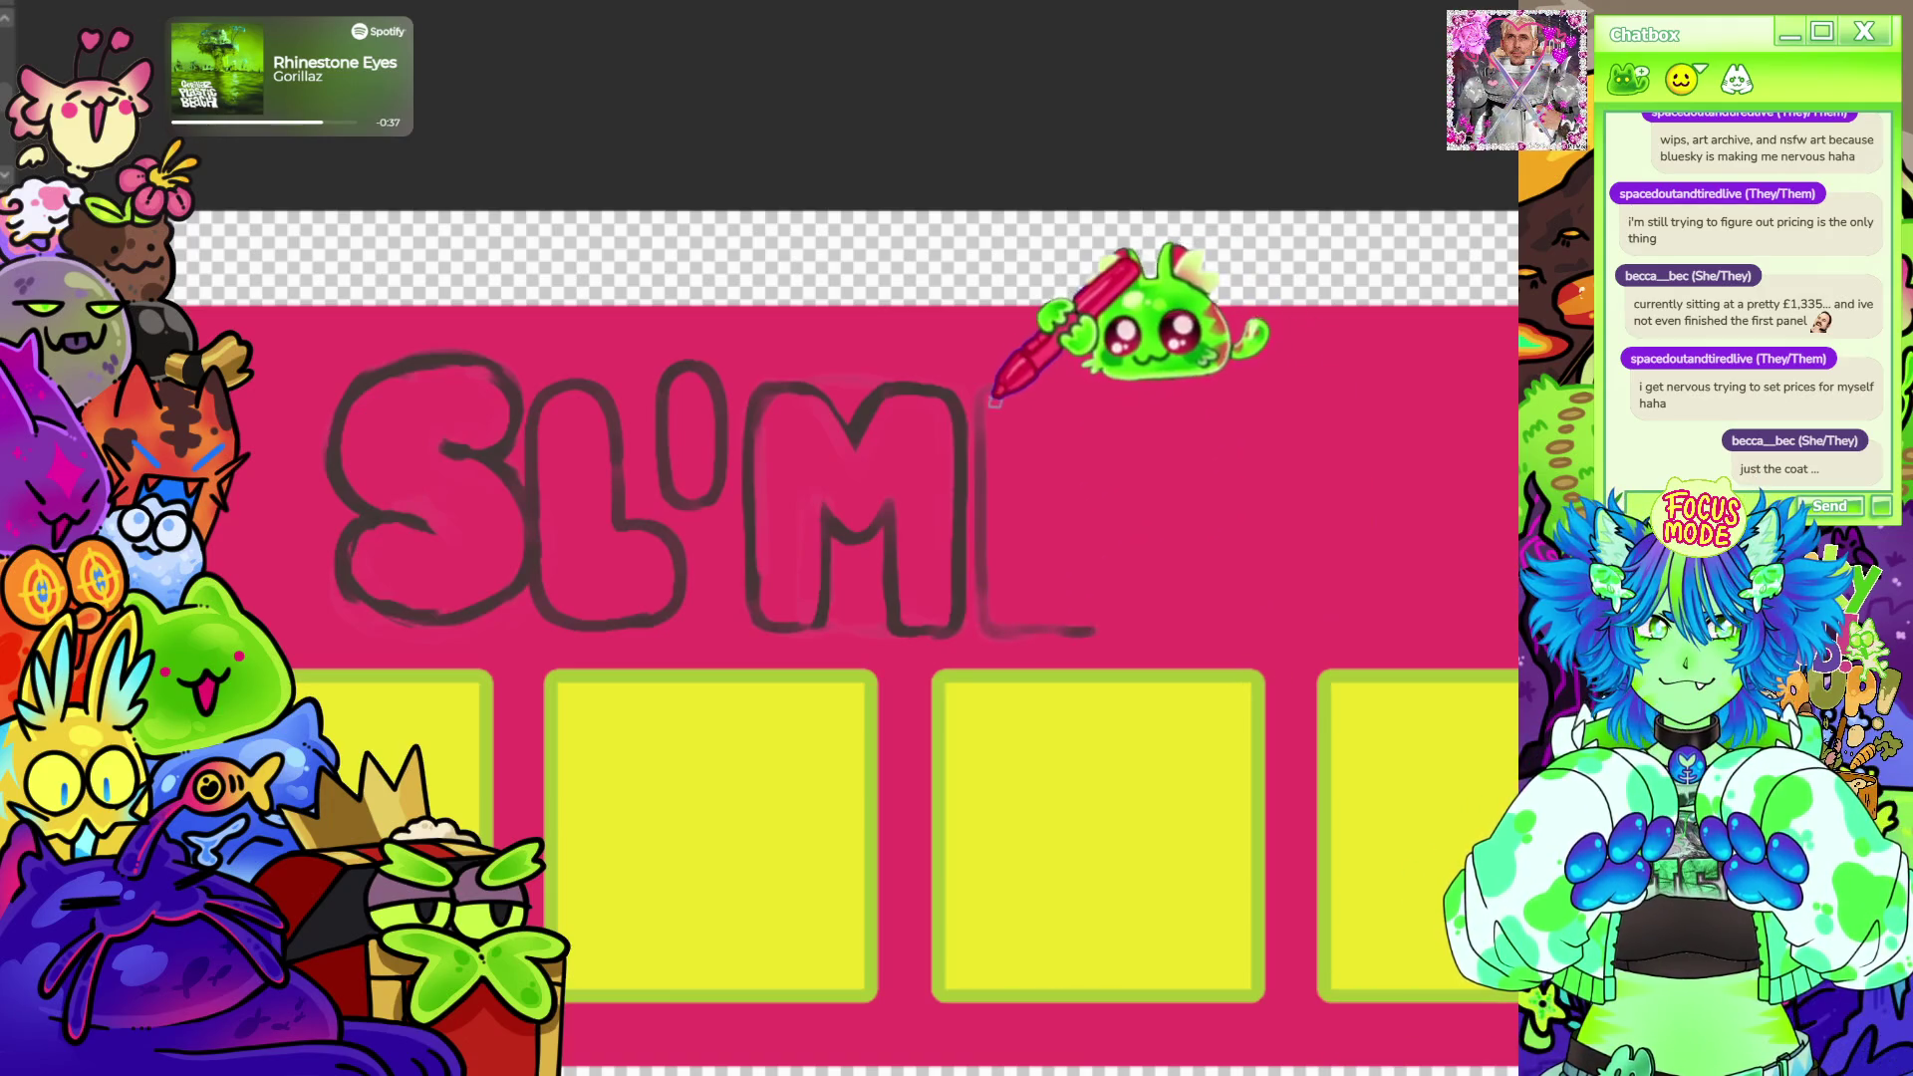
pyautogui.moveTo(989, 392)
pyautogui.mouseDown()
pyautogui.moveTo(1099, 392)
pyautogui.moveTo(1103, 596)
pyautogui.mouseUp()
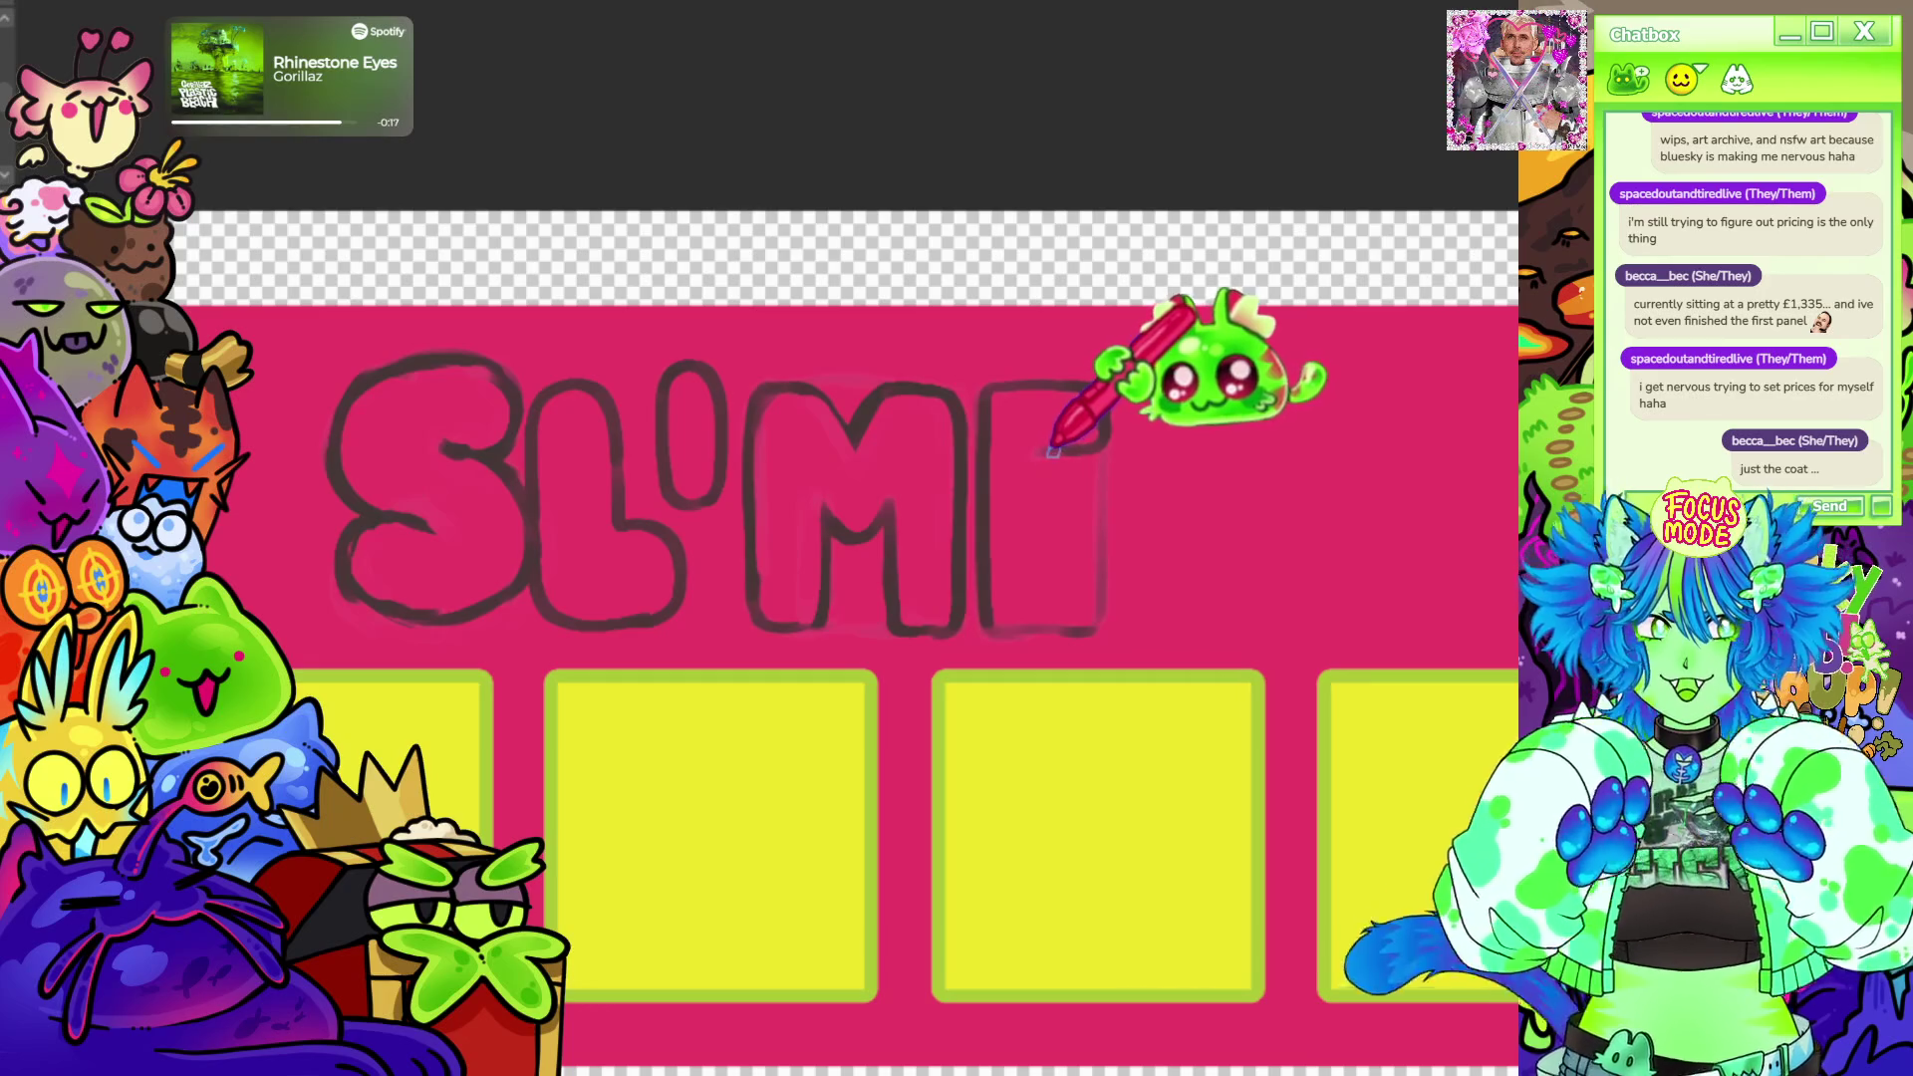
# Extend the E's top and bottom arms to complete the SLIME title.
pyautogui.moveTo(1064, 392); pyautogui.dragTo(1108, 455)
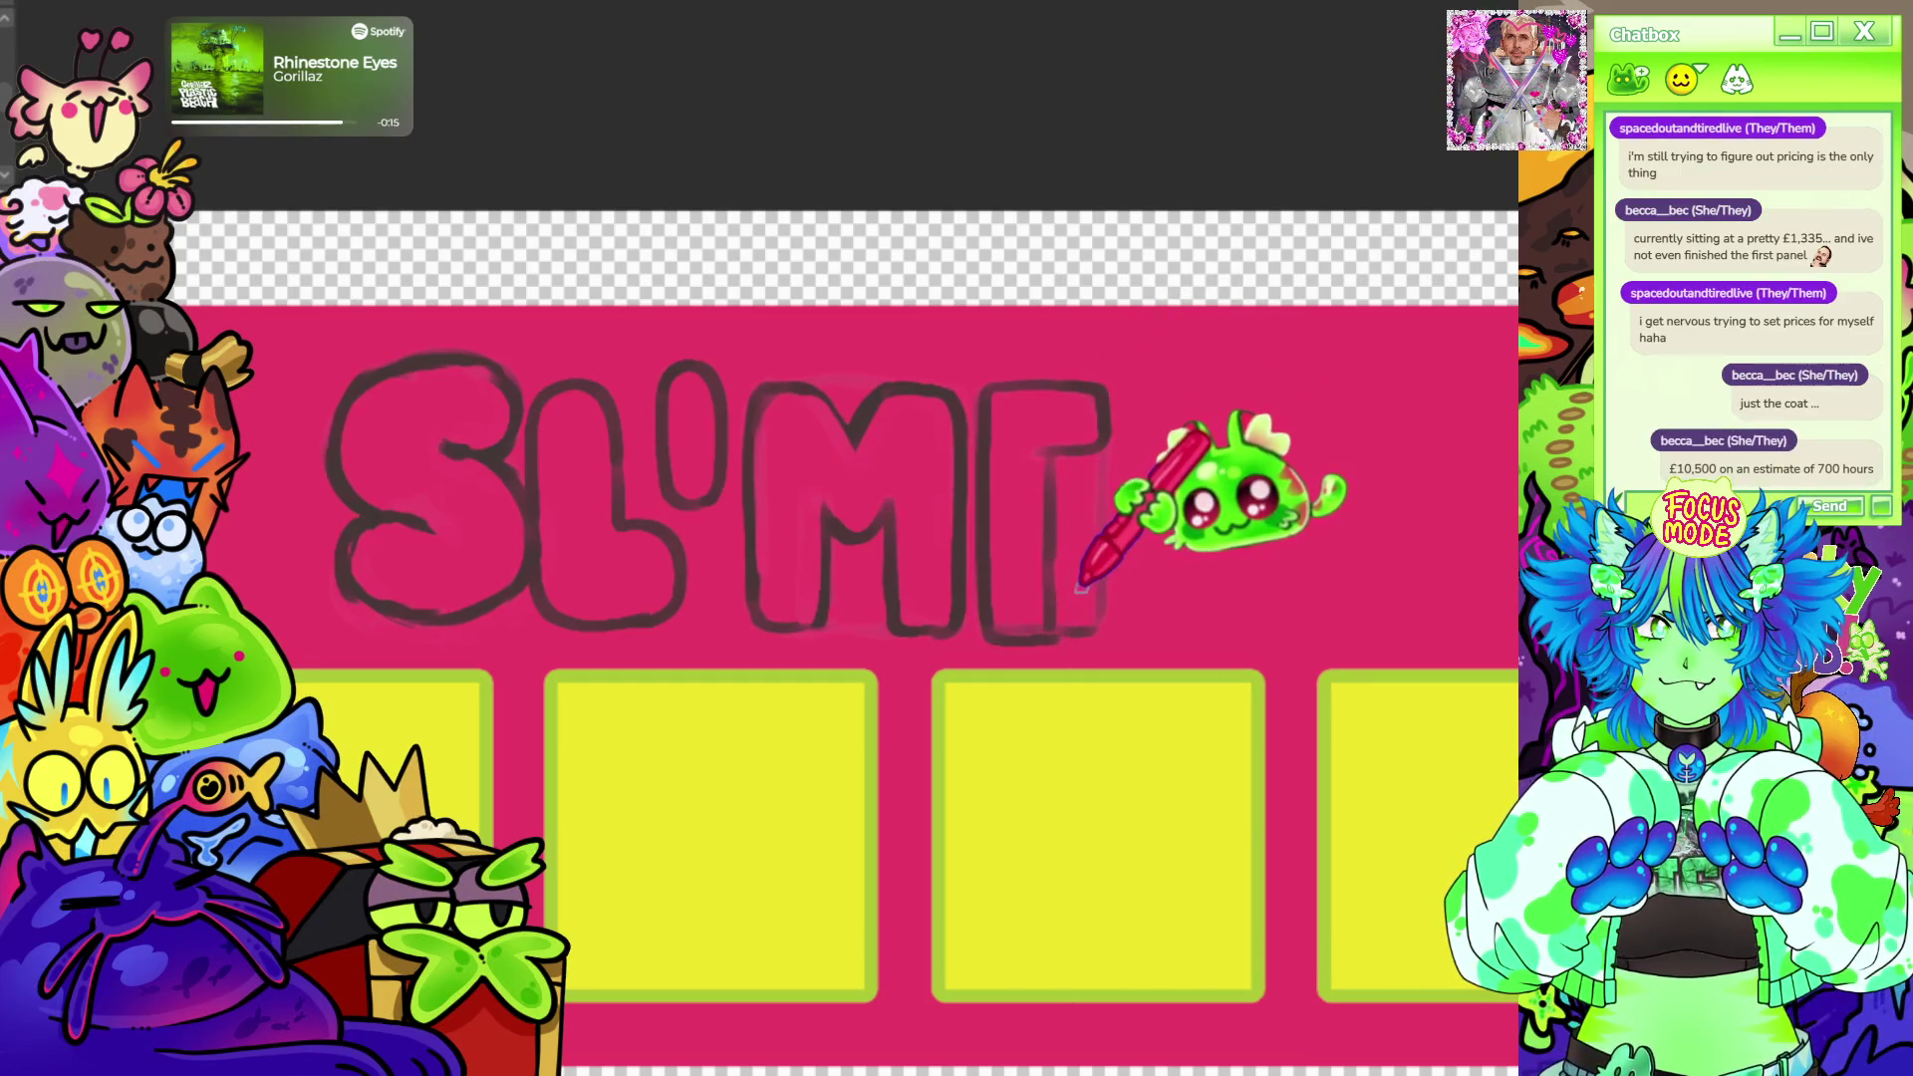
pyautogui.moveTo(1018, 621); pyautogui.dragTo(1107, 621)
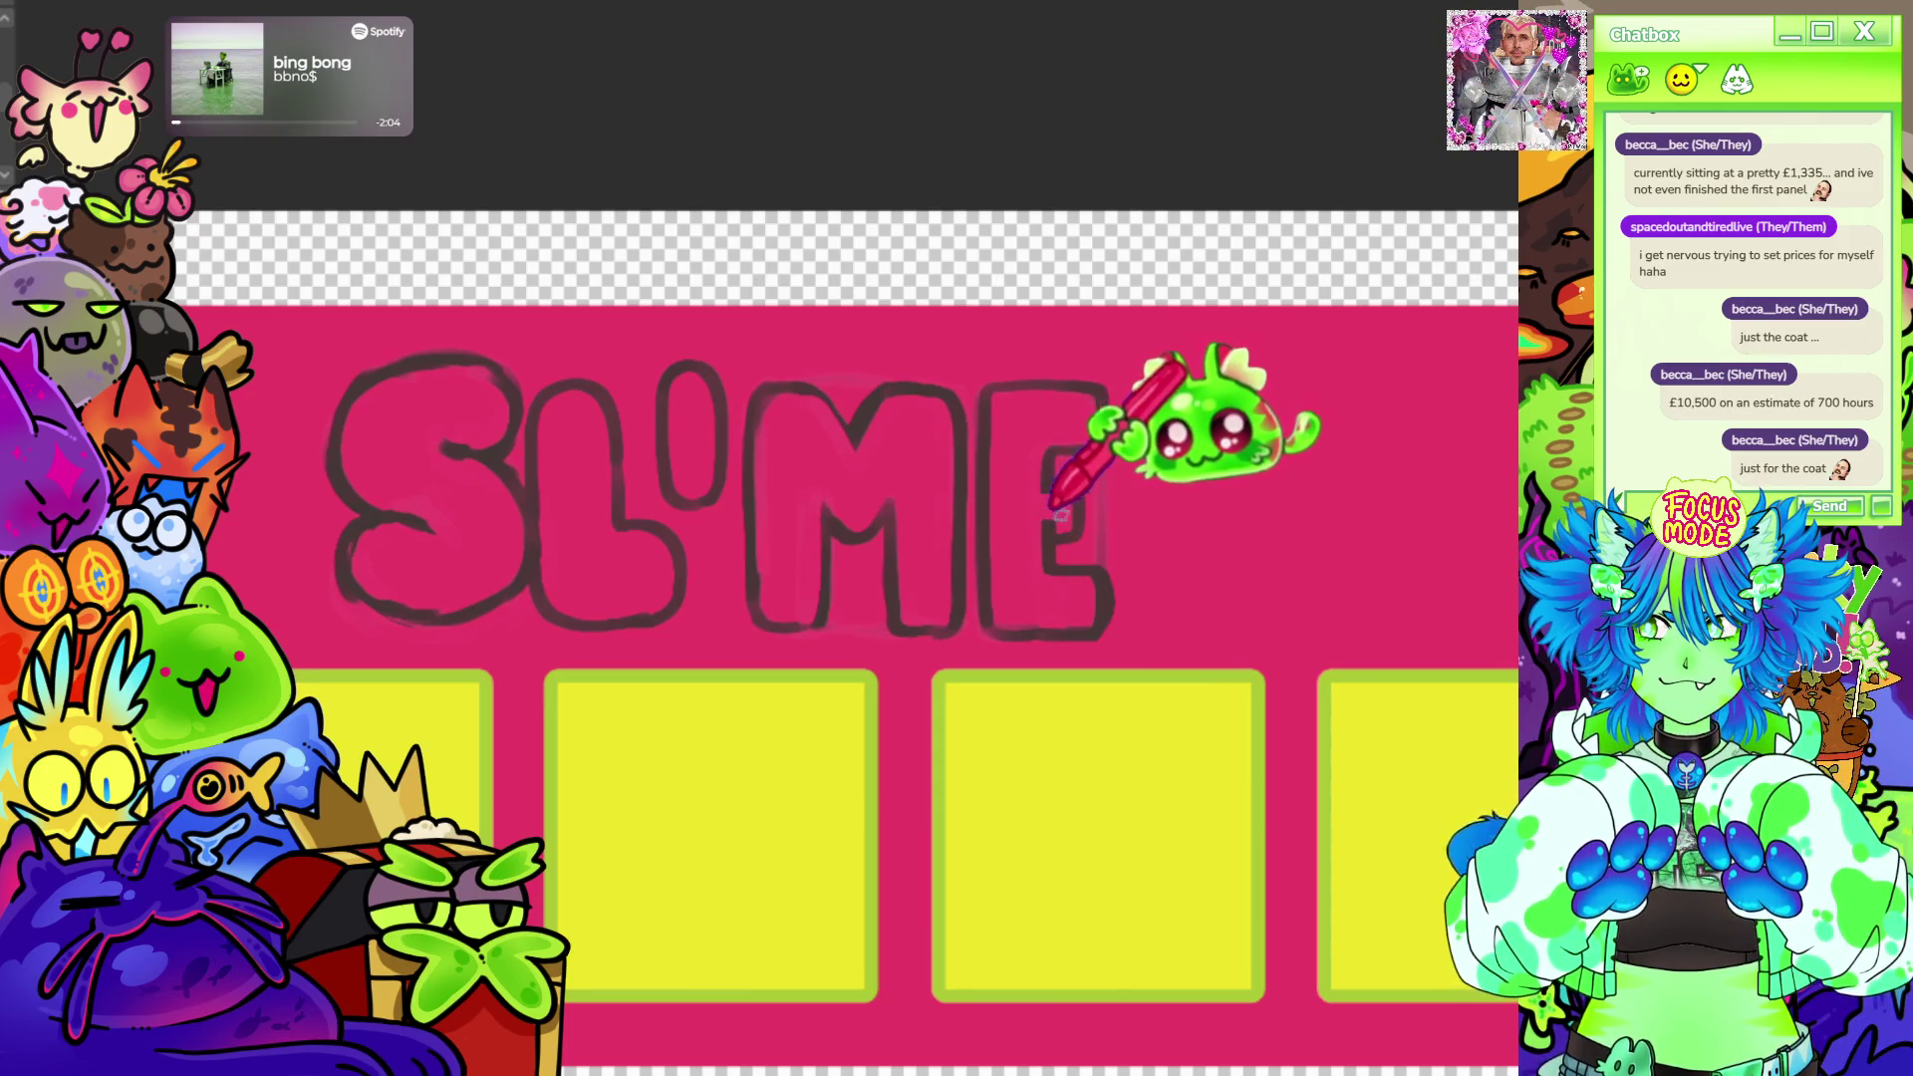
pyautogui.scroll(-3, 1434, 246)
pyautogui.scroll(2, 1181, 314)
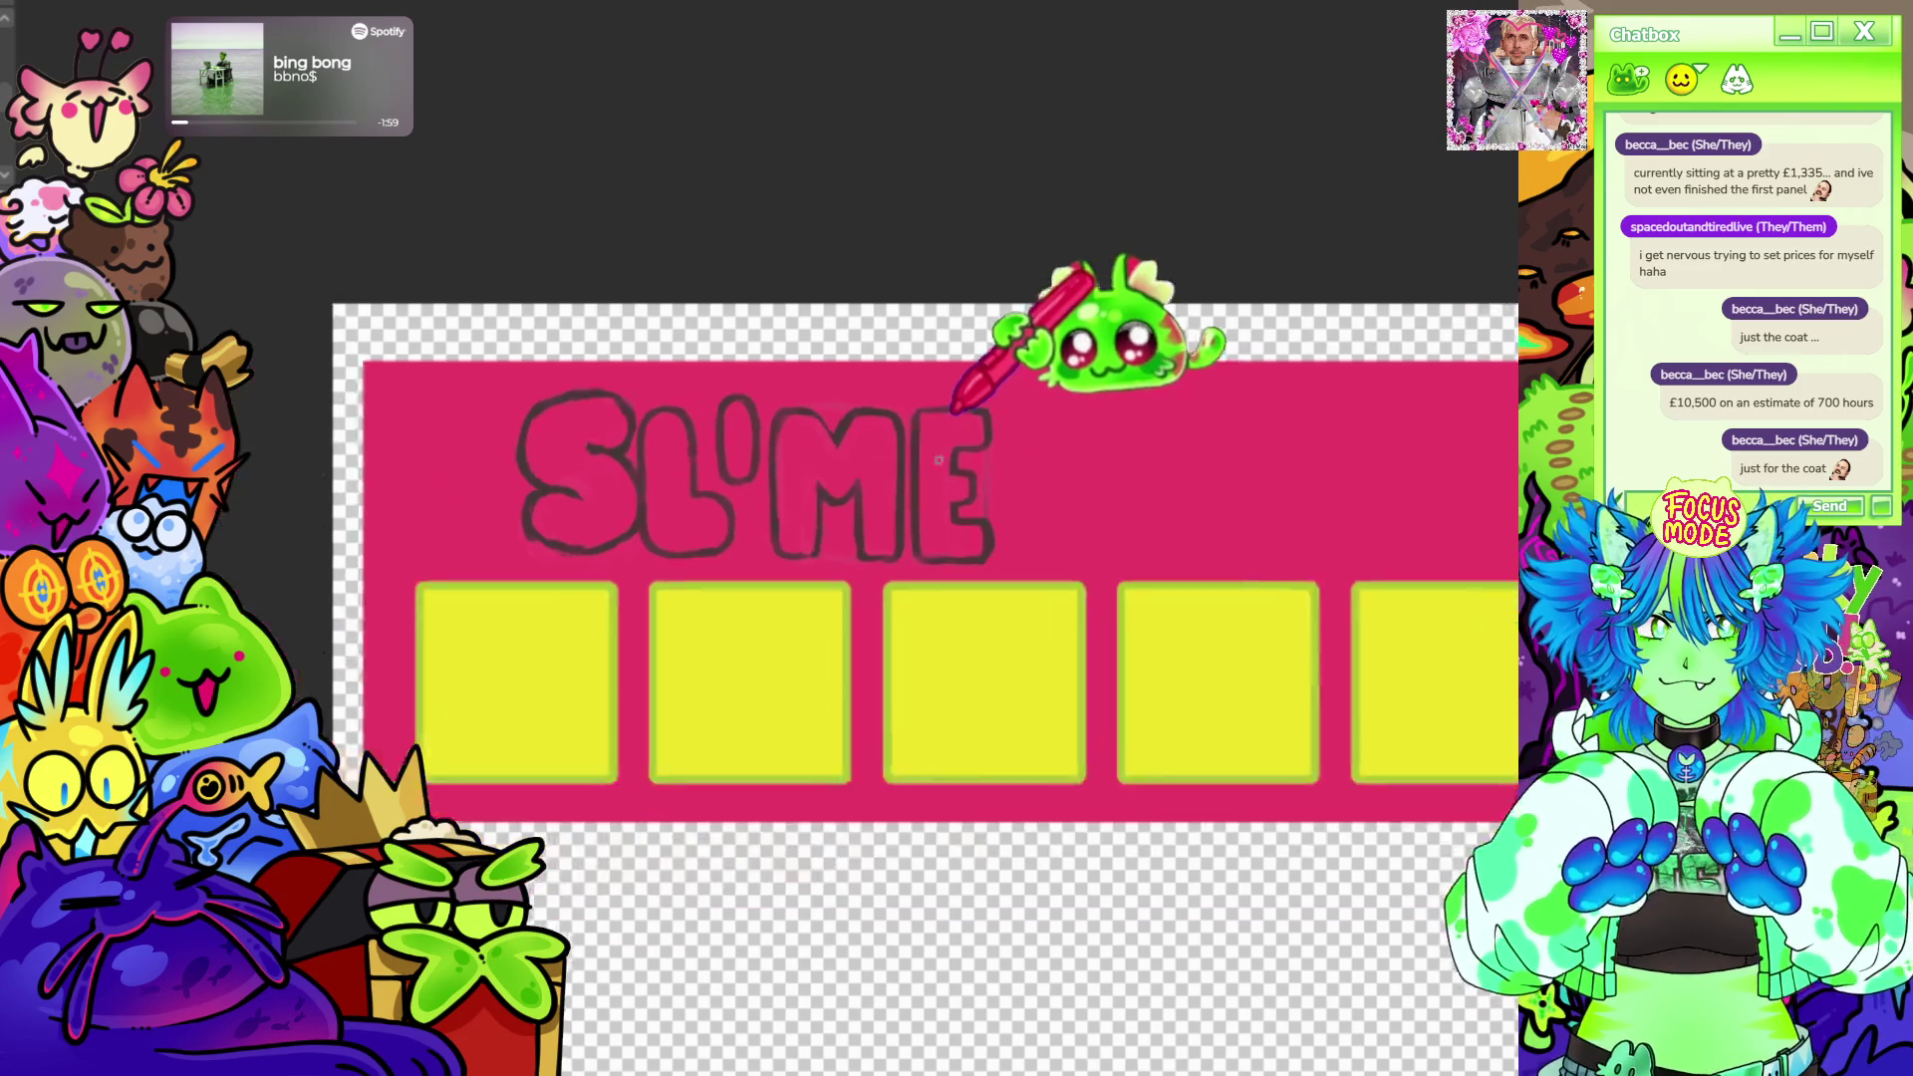
pyautogui.moveTo(1048, 380); pyautogui.dragTo(478, 434)
pyautogui.scroll(3, 478, 433)
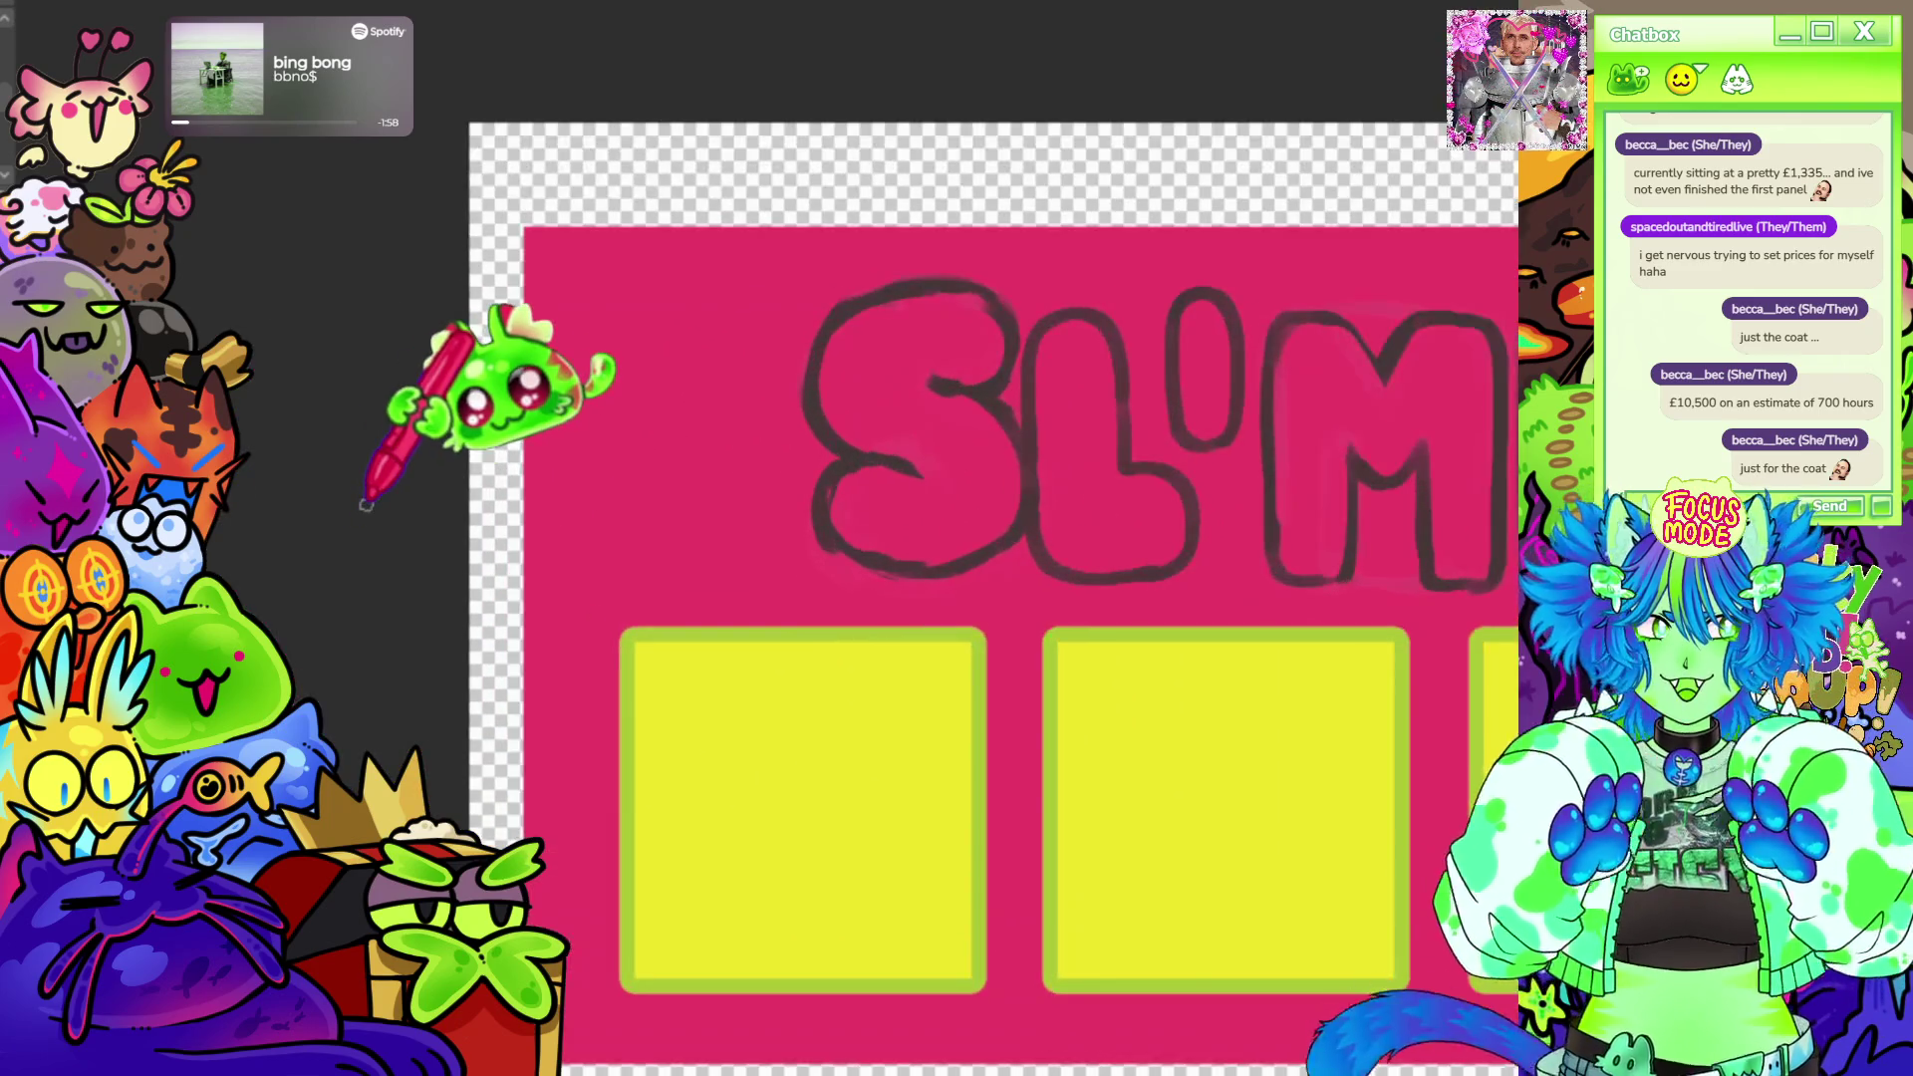
# Marquee the S, nudge it slightly down and left, then clear the selection.
pyautogui.moveTo(755, 254); pyautogui.dragTo(1023, 612)
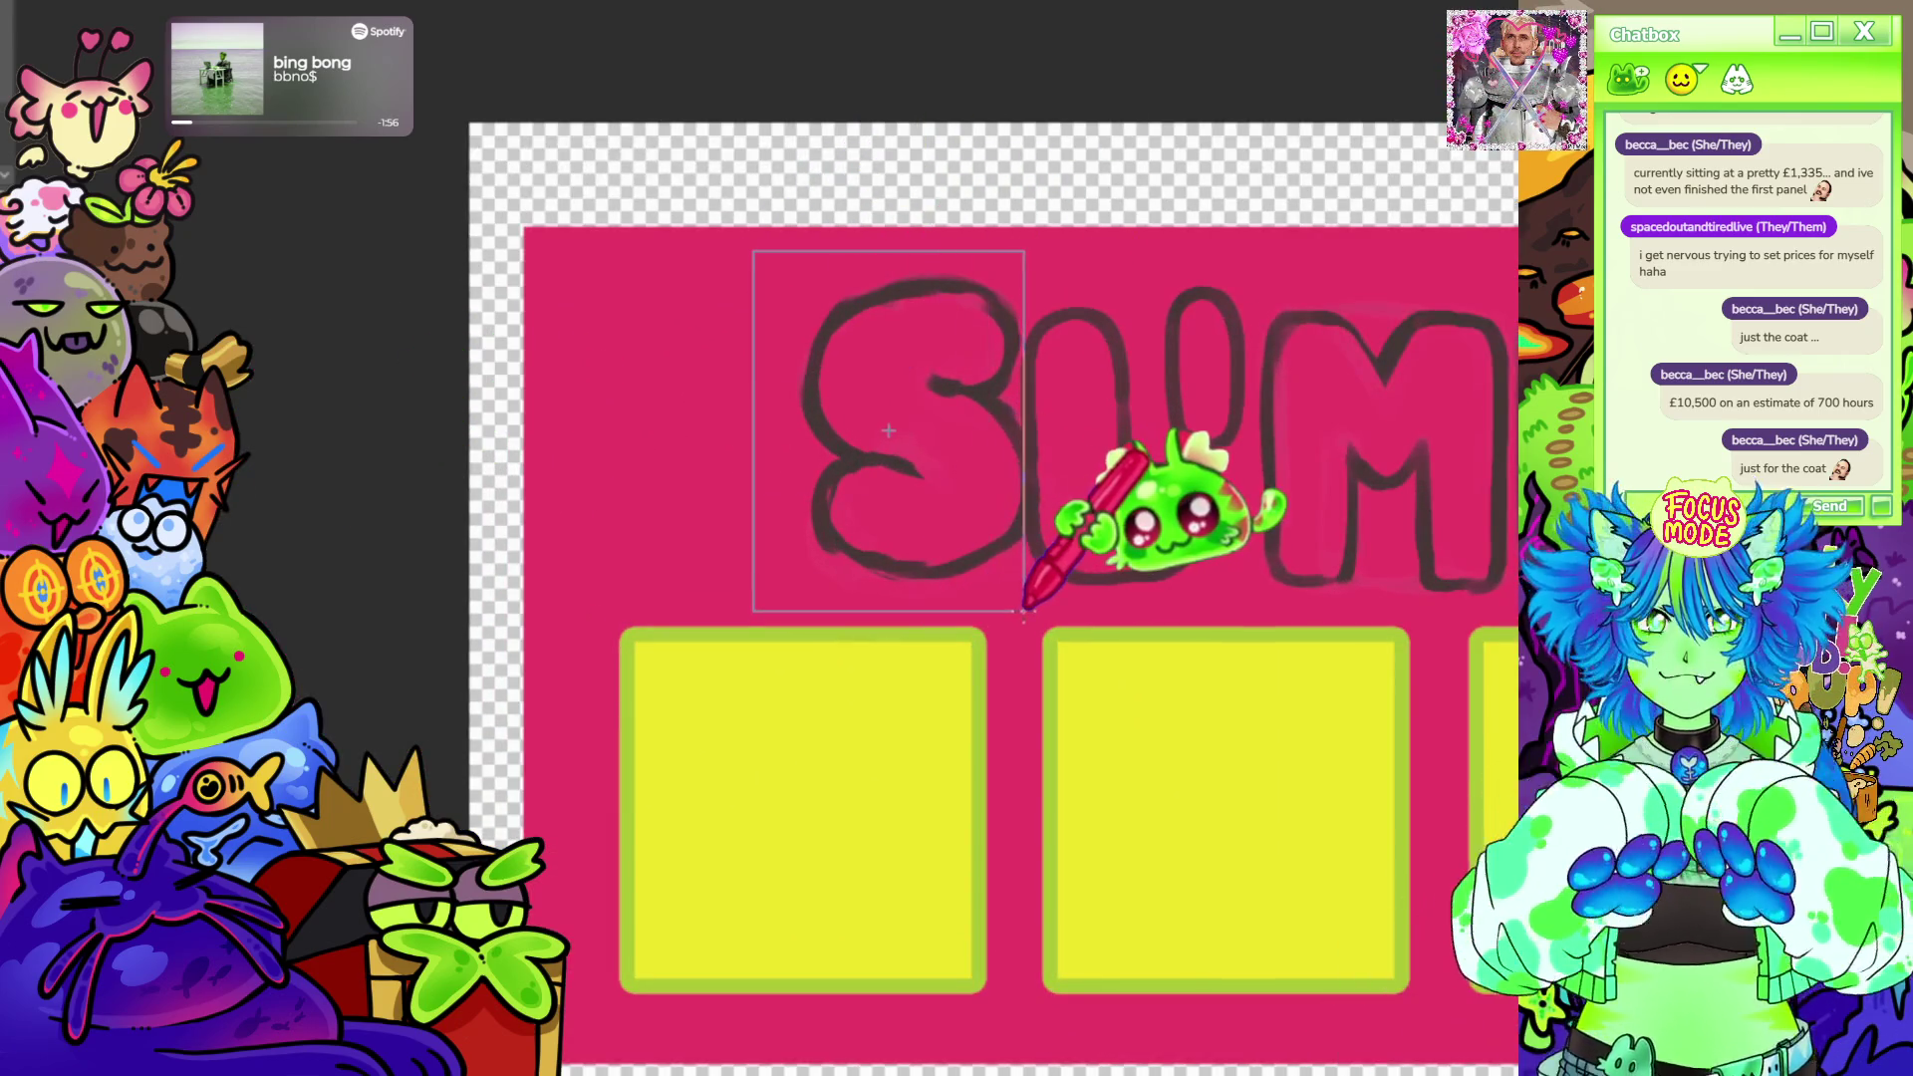
pyautogui.moveTo(986, 524); pyautogui.dragTo(973, 565)
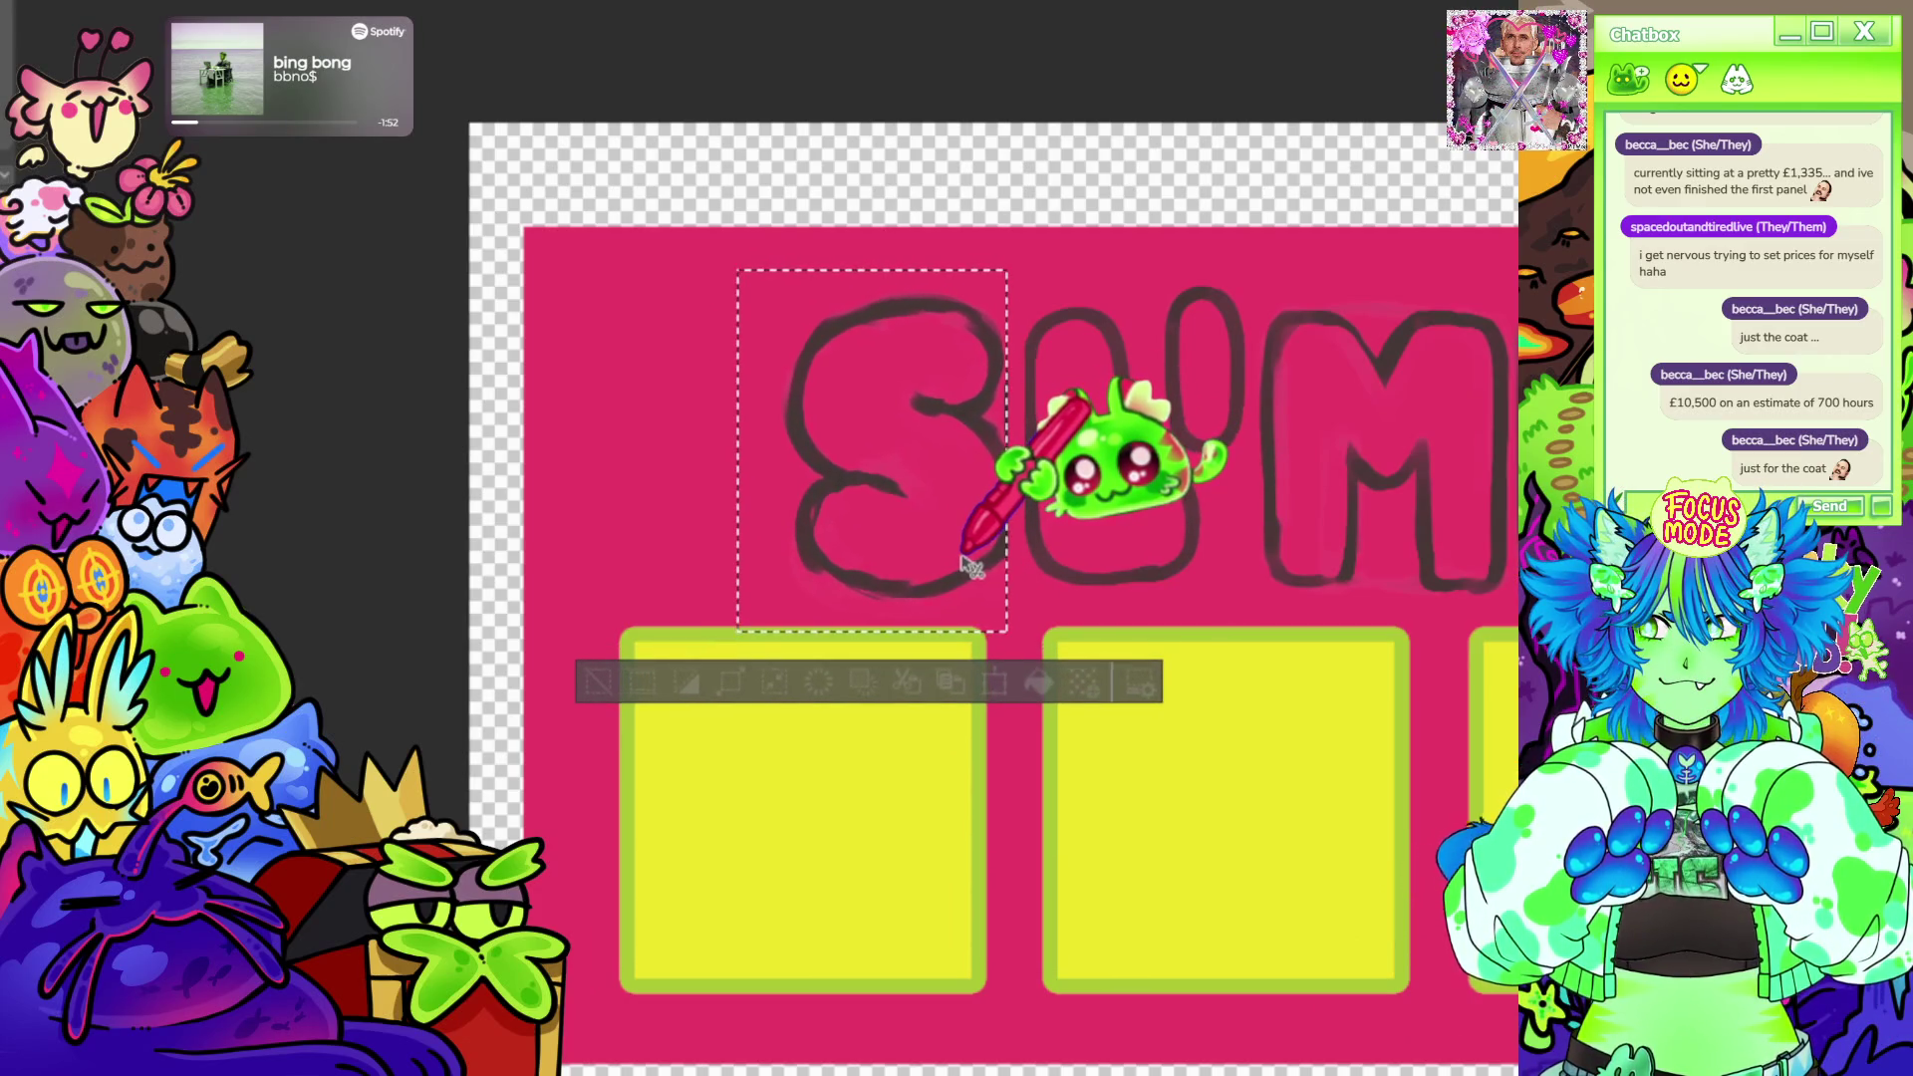
pyautogui.click(657, 643)
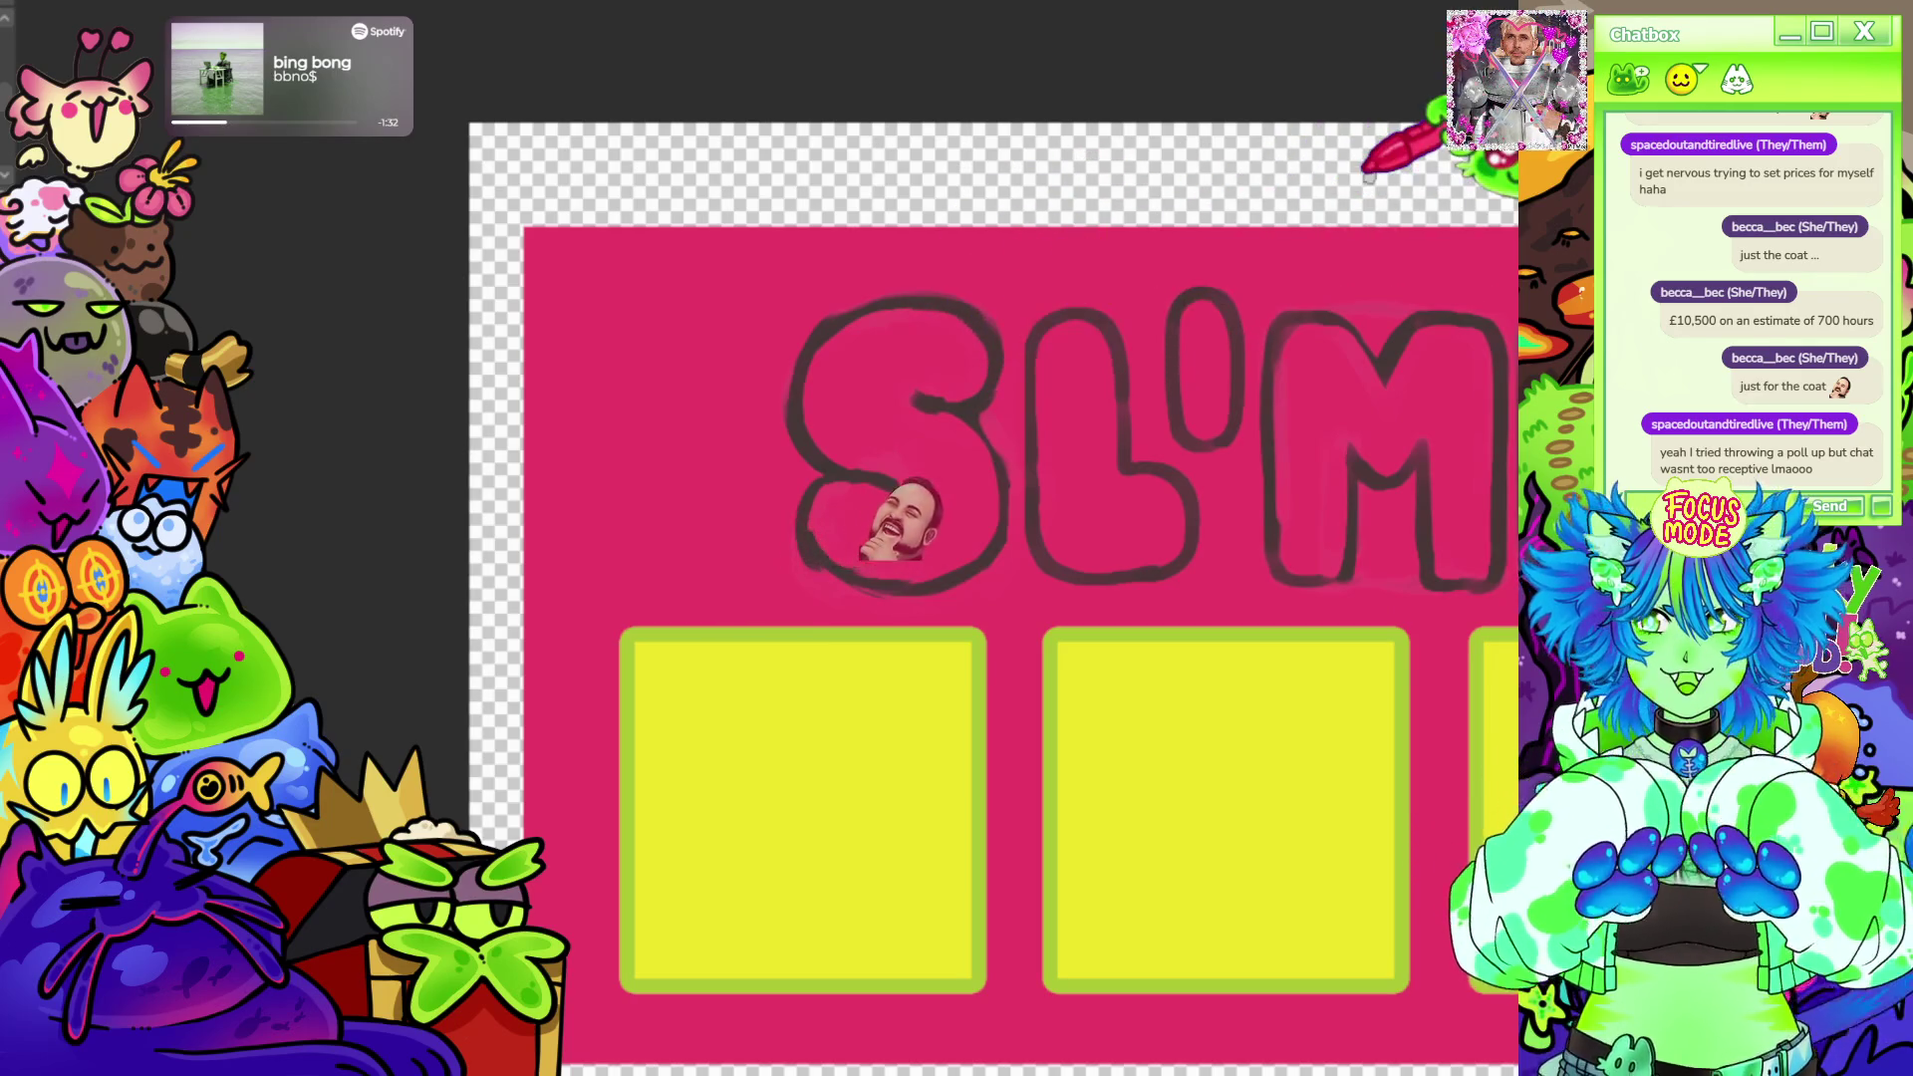
pyautogui.press('space')
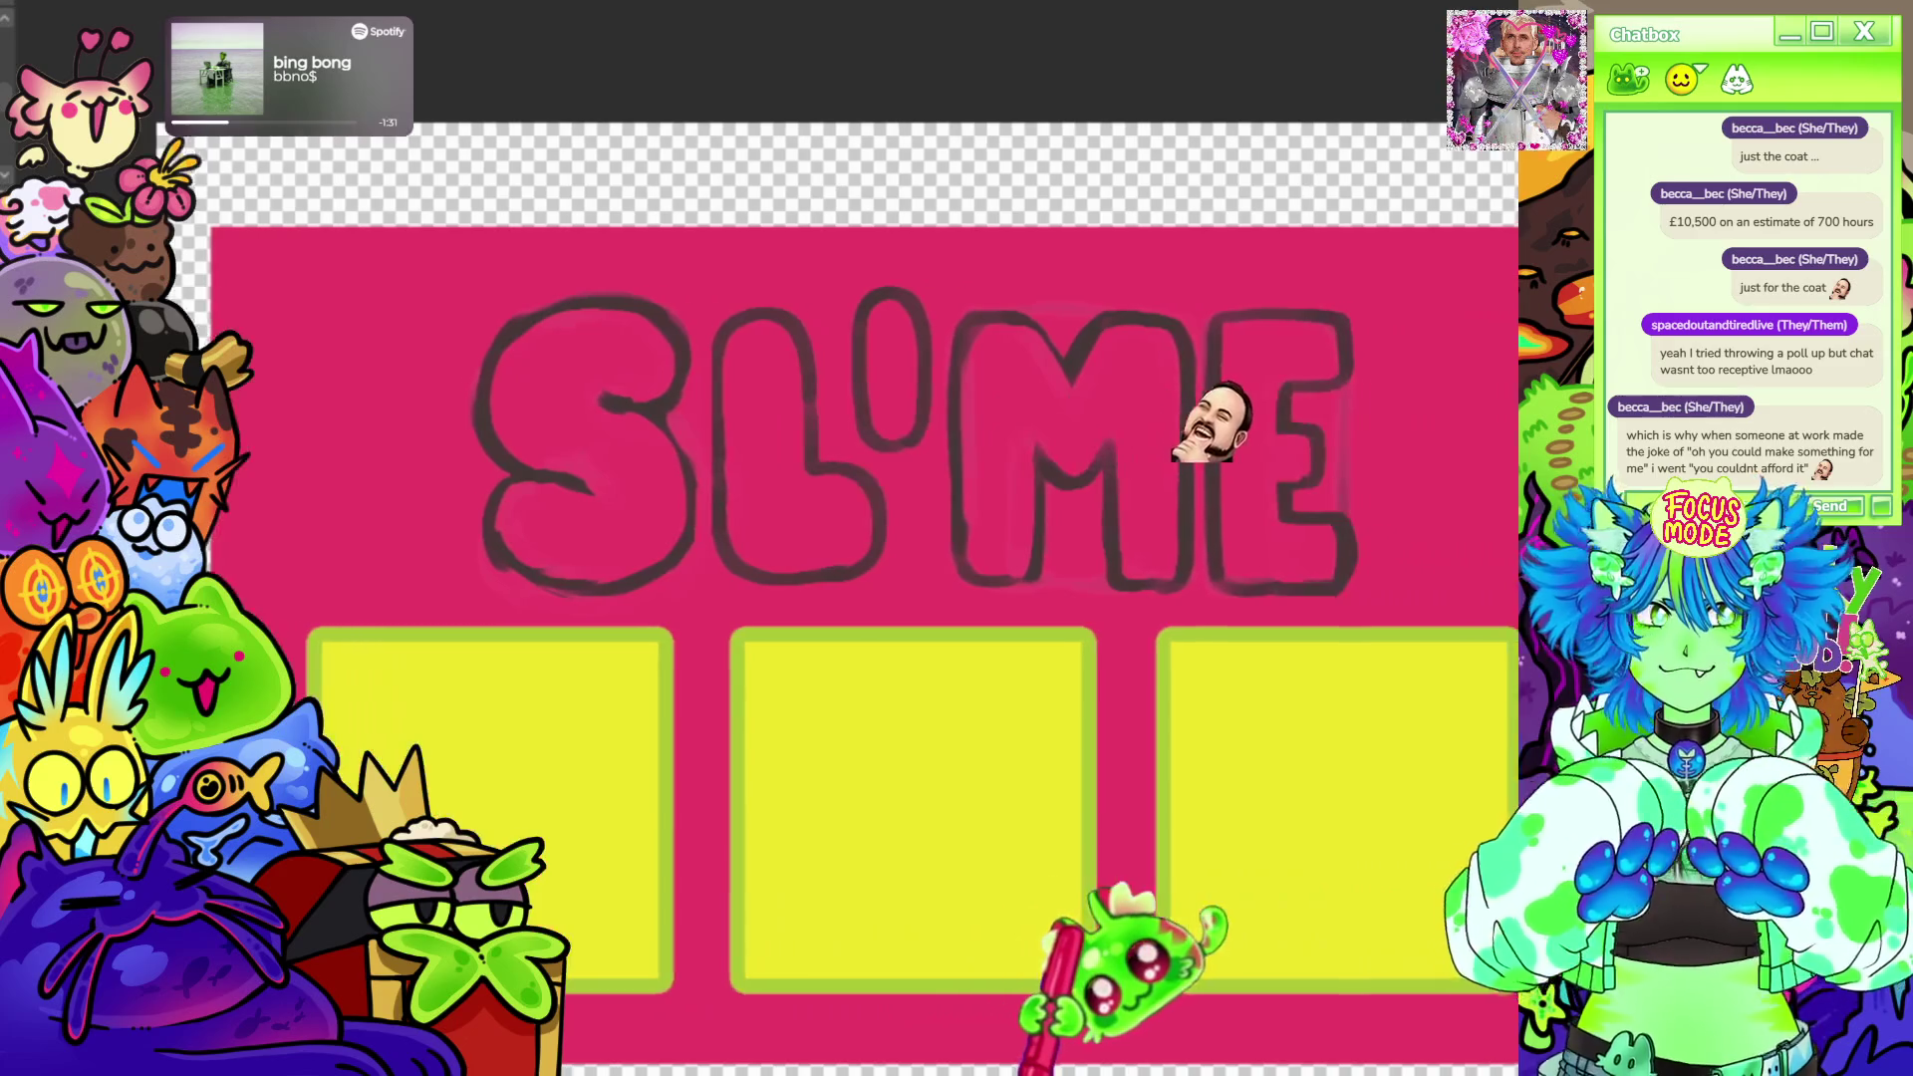
pyautogui.moveTo(1181, 972); pyautogui.dragTo(1270, 986)
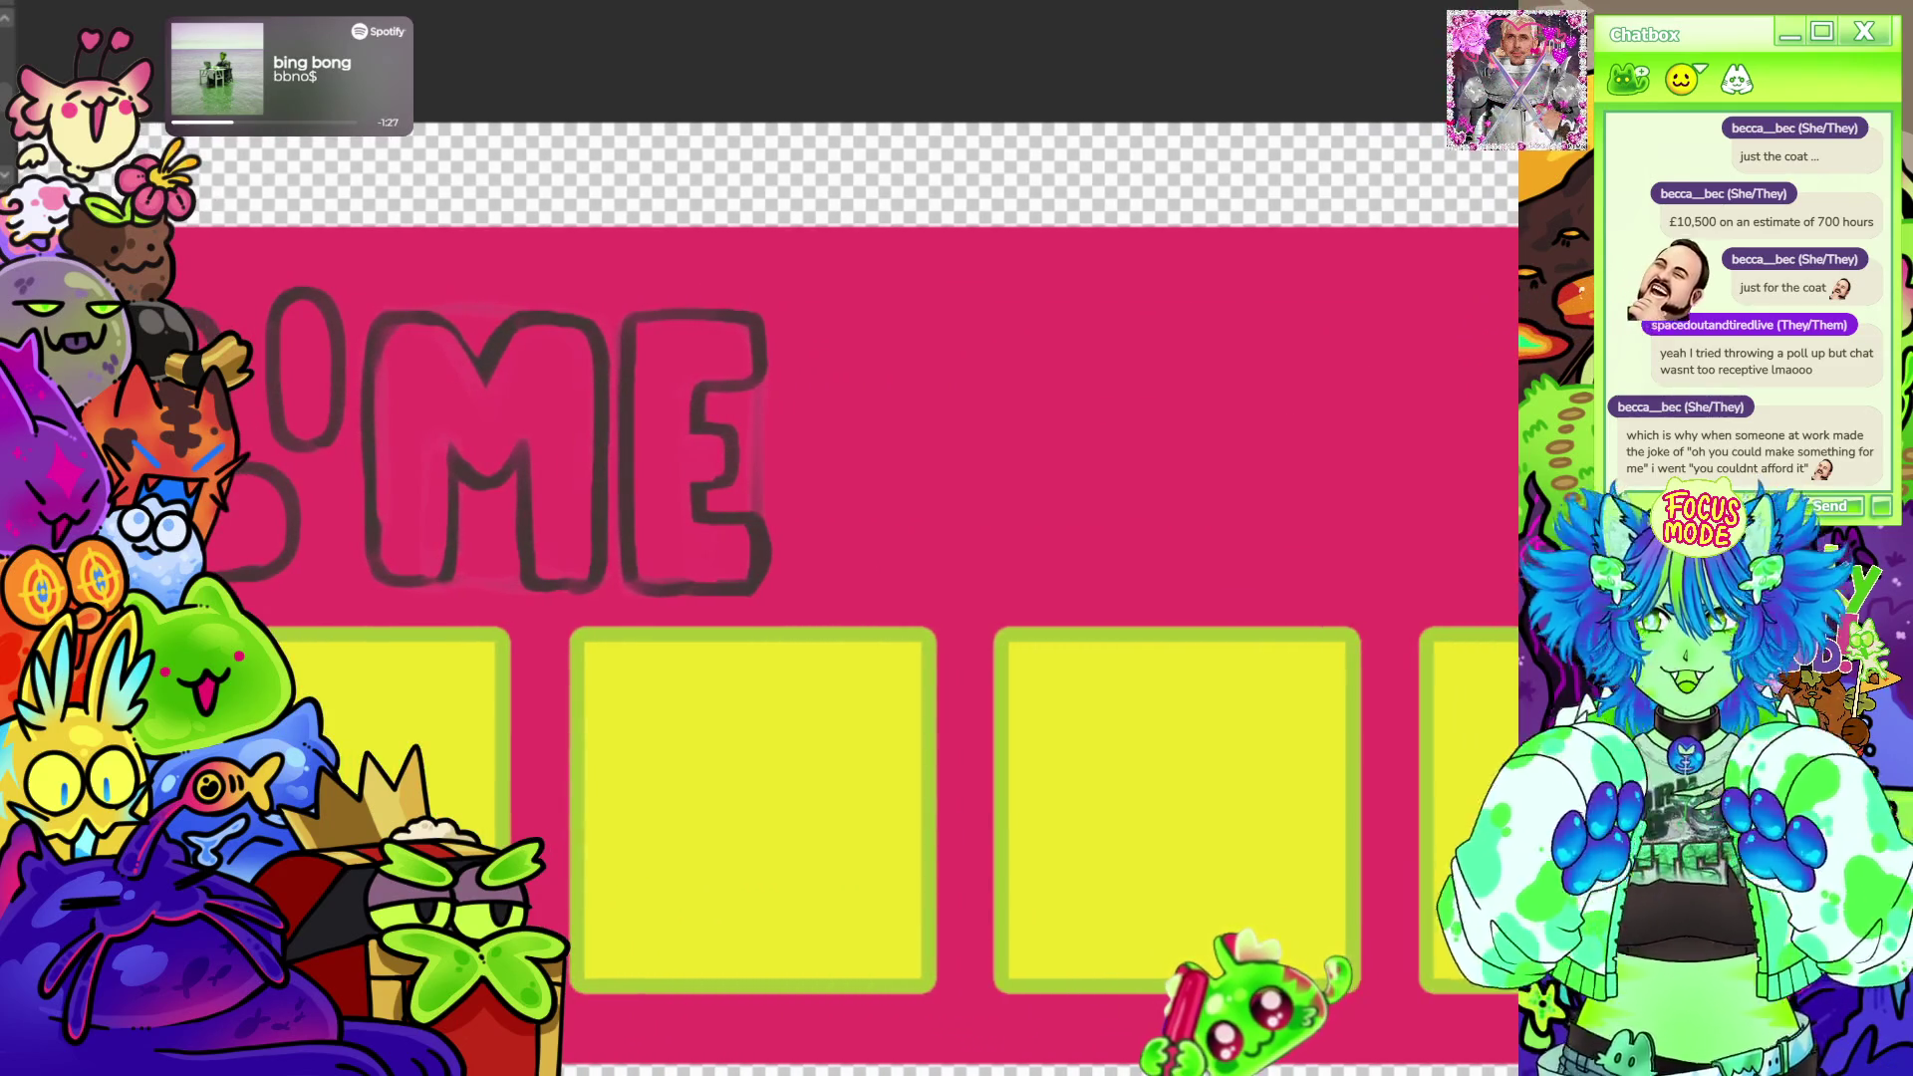
pyautogui.scroll(-5, 1137, 838)
pyautogui.scroll(-3, 1315, 240)
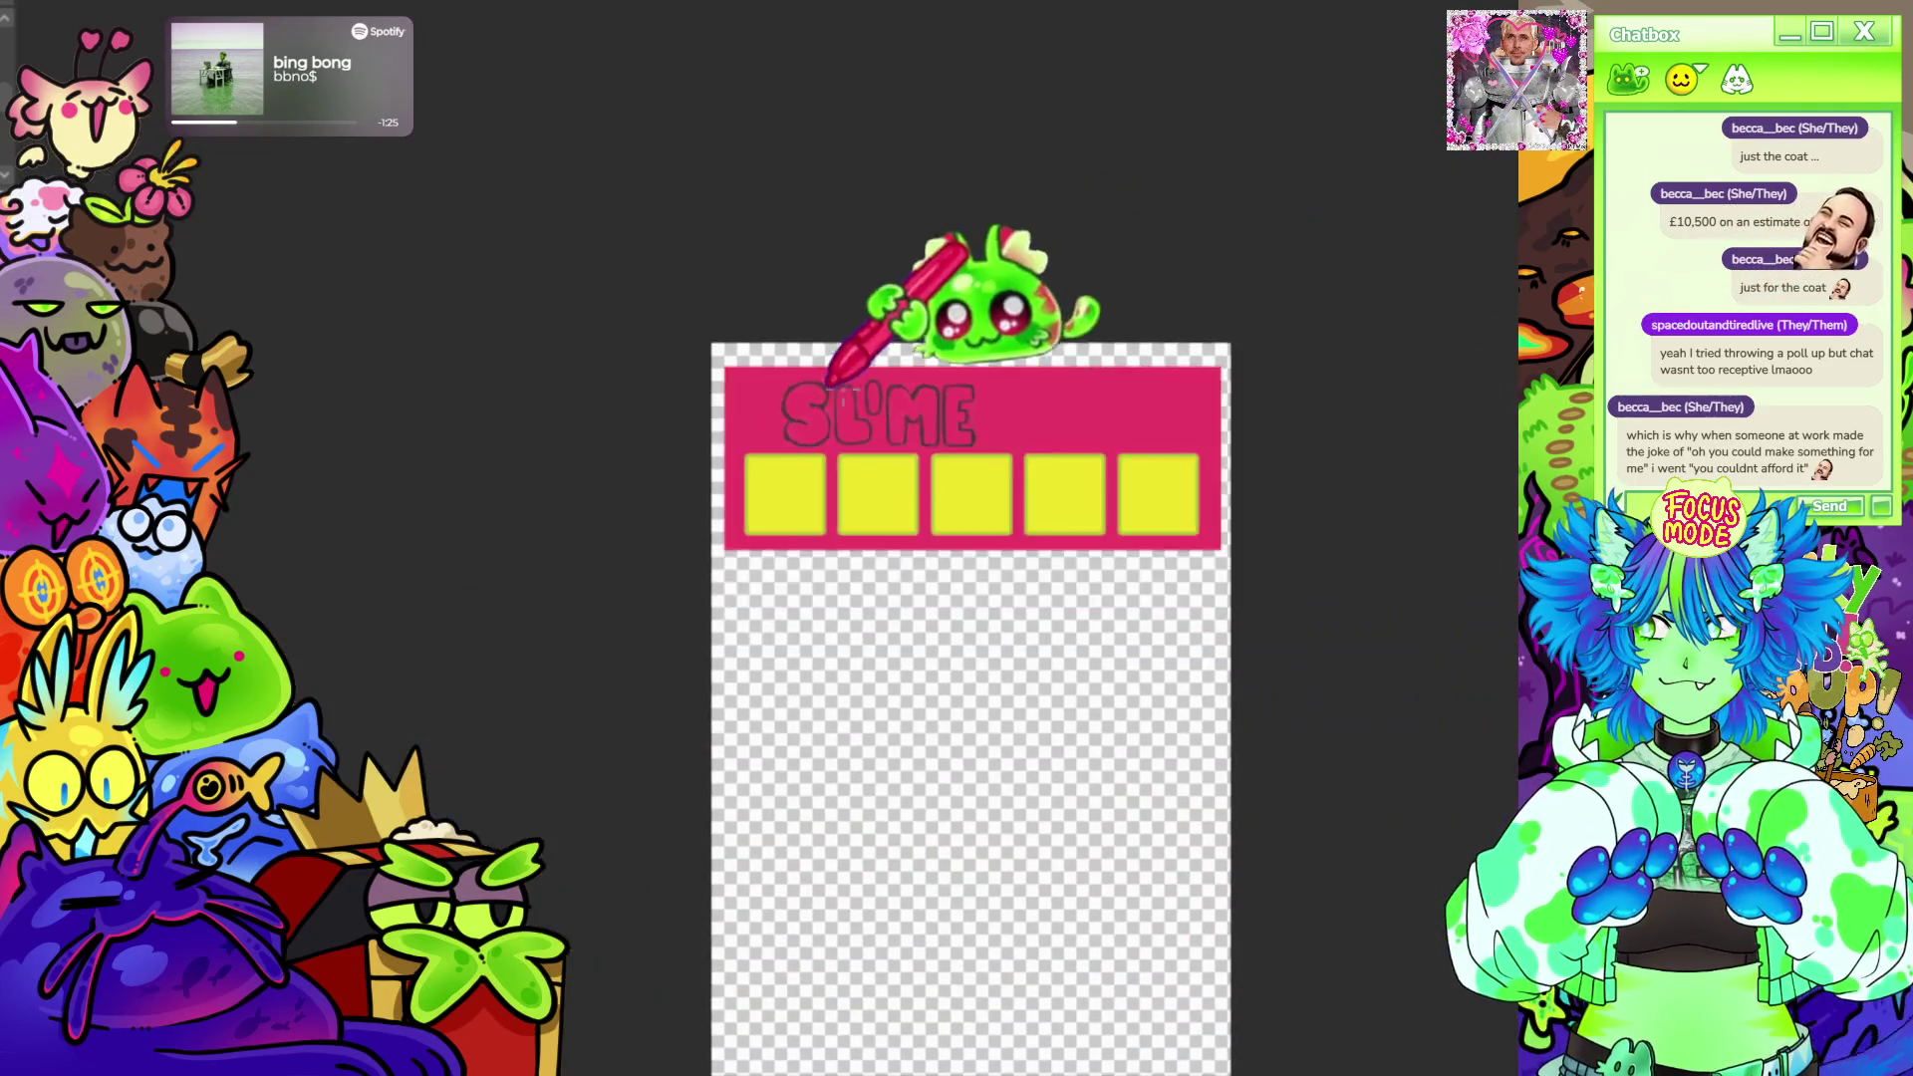
pyautogui.scroll(6, 1316, 300)
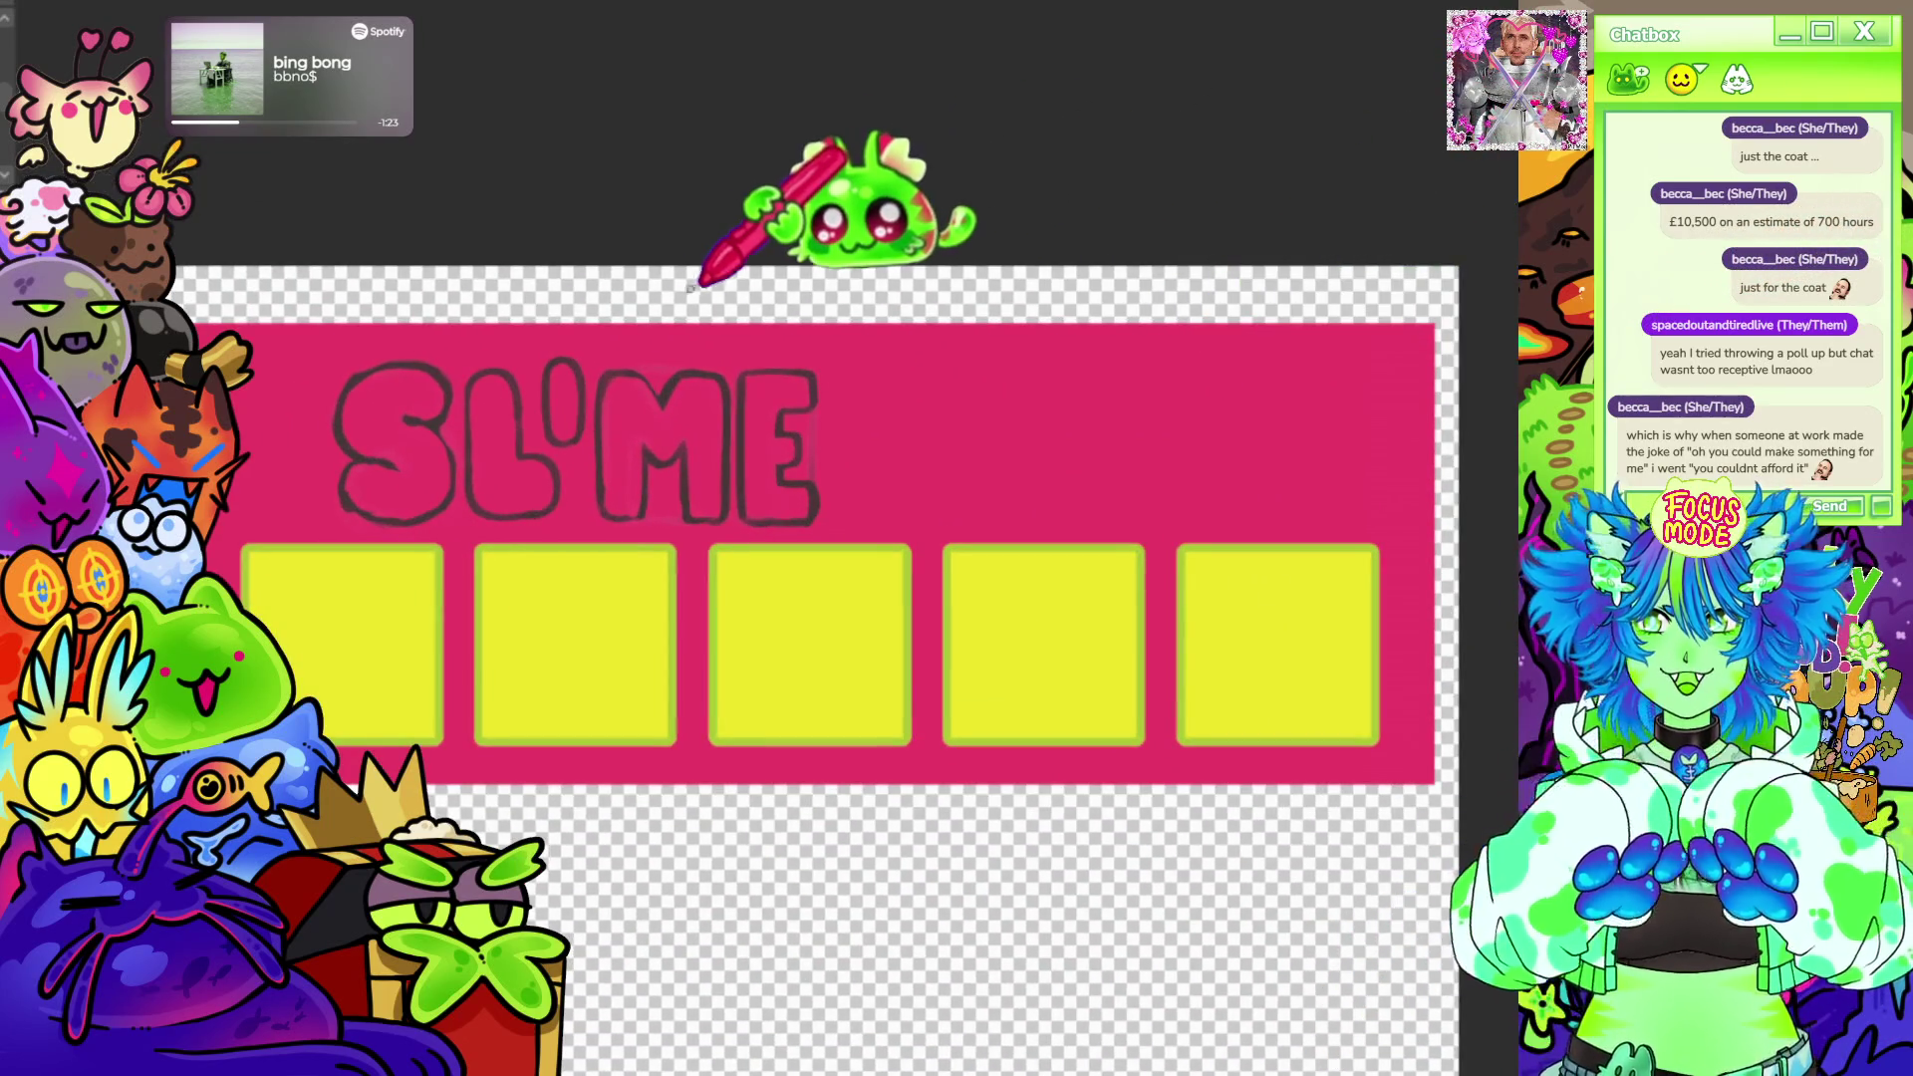
pyautogui.scroll(-3, 836, 225)
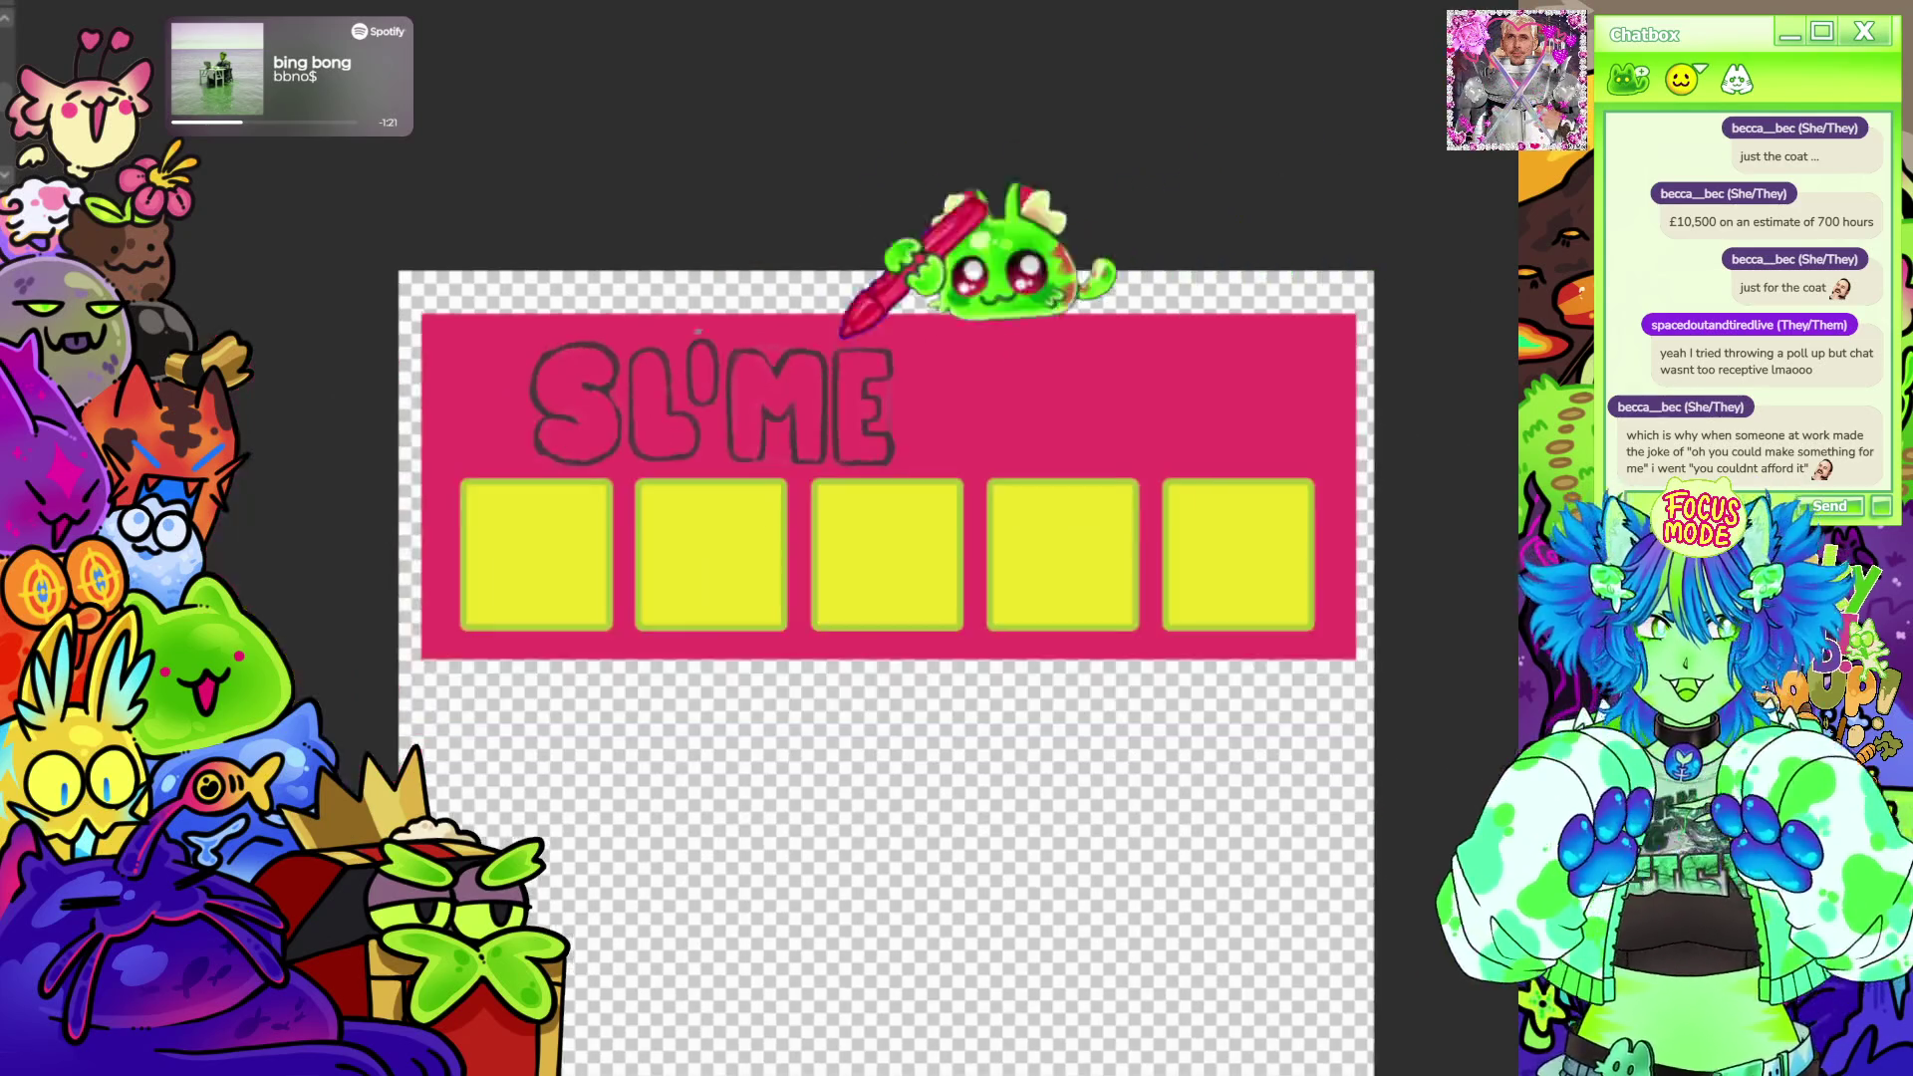
pyautogui.scroll(5, 852, 255)
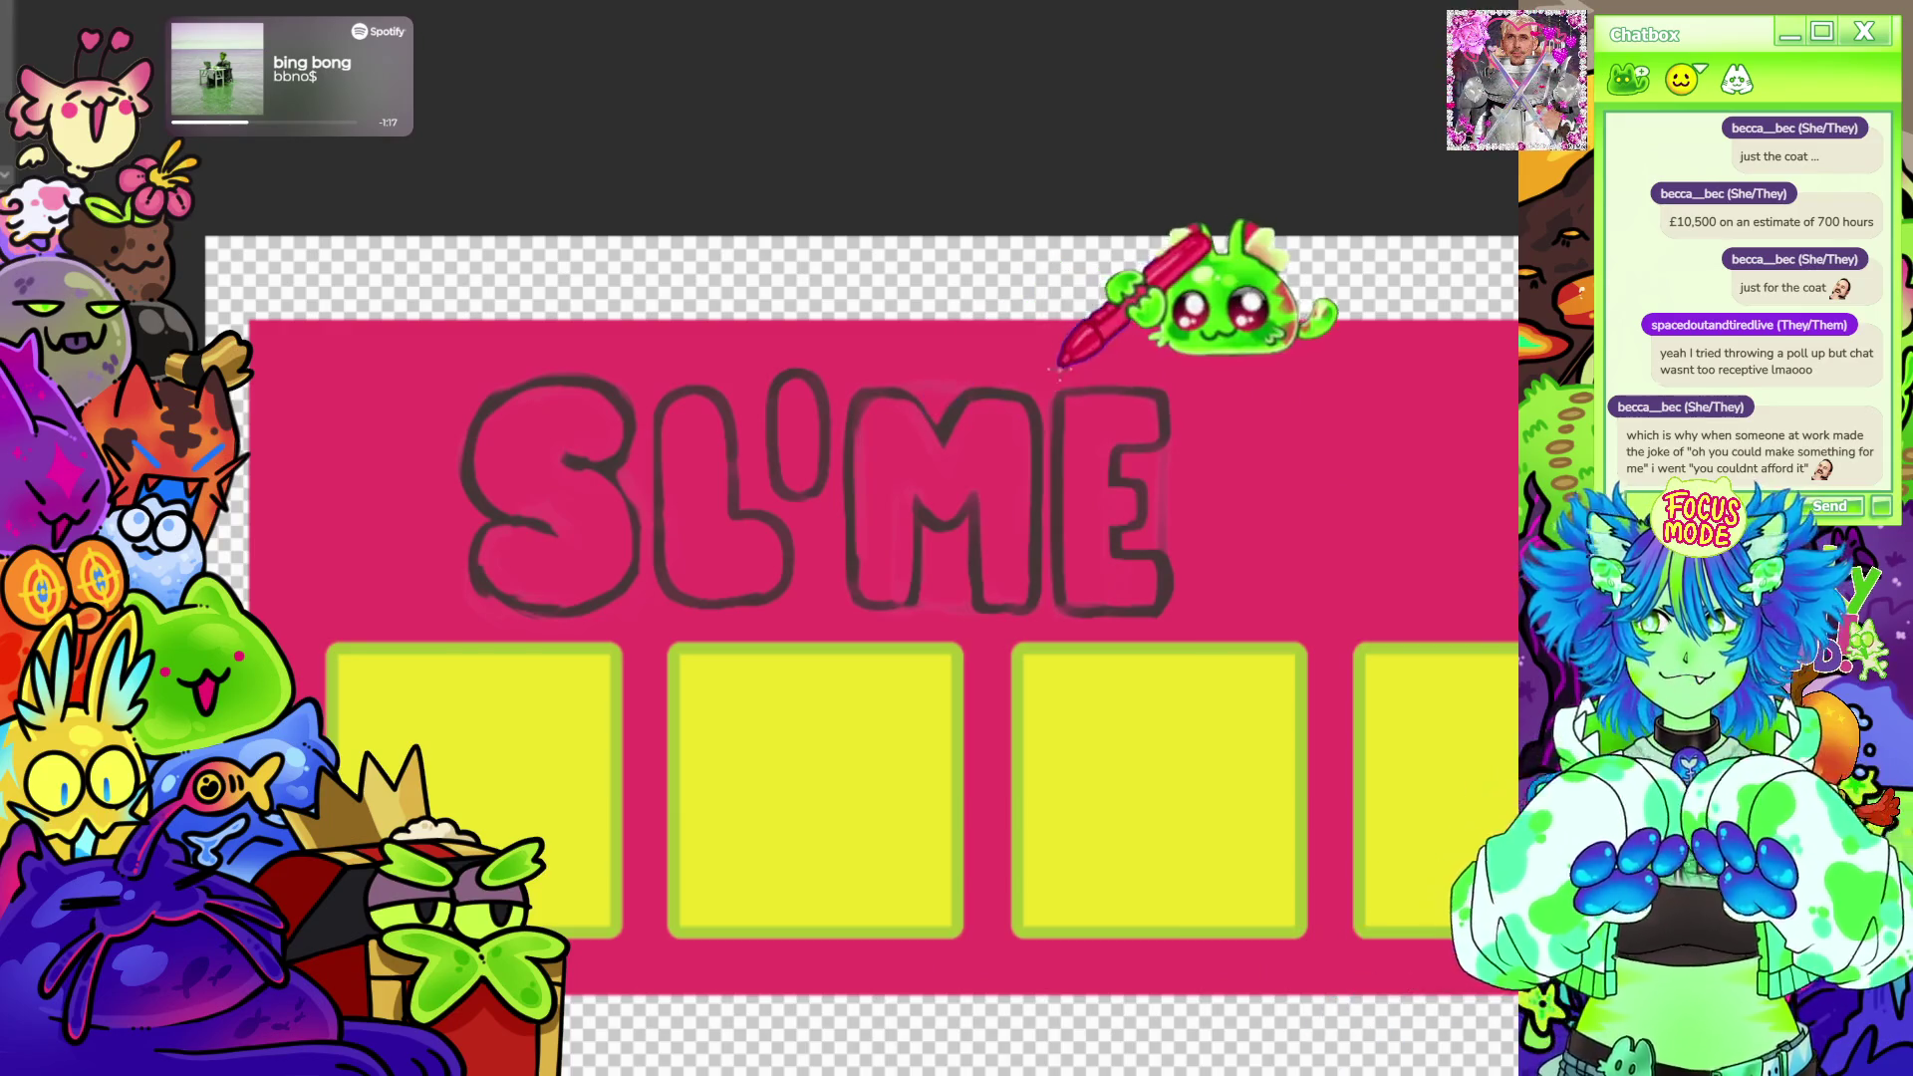
pyautogui.moveTo(1046, 378); pyautogui.dragTo(1201, 658)
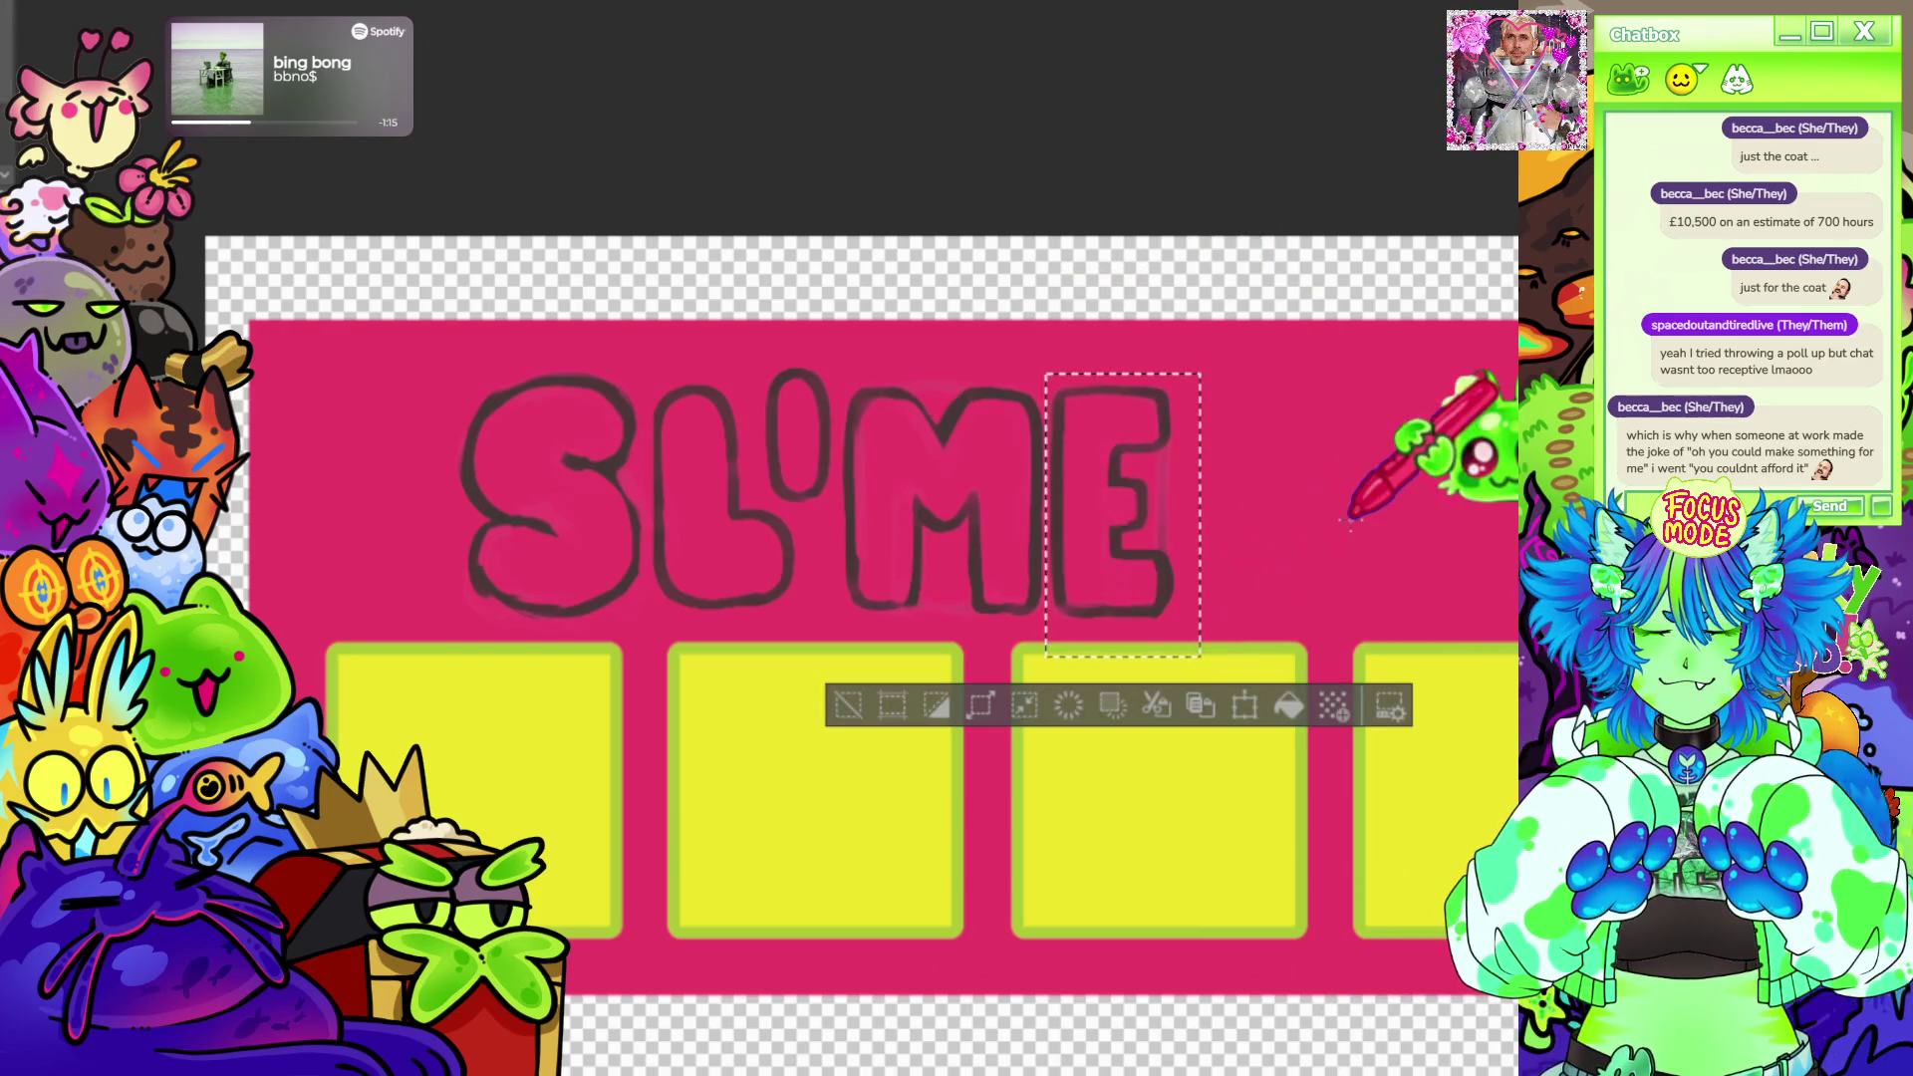
pyautogui.scroll(2, 598, 389)
pyautogui.scroll(1, 971, 404)
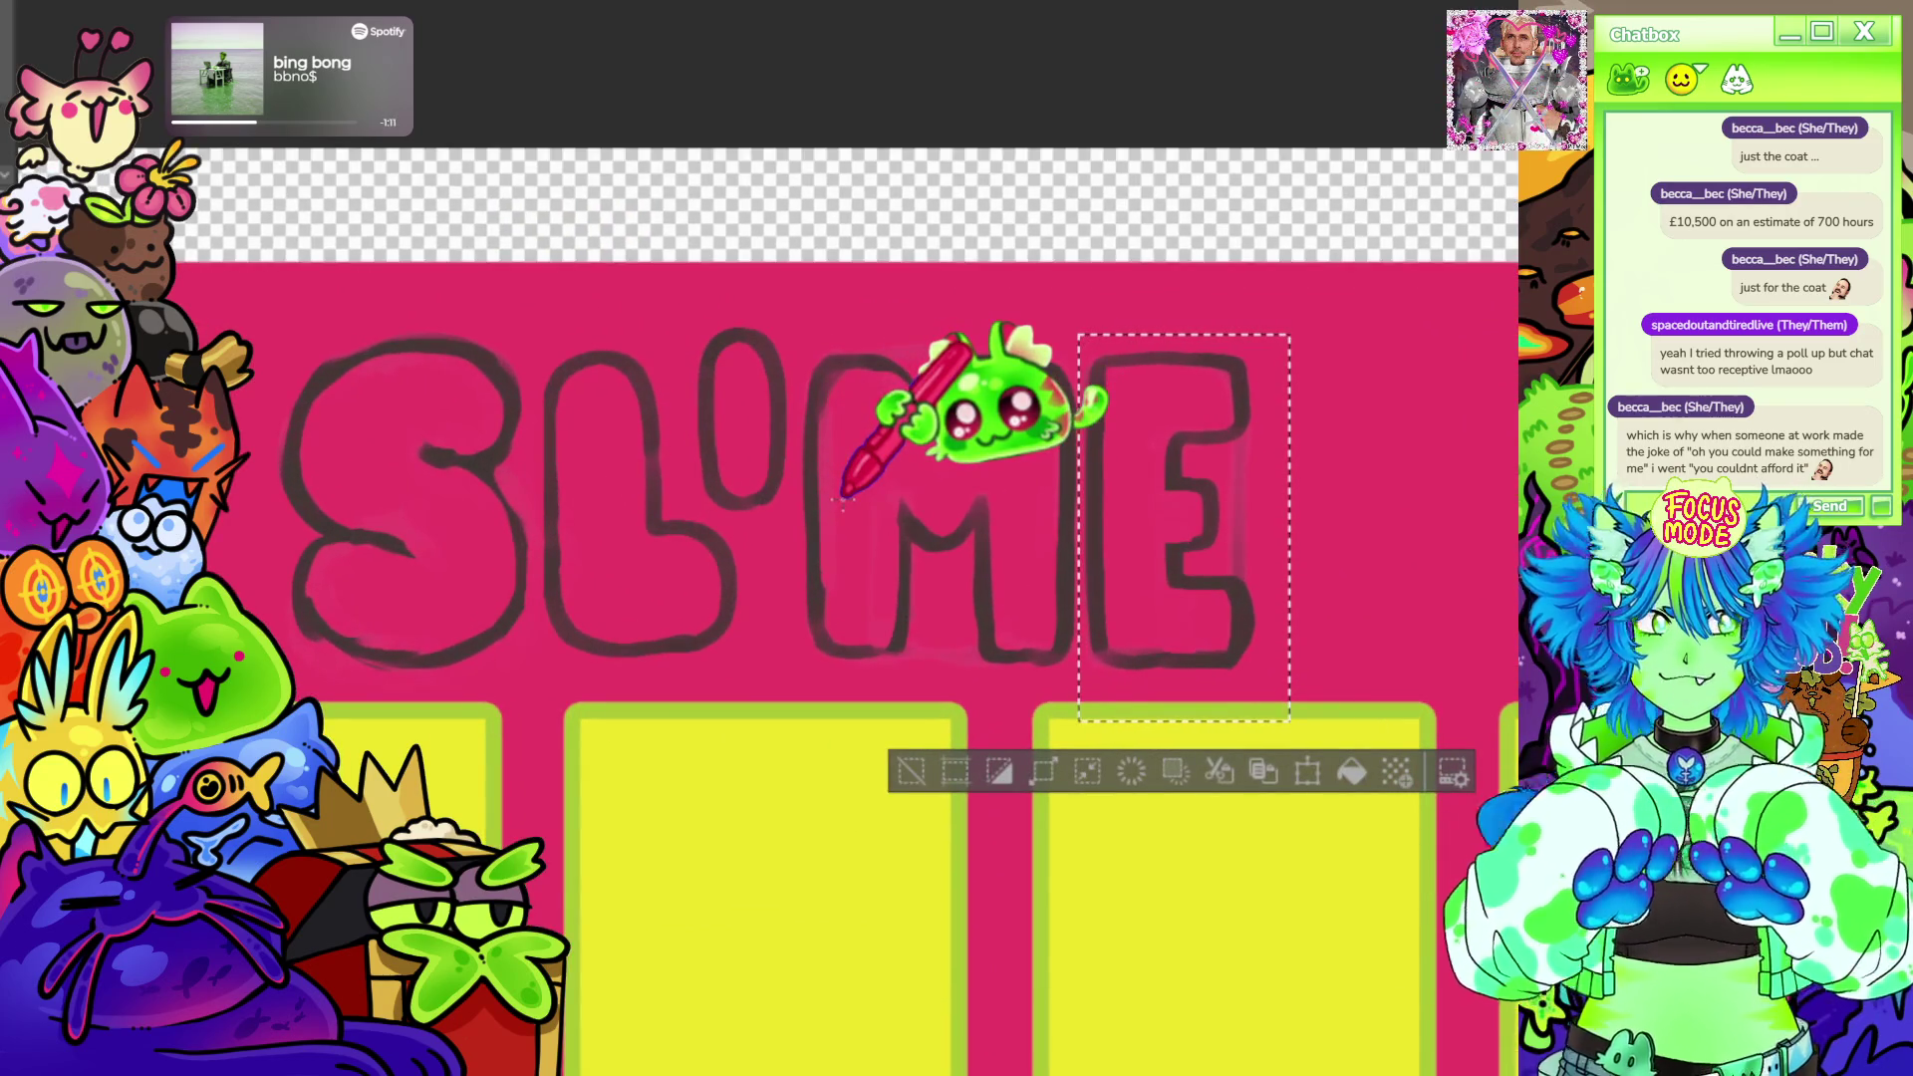
# Stretch the selected E a little wider with Ctrl+T, commit it and clear the selection.
pyautogui.hotkey('ctrl', 't')
pyautogui.moveTo(1293, 523); pyautogui.dragTo(1321, 542)
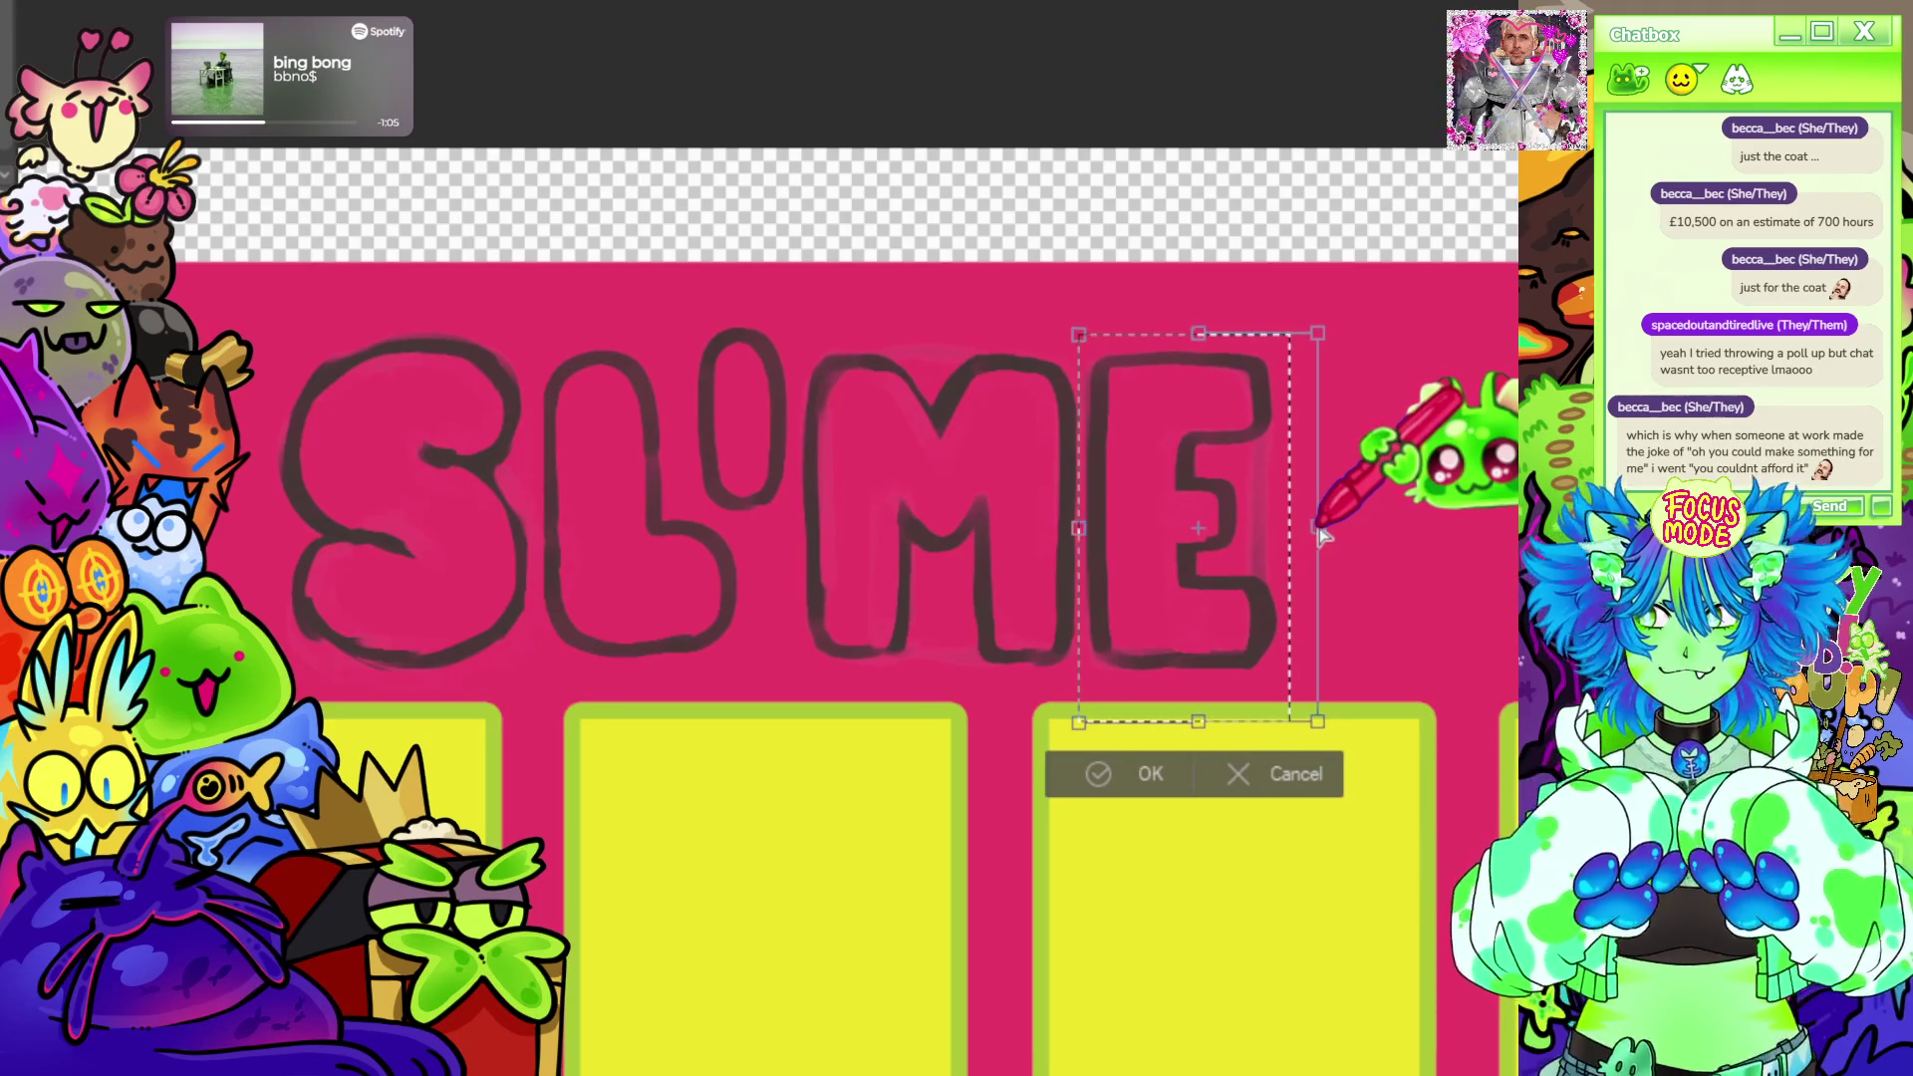
pyautogui.click(1117, 765)
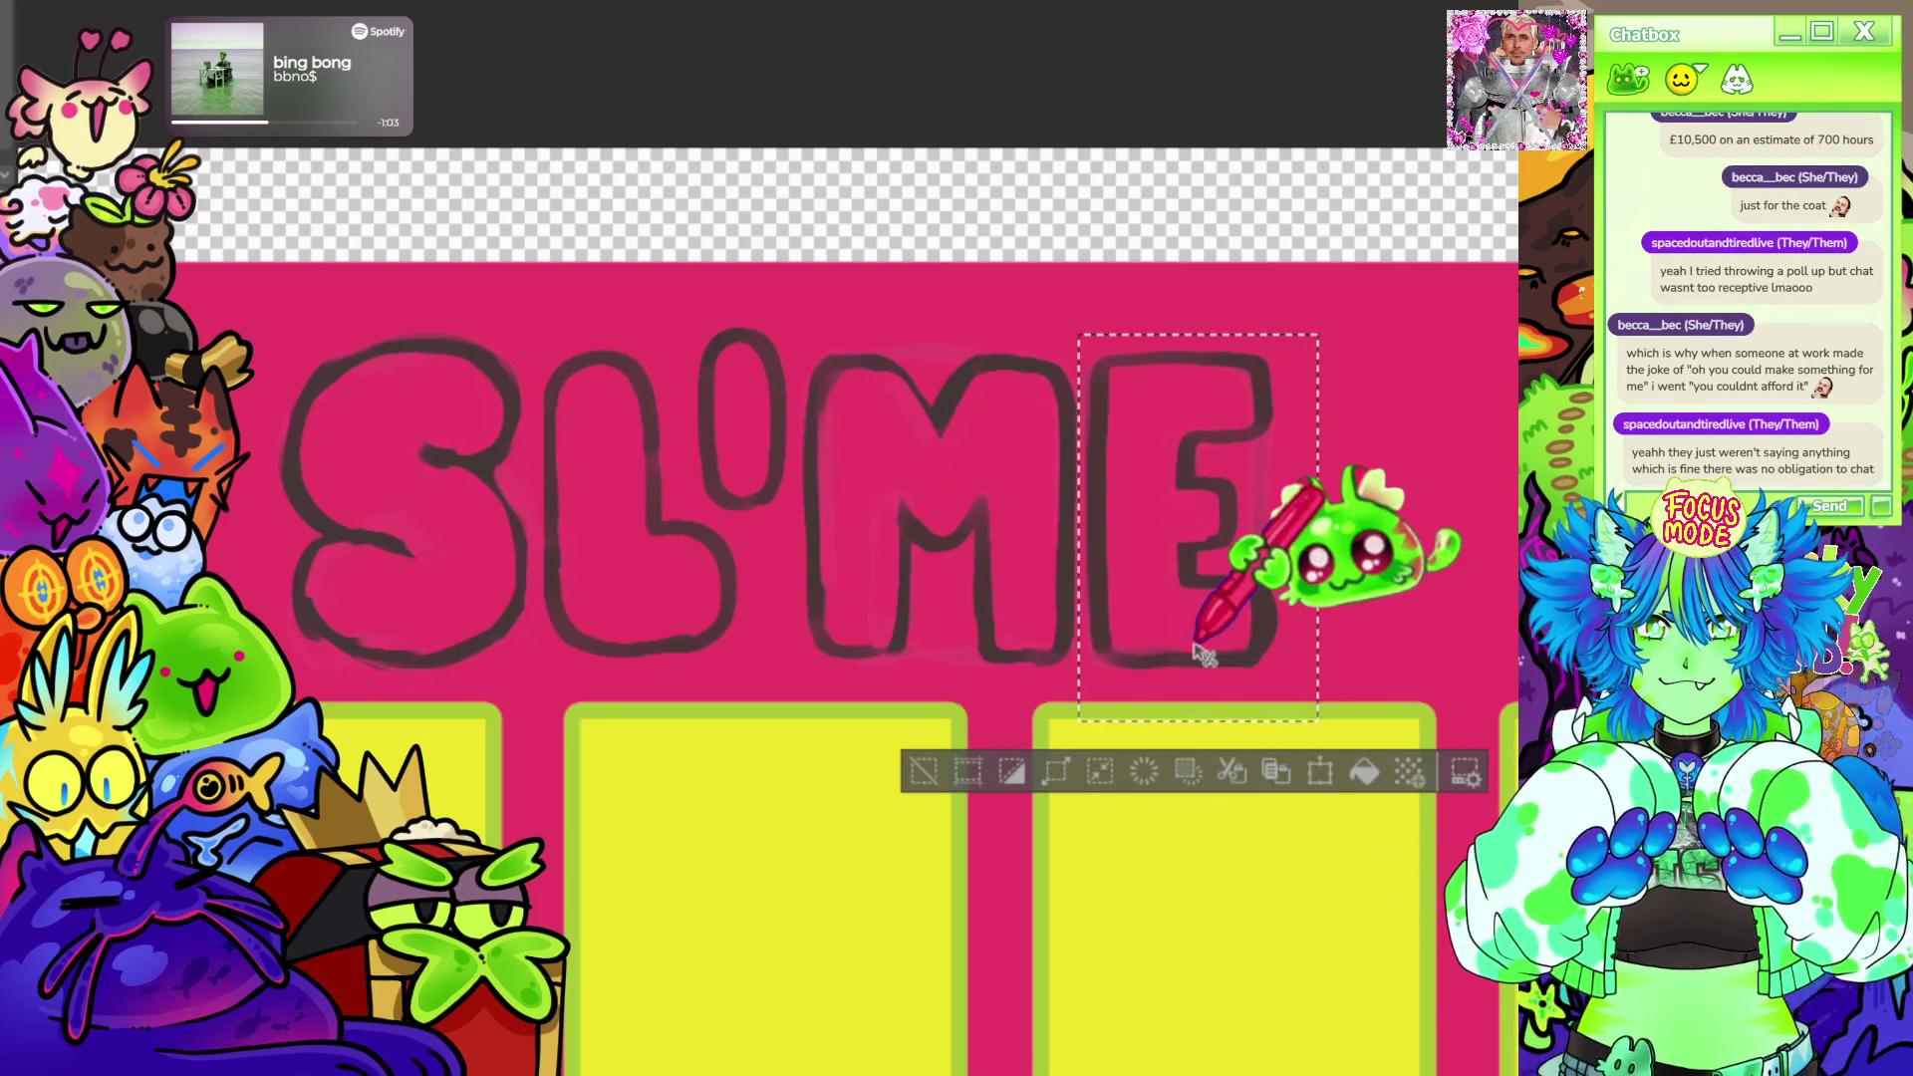
pyautogui.click(932, 764)
pyautogui.scroll(-5, 897, 448)
pyautogui.scroll(-3, 897, 375)
pyautogui.scroll(6, 883, 429)
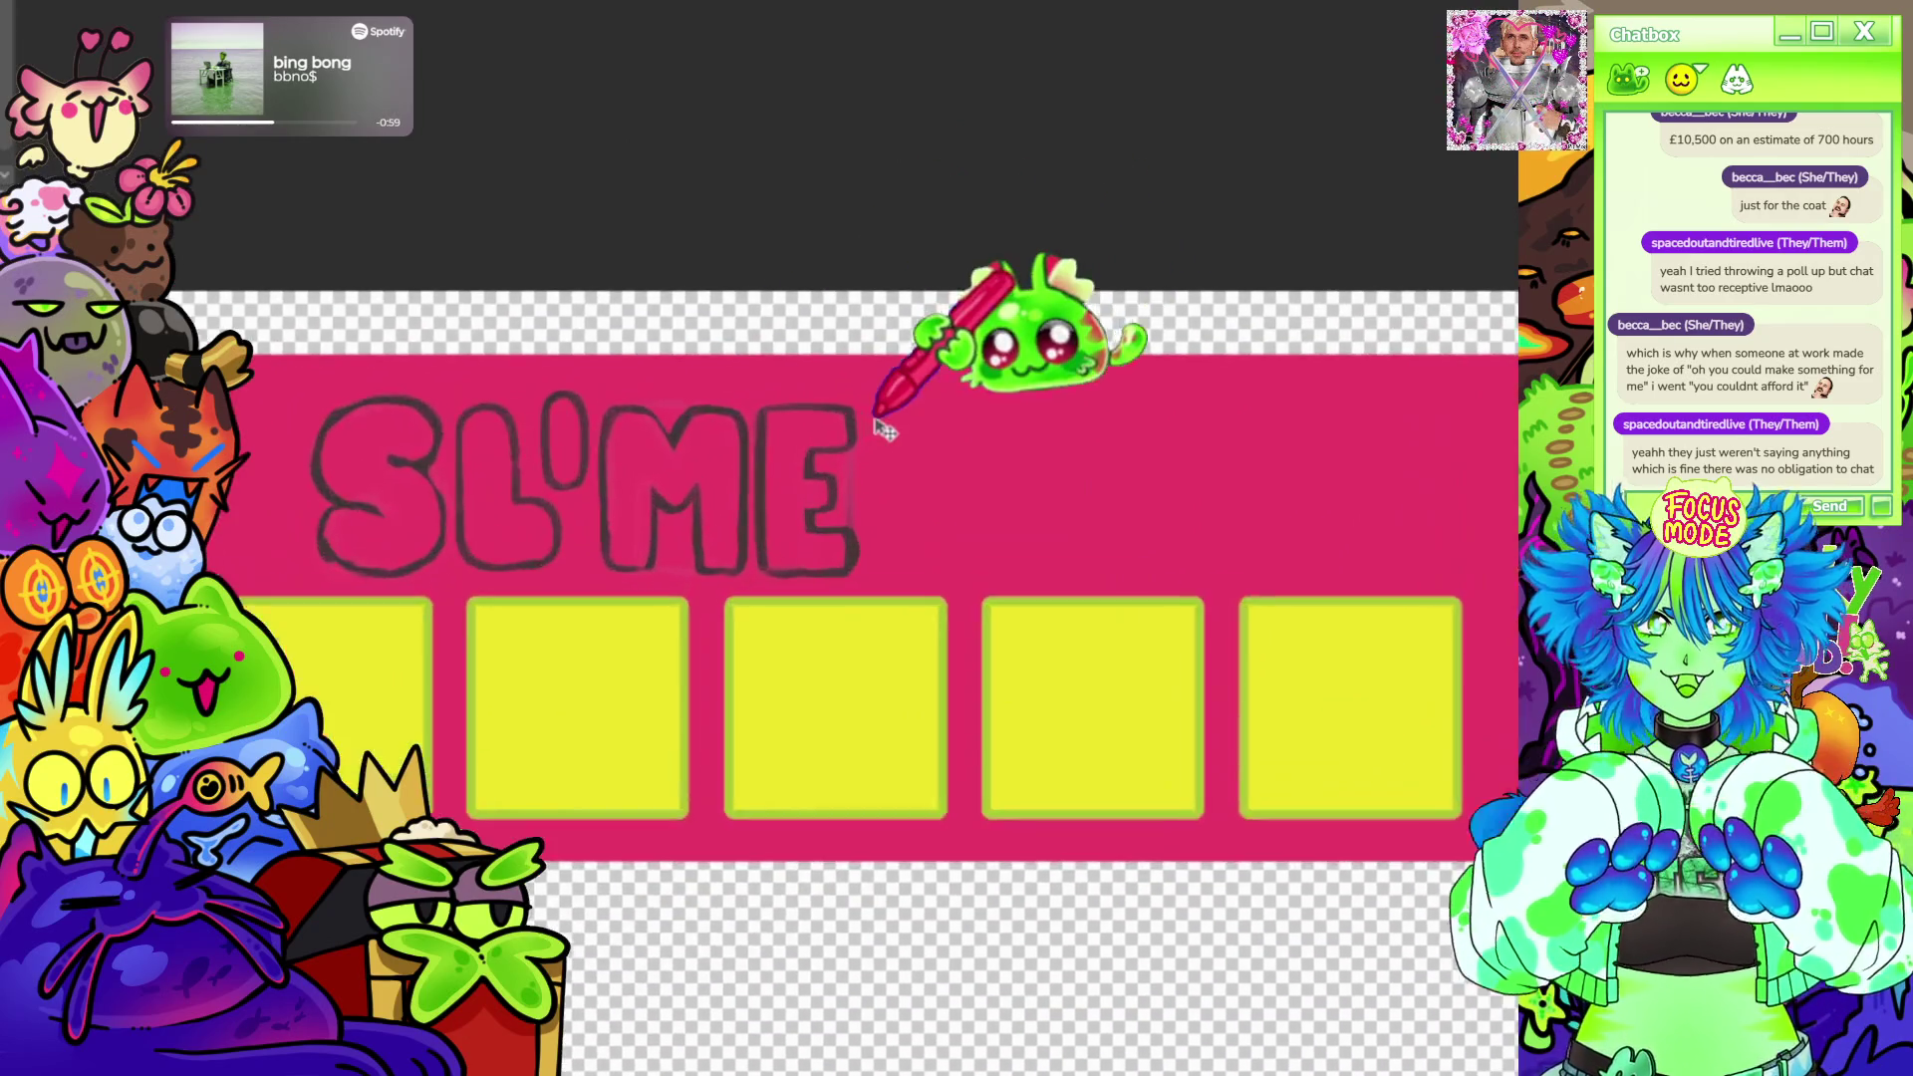
pyautogui.scroll(2, 883, 430)
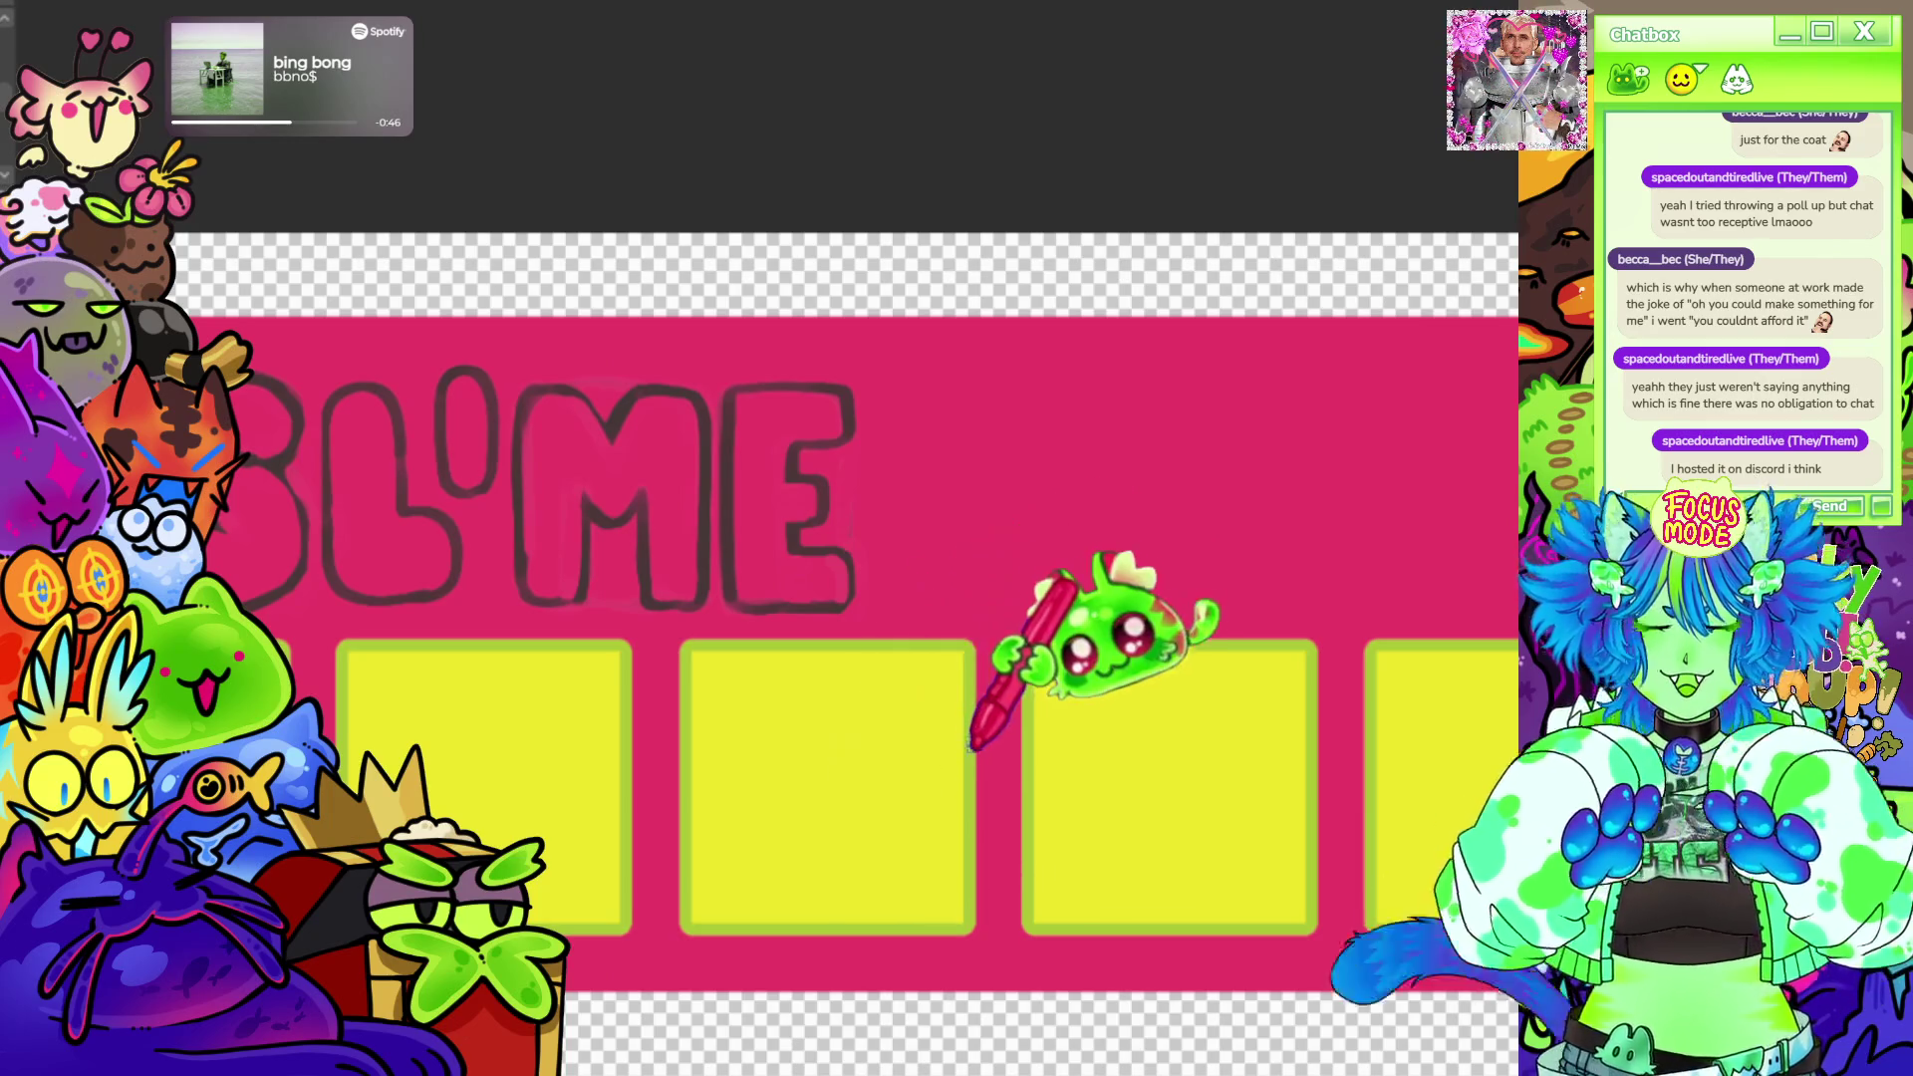
pyautogui.scroll(-4, 951, 668)
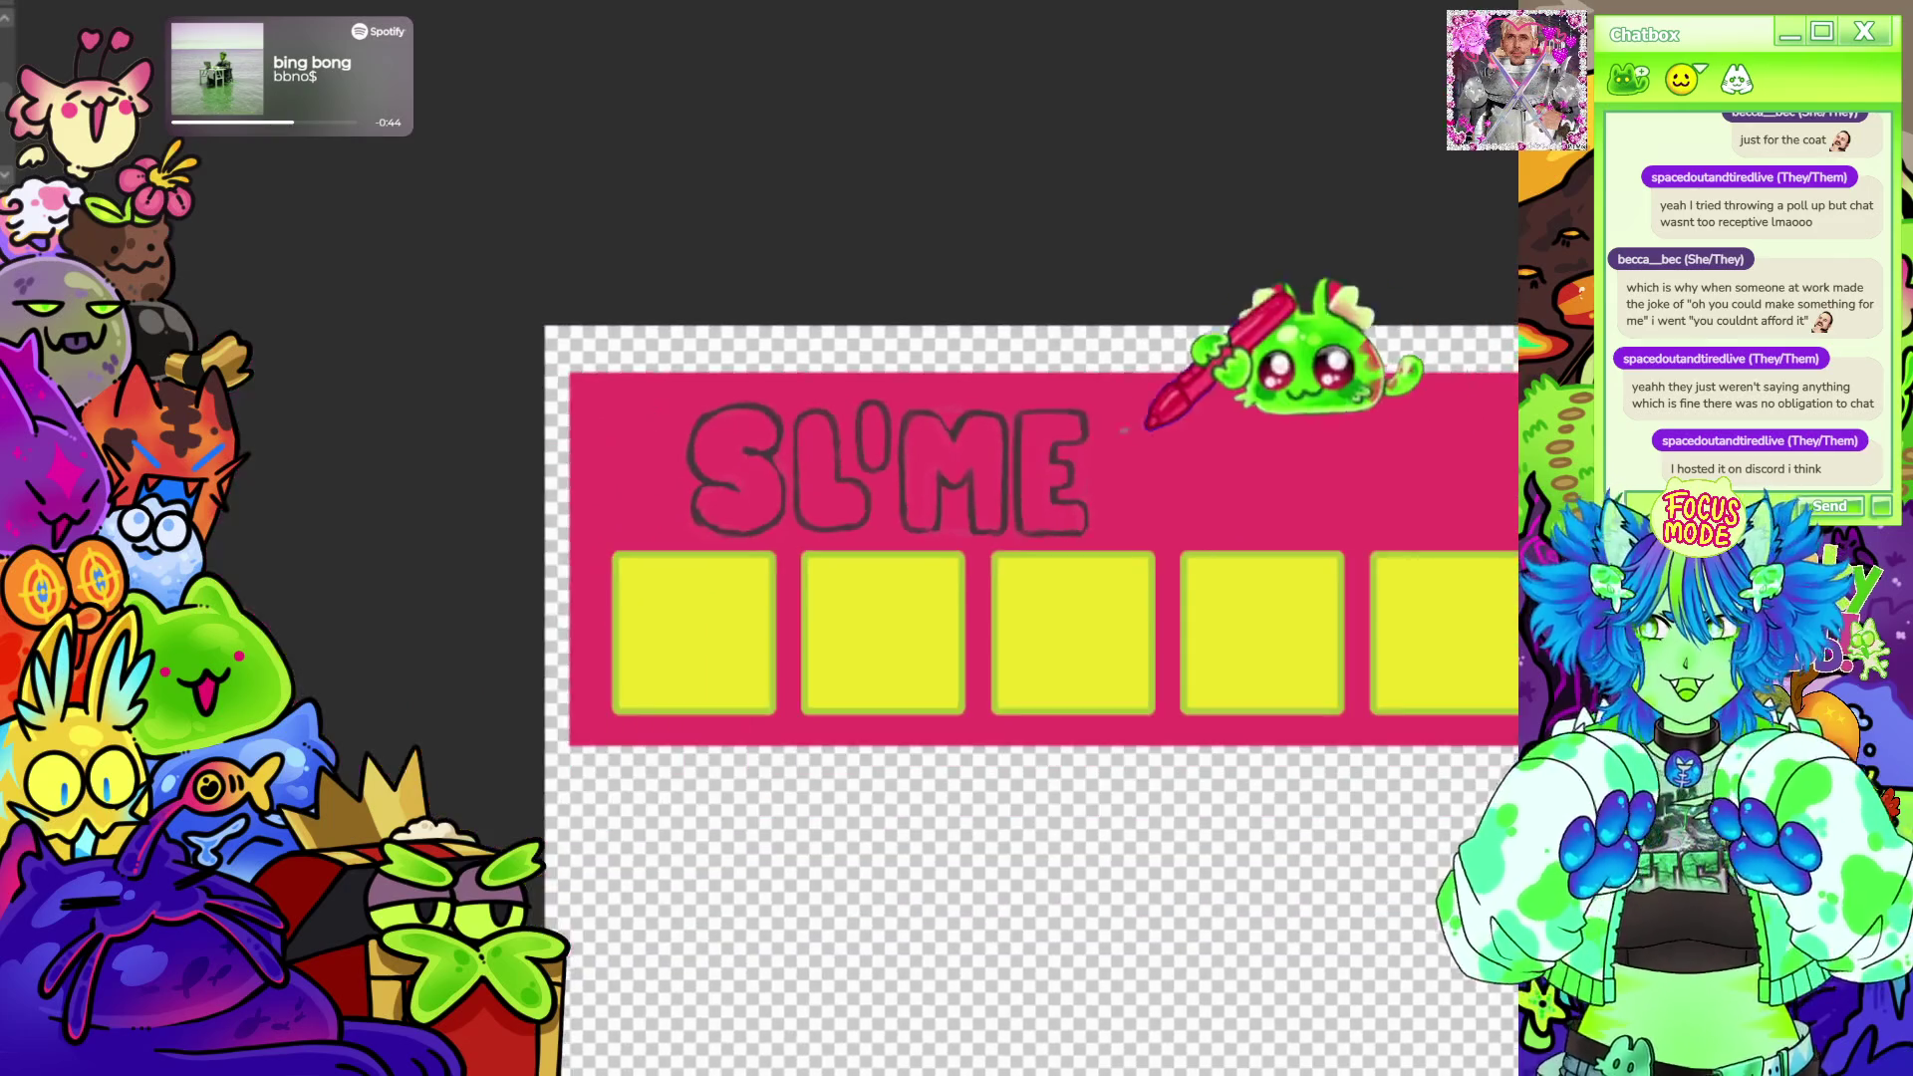
pyautogui.scroll(3, 1032, 359)
pyautogui.scroll(2, 1099, 494)
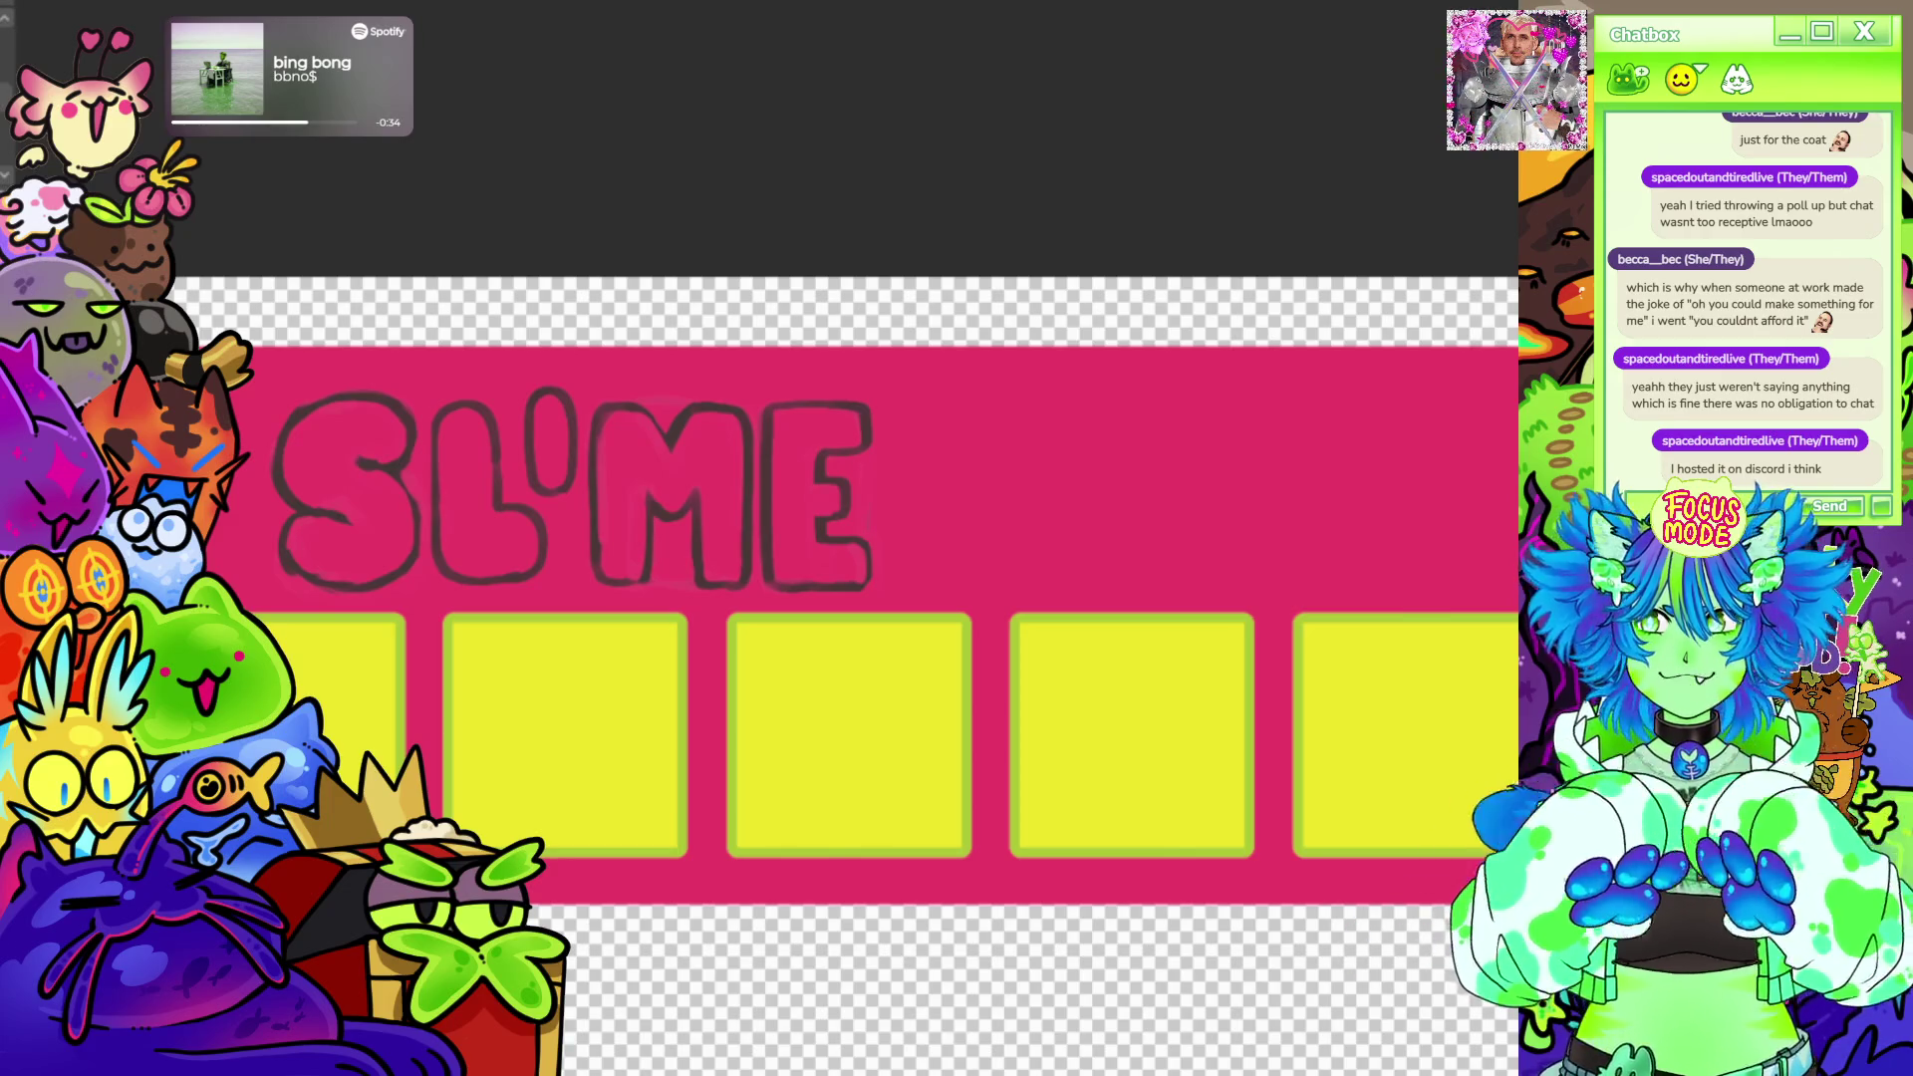
pyautogui.scroll(-2, 791, 744)
pyautogui.scroll(3, 790, 743)
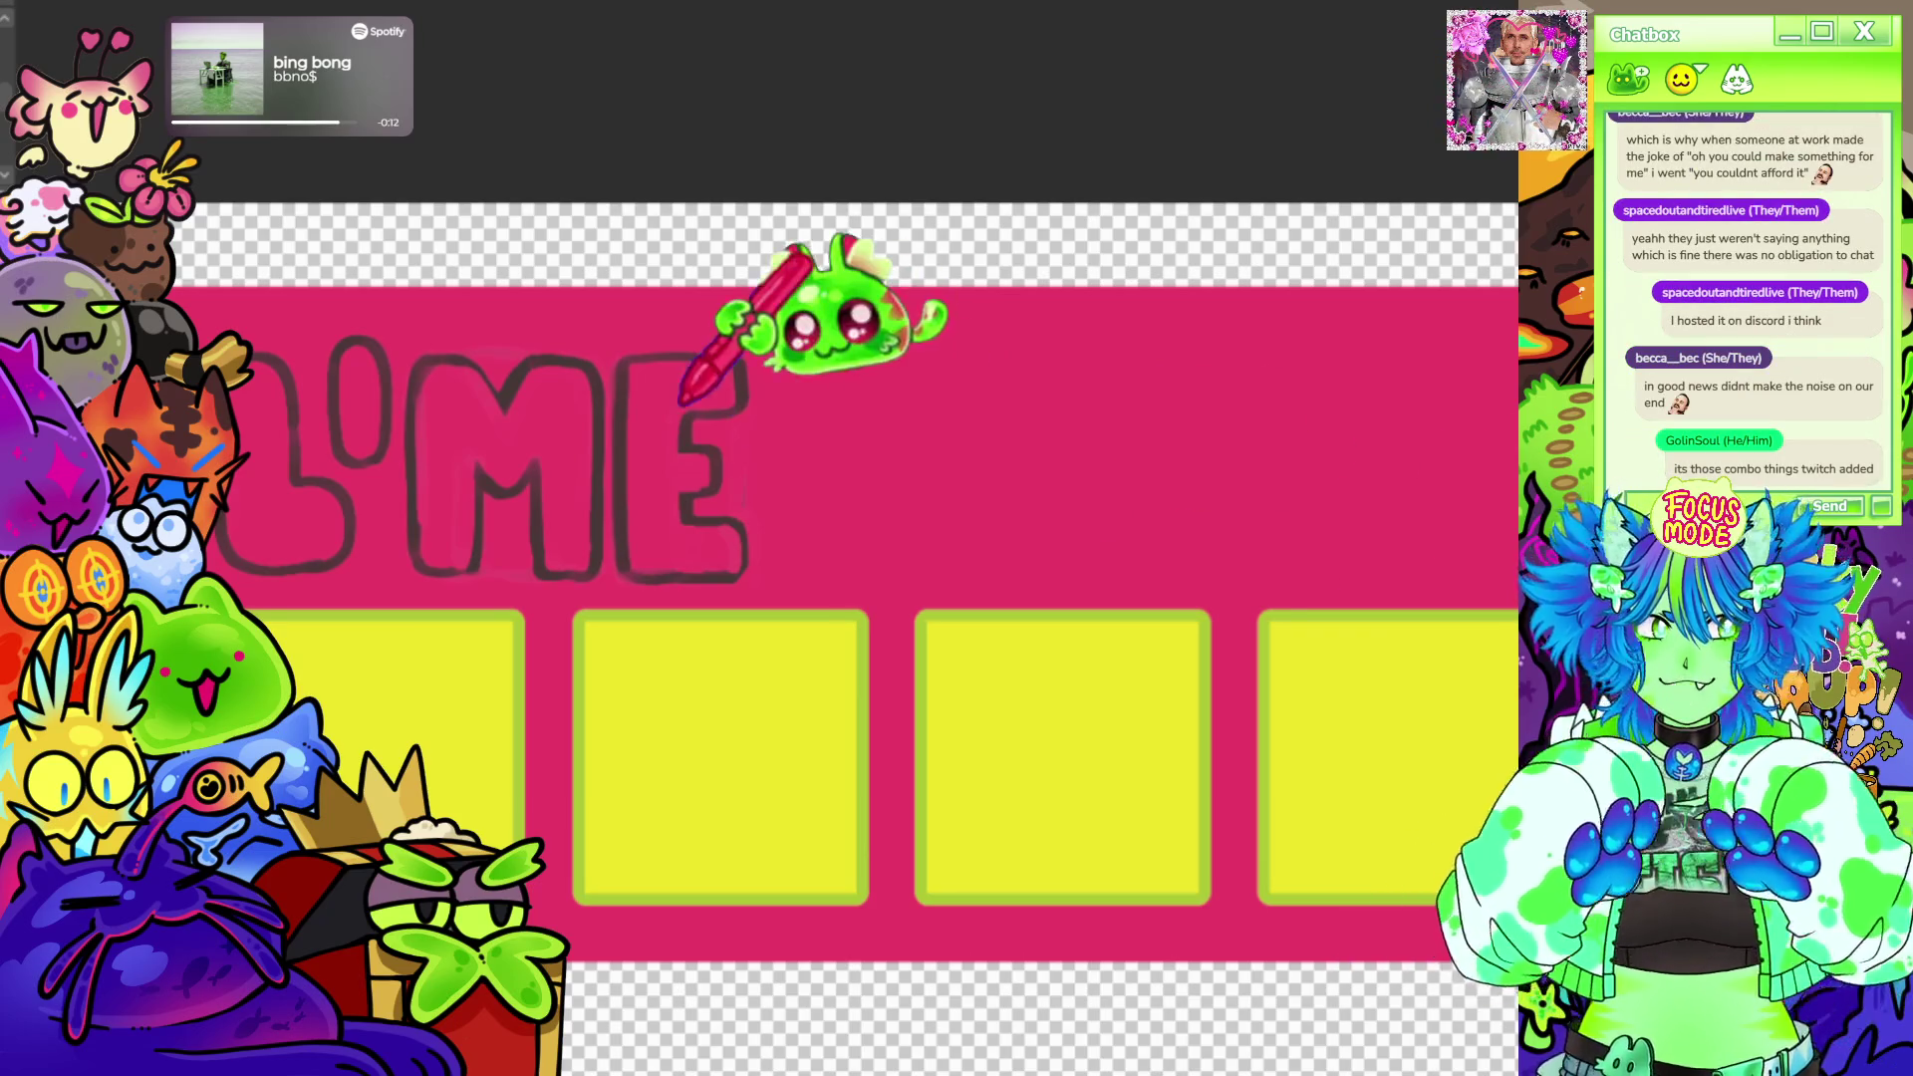
pyautogui.scroll(-3, 718, 180)
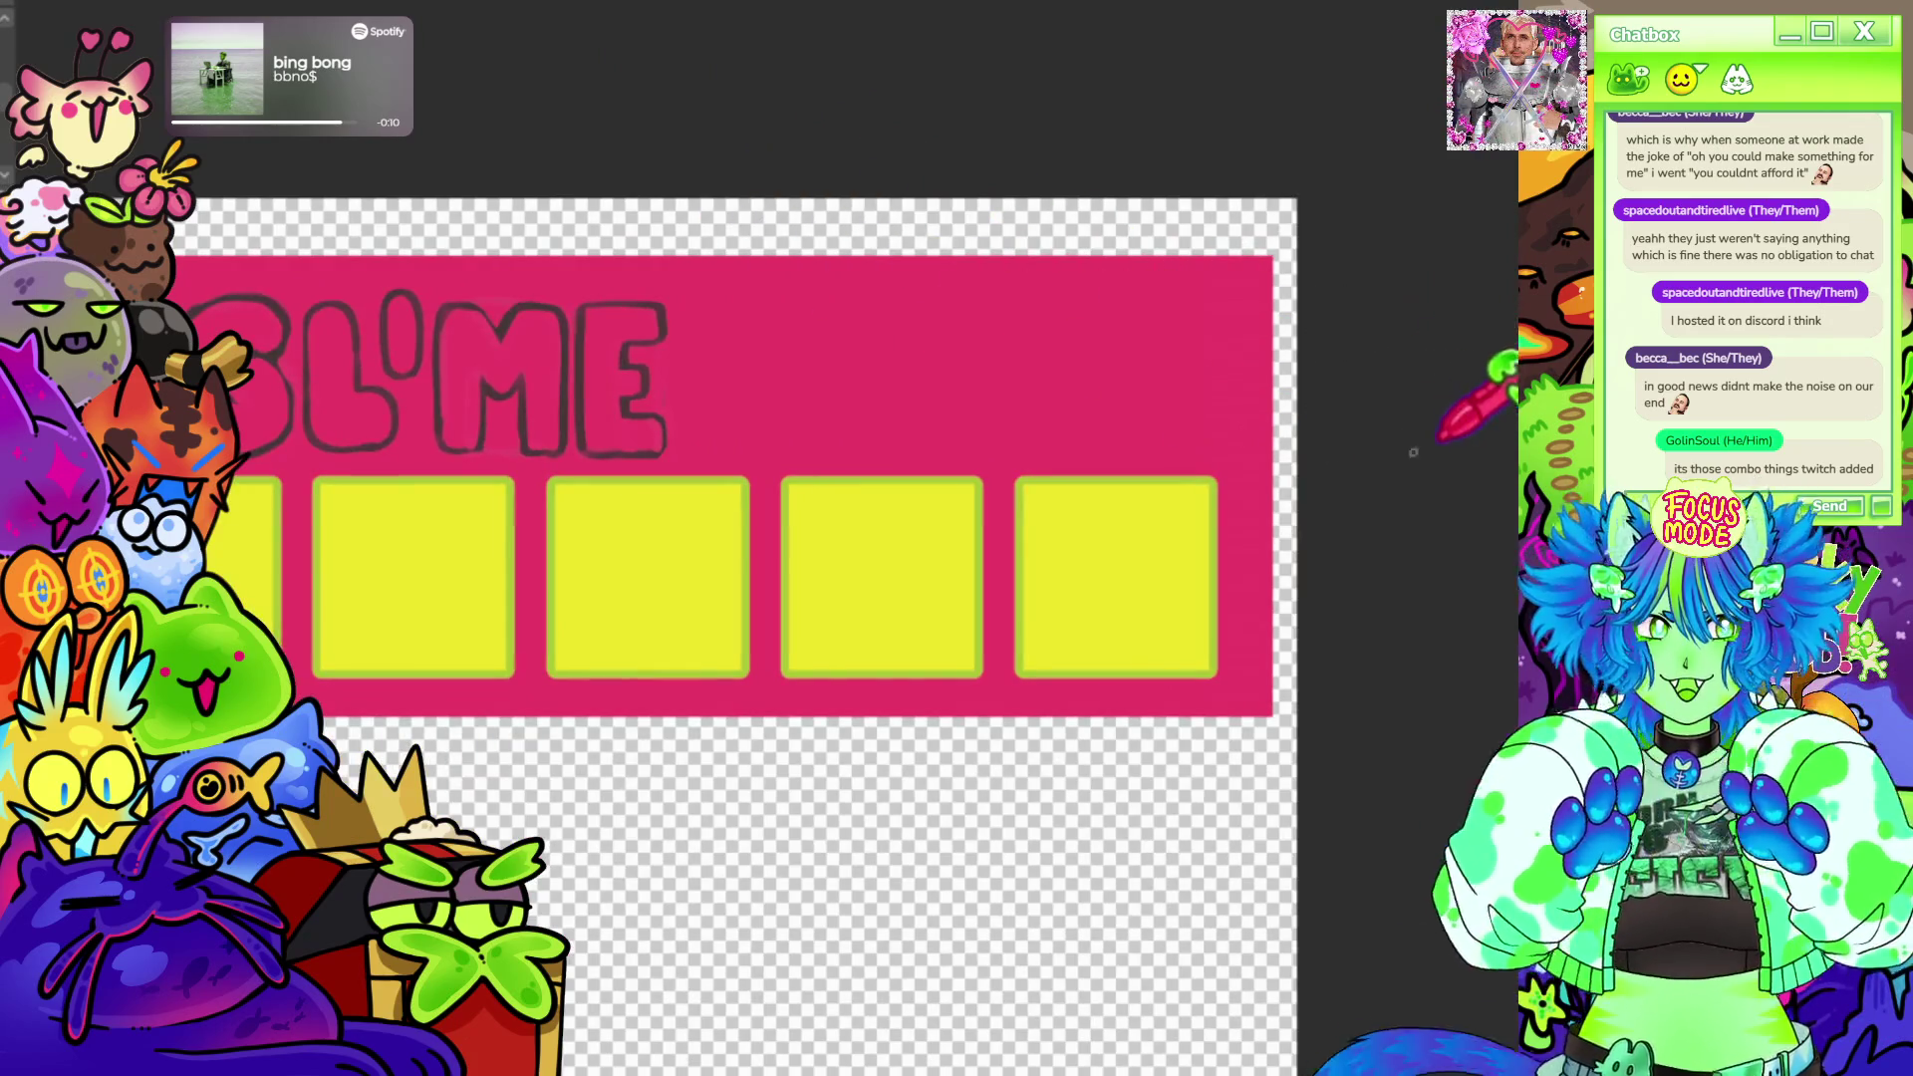
pyautogui.scroll(3, 629, 329)
pyautogui.scroll(2, 793, 269)
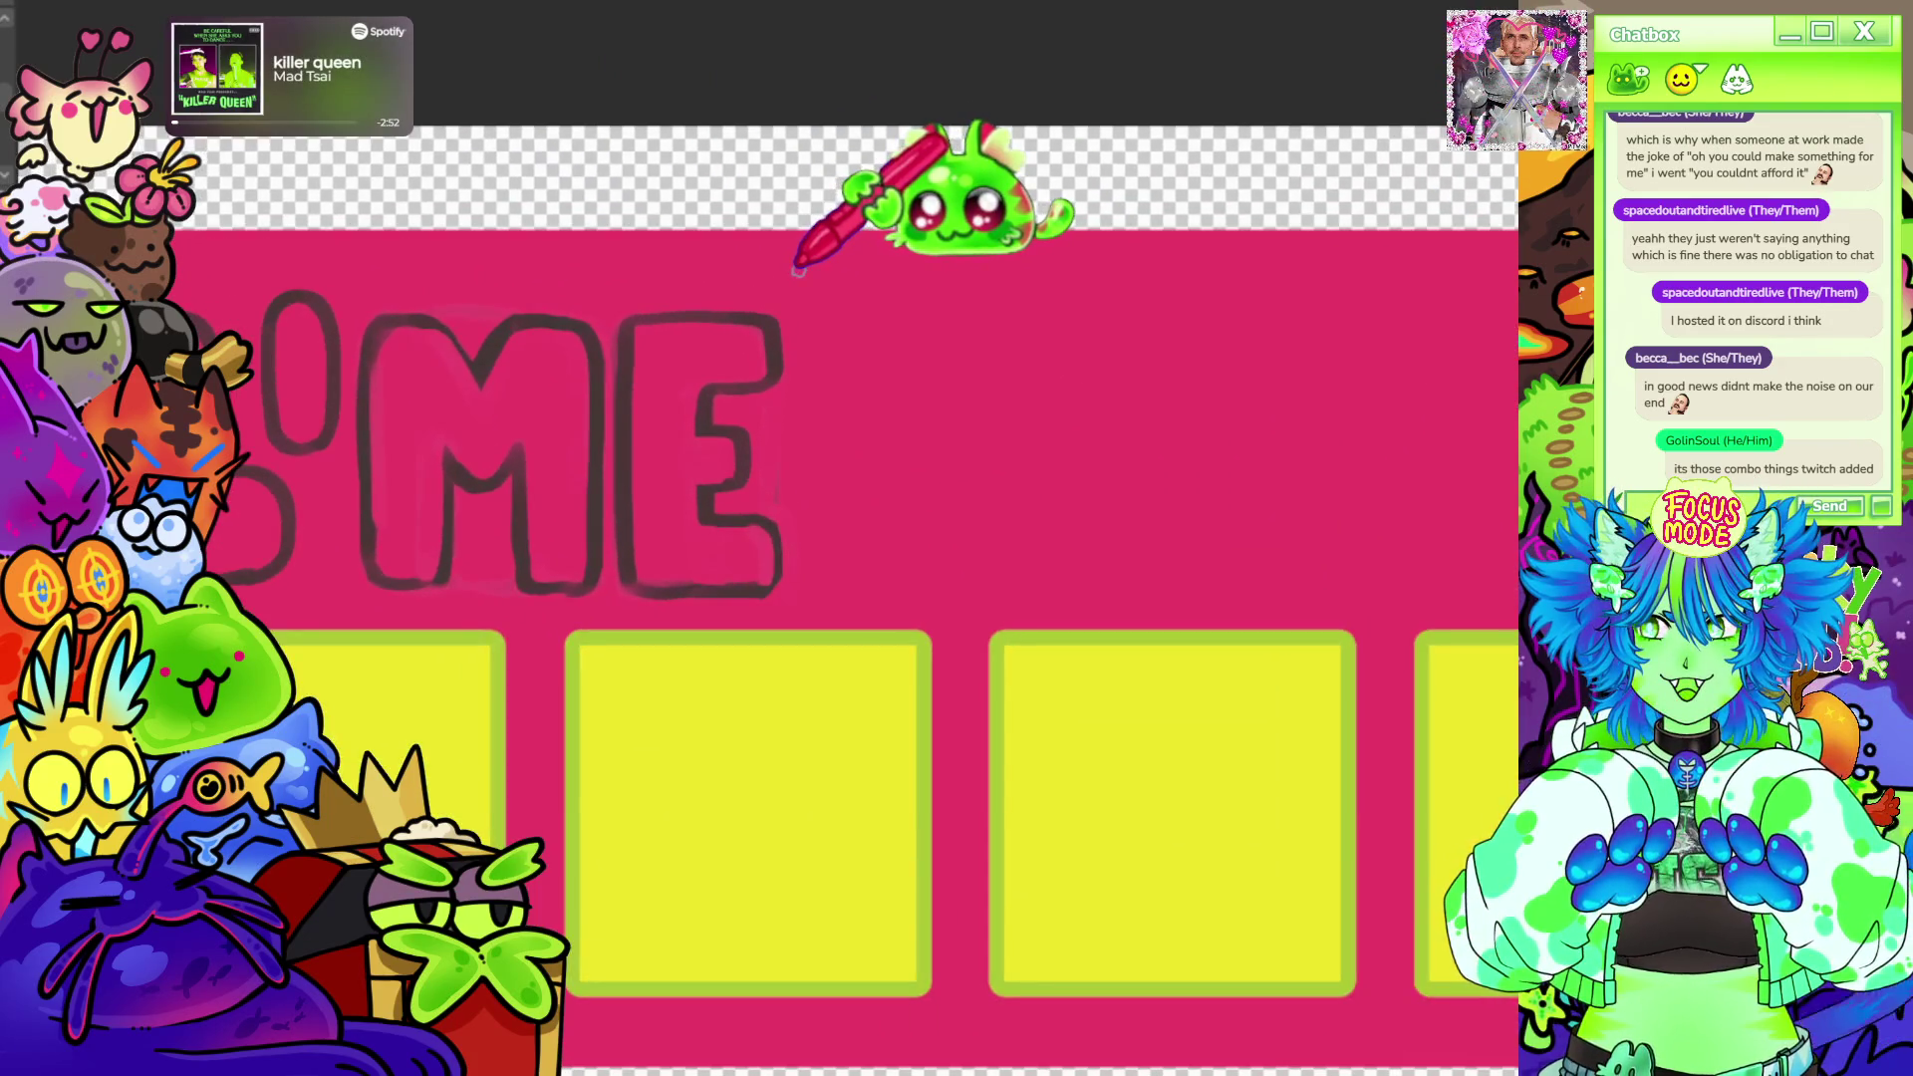
pyautogui.scroll(-3, 800, 270)
pyautogui.scroll(-2, 928, 239)
pyautogui.scroll(3, 928, 240)
pyautogui.scroll(1, 914, 284)
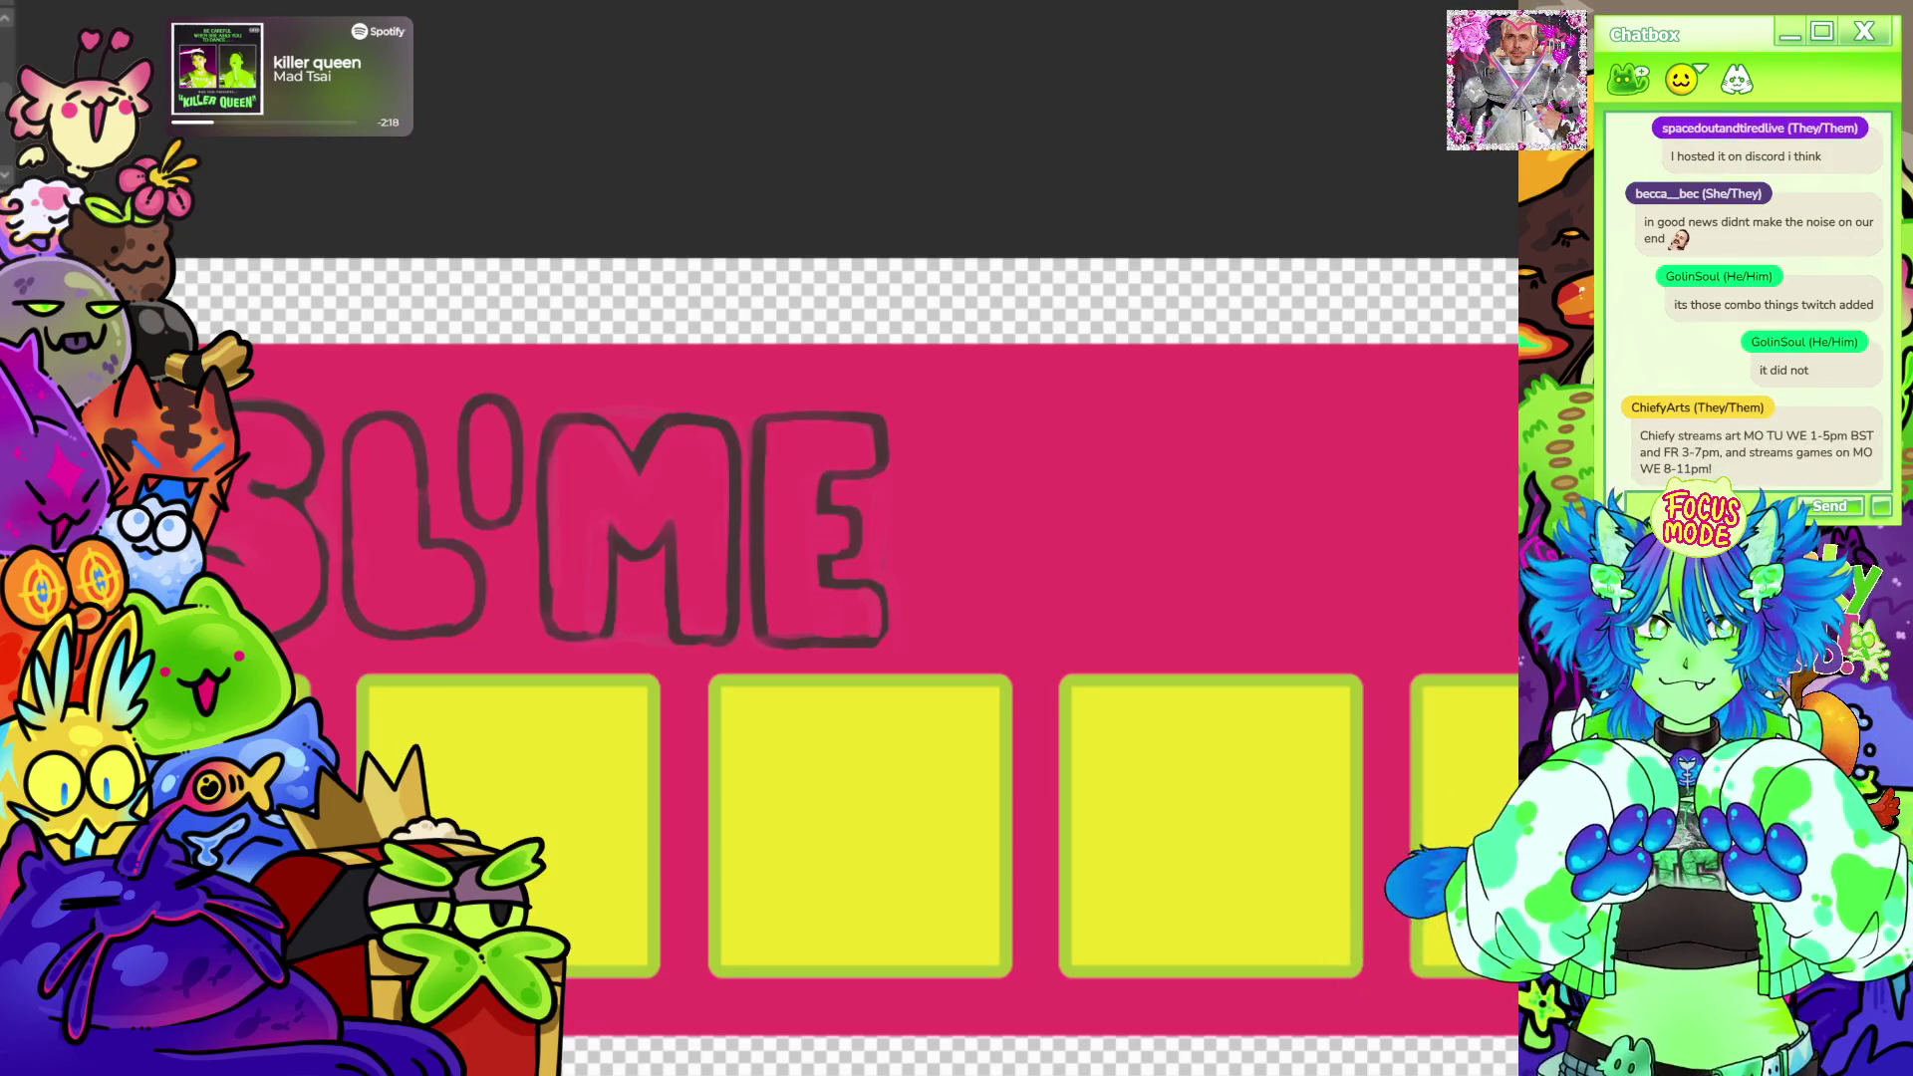
pyautogui.moveTo(1167, 957); pyautogui.dragTo(1047, 964)
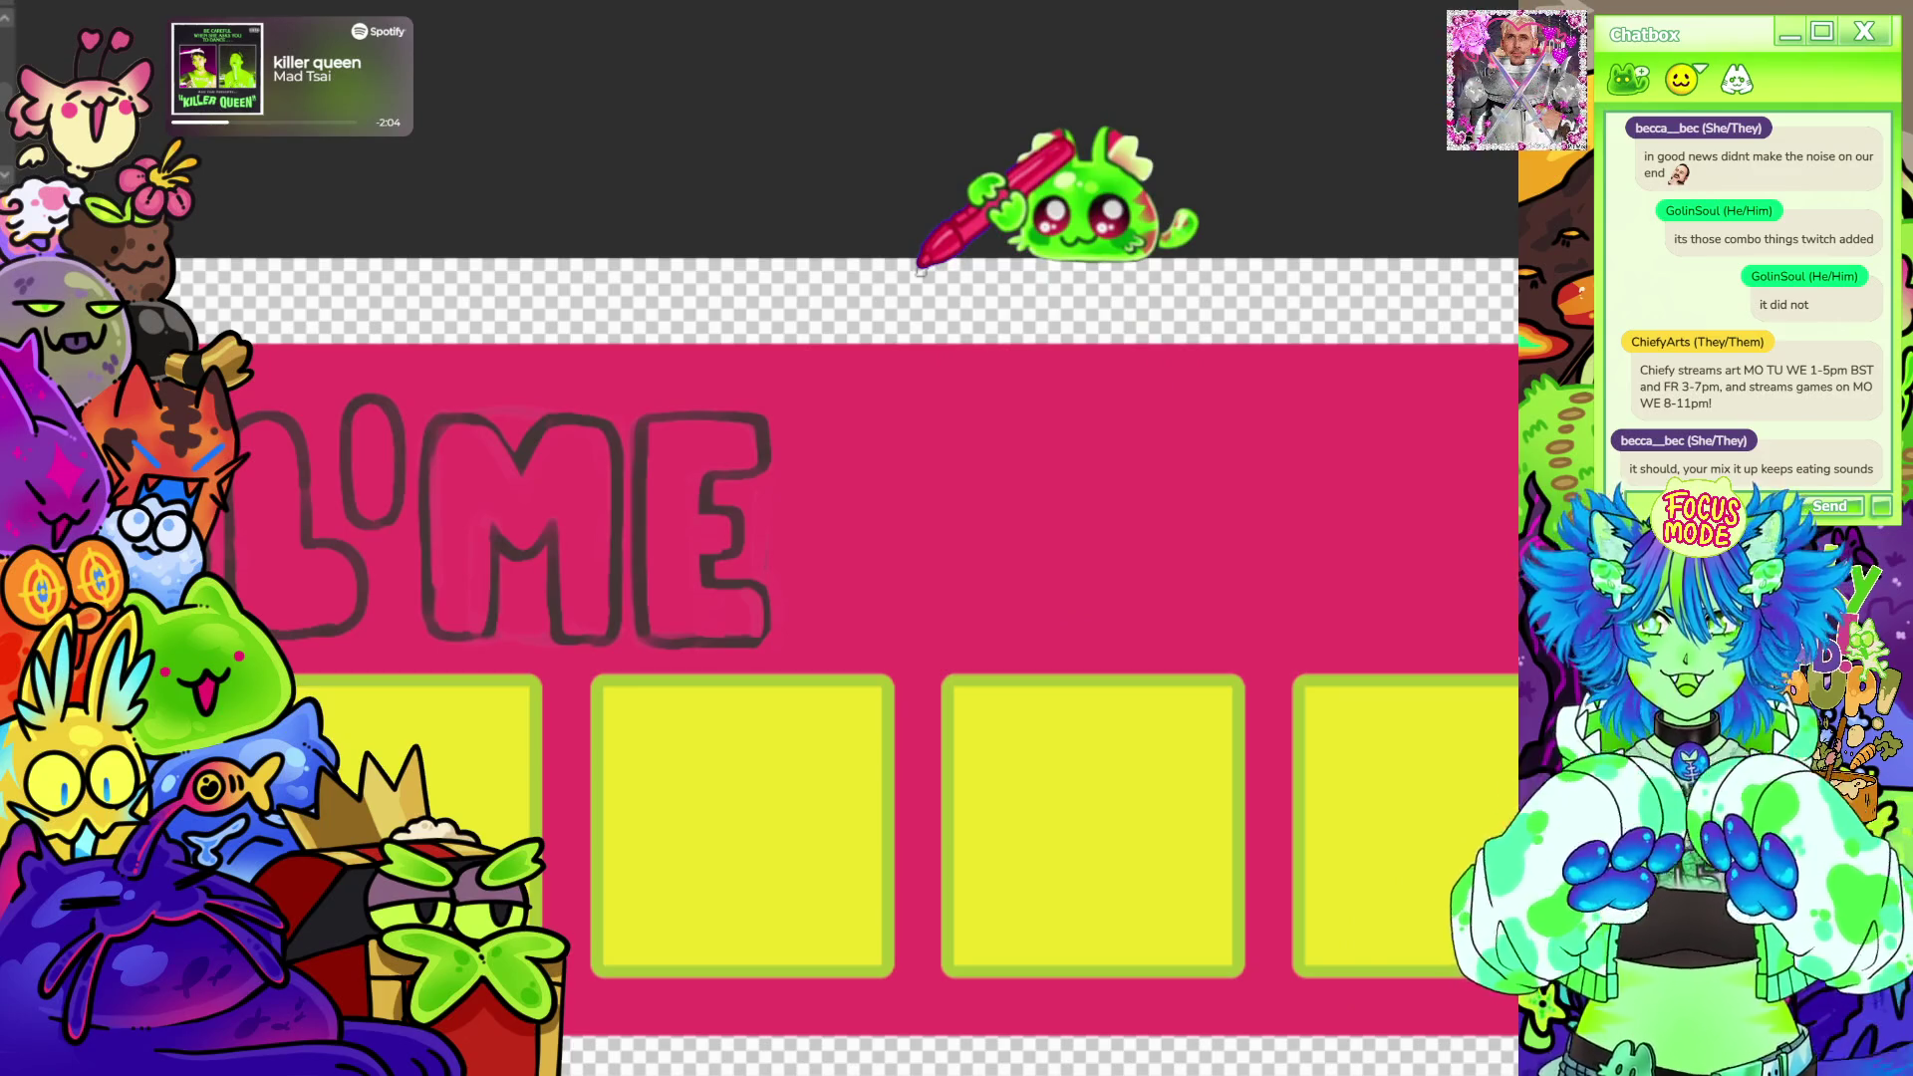
pyautogui.scroll(-2, 919, 266)
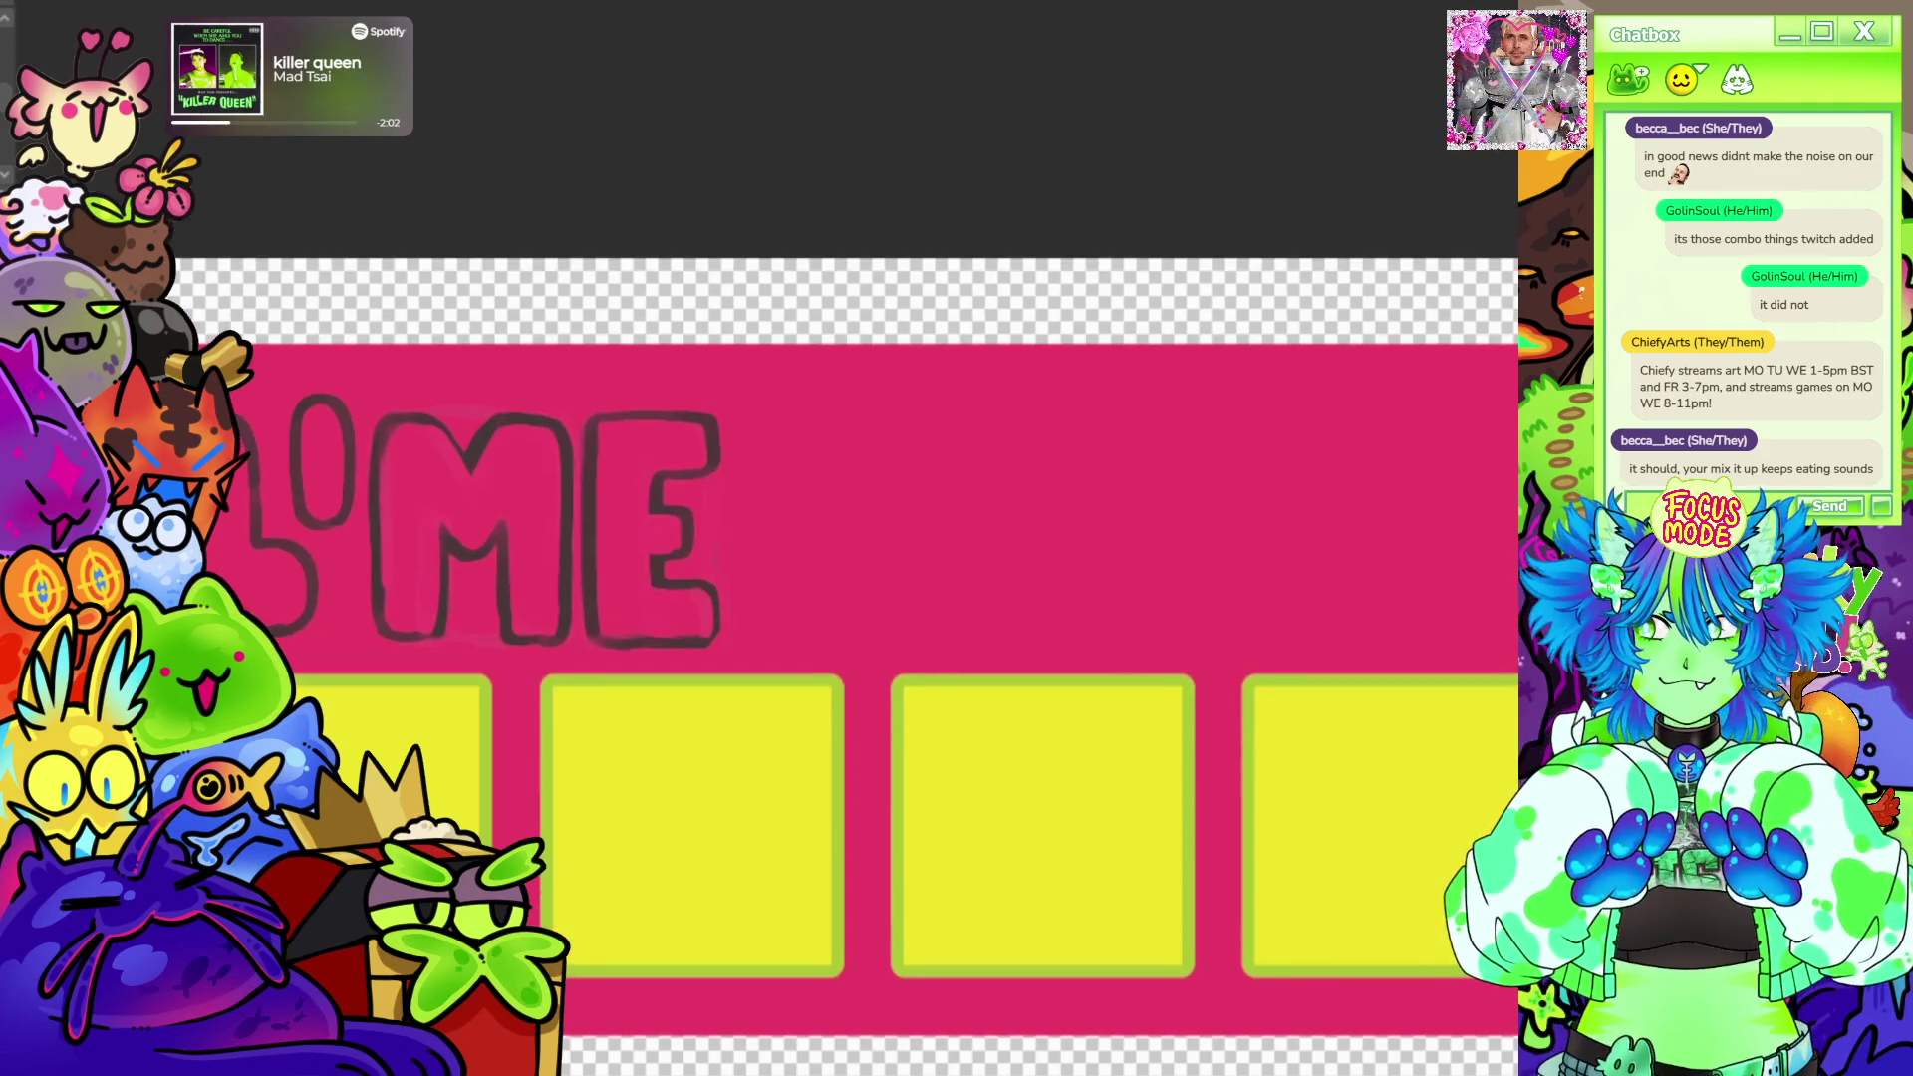
pyautogui.scroll(-3, 1152, 129)
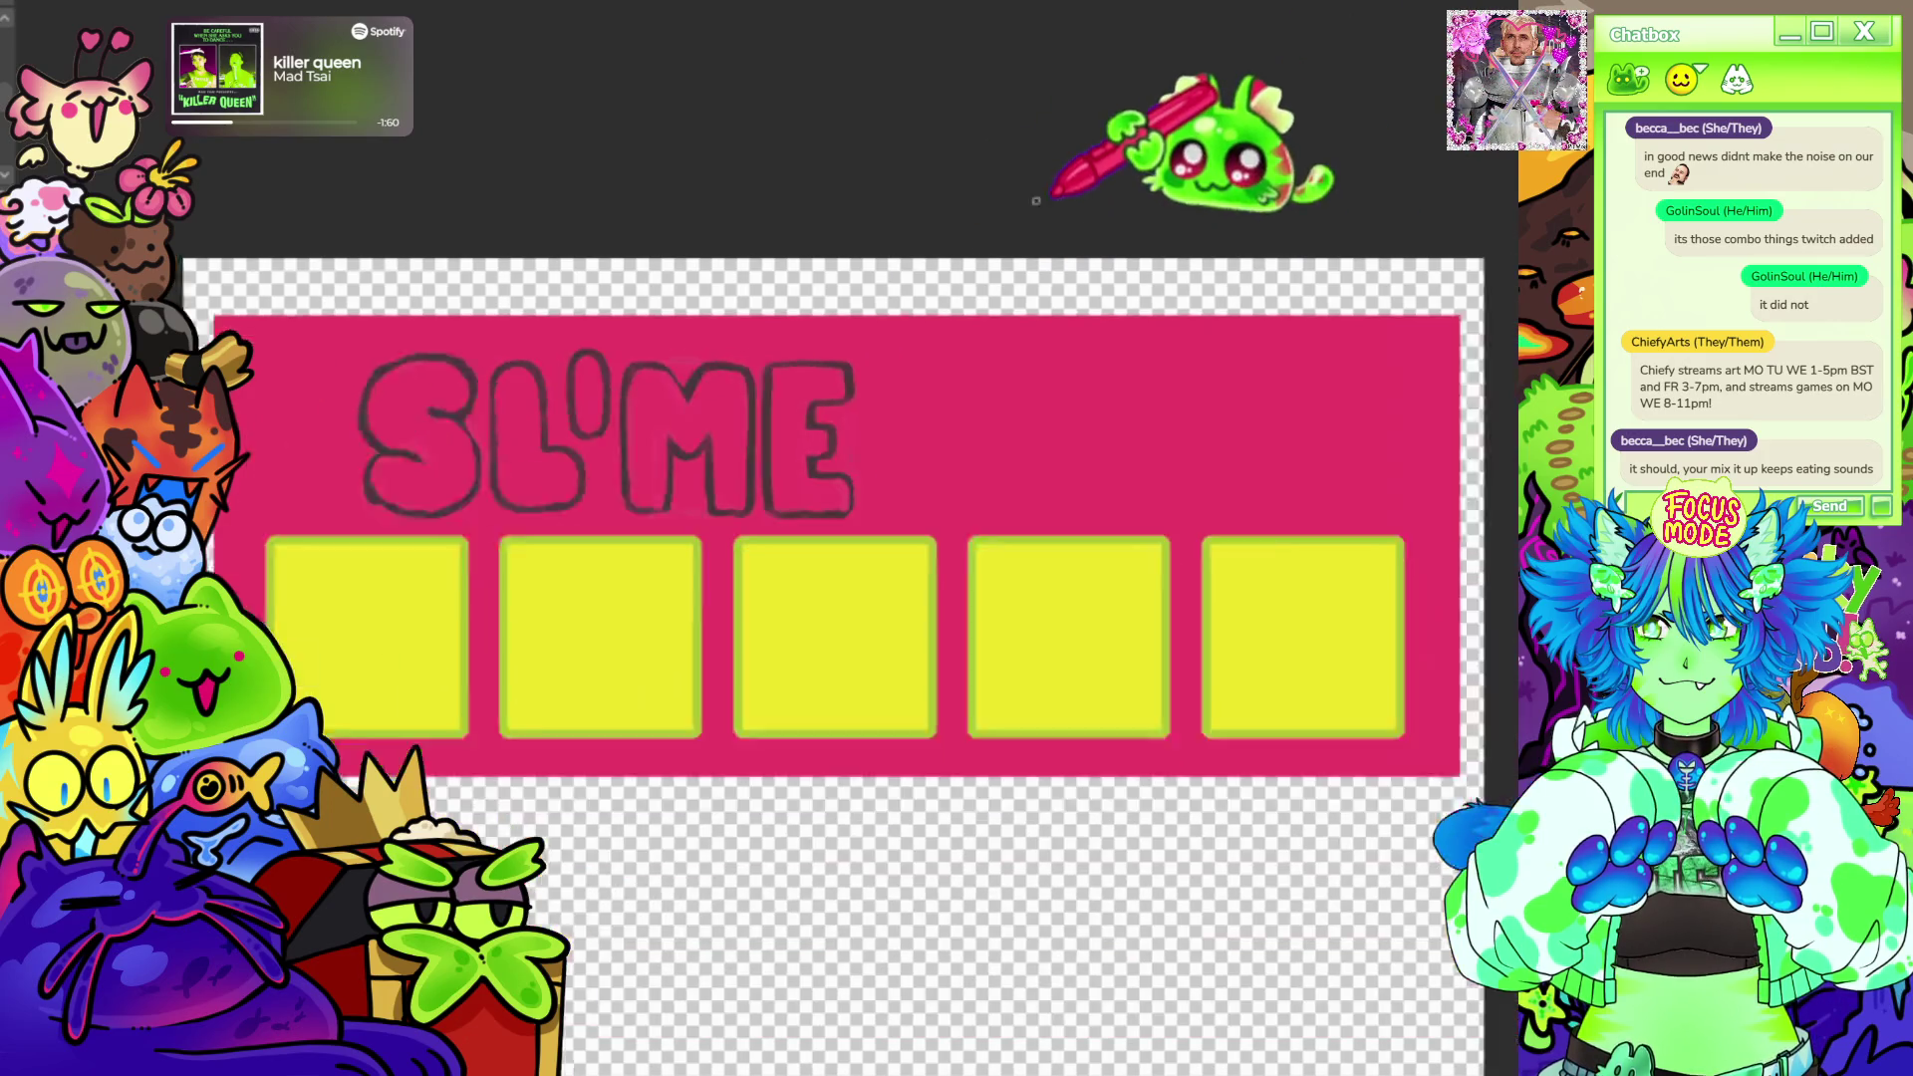
pyautogui.scroll(2, 1136, 179)
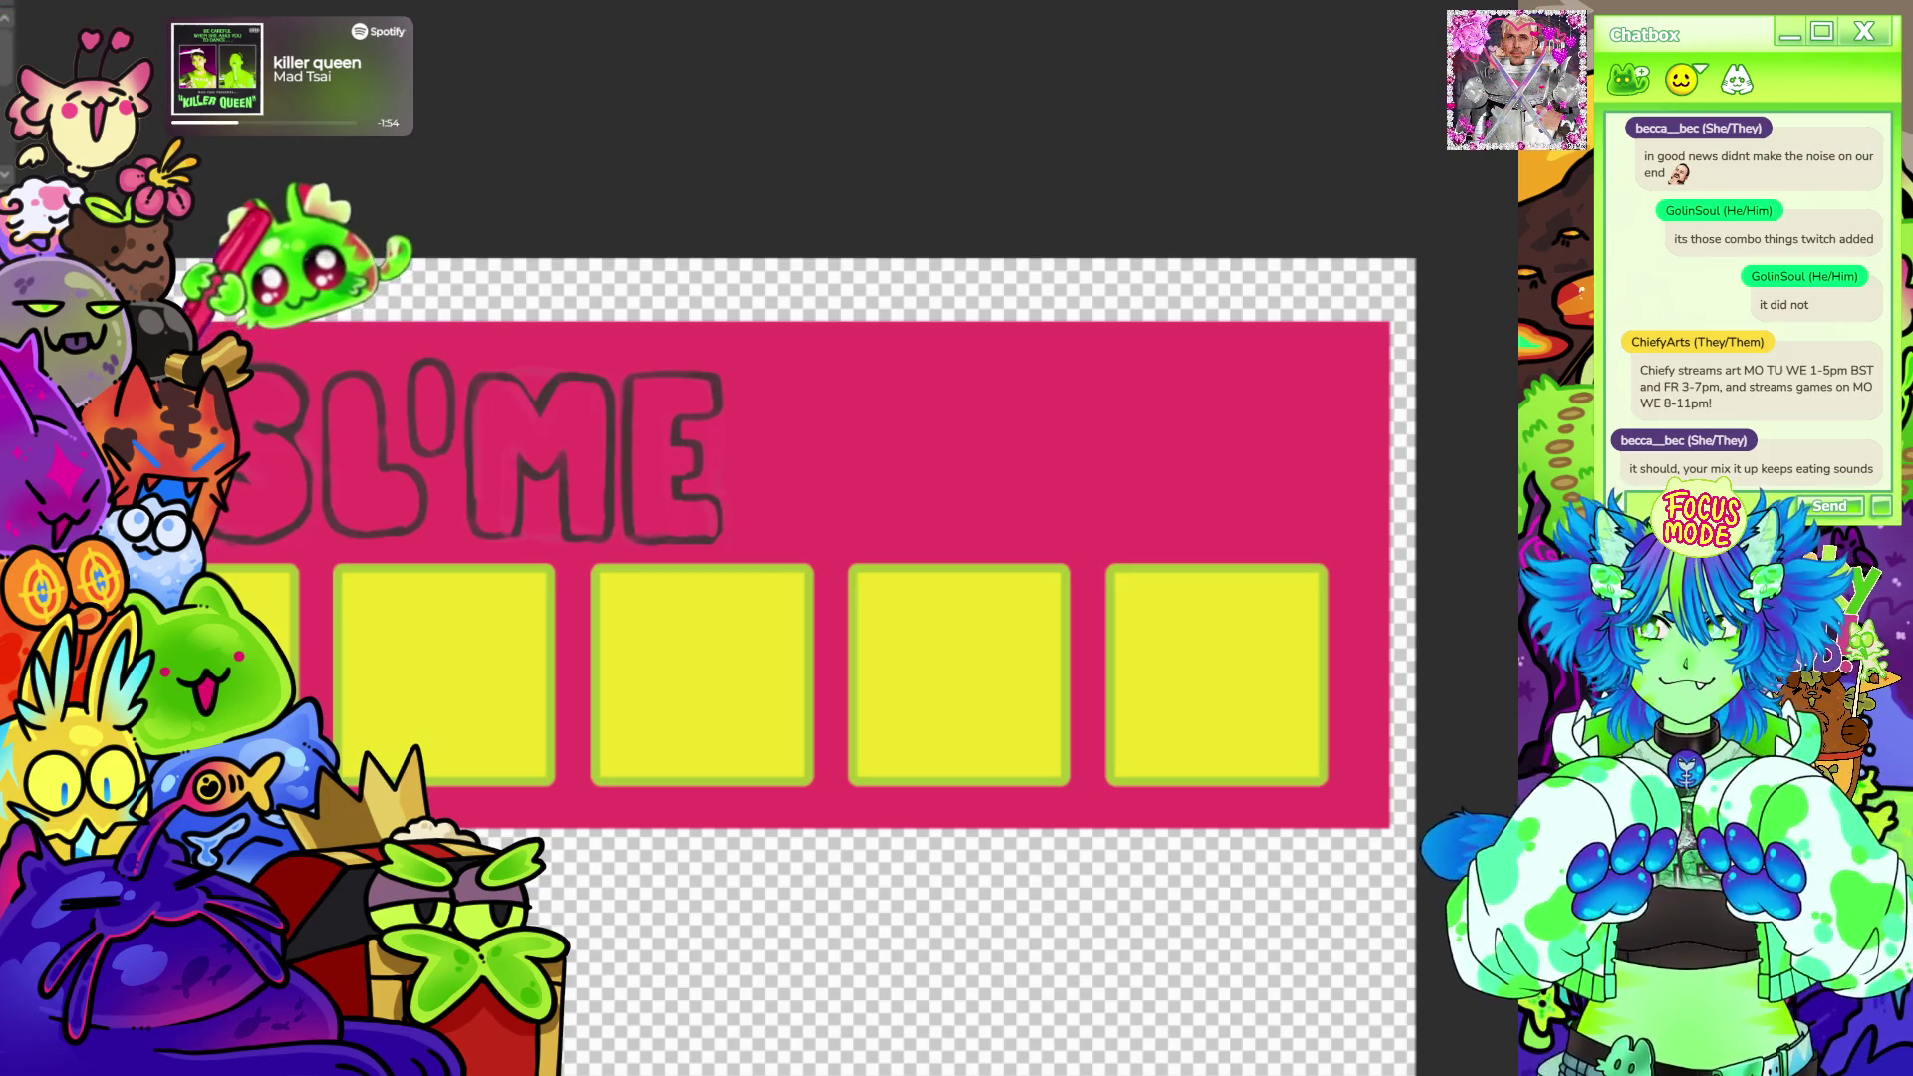
pyautogui.moveTo(240, 364); pyautogui.dragTo(1256, 363)
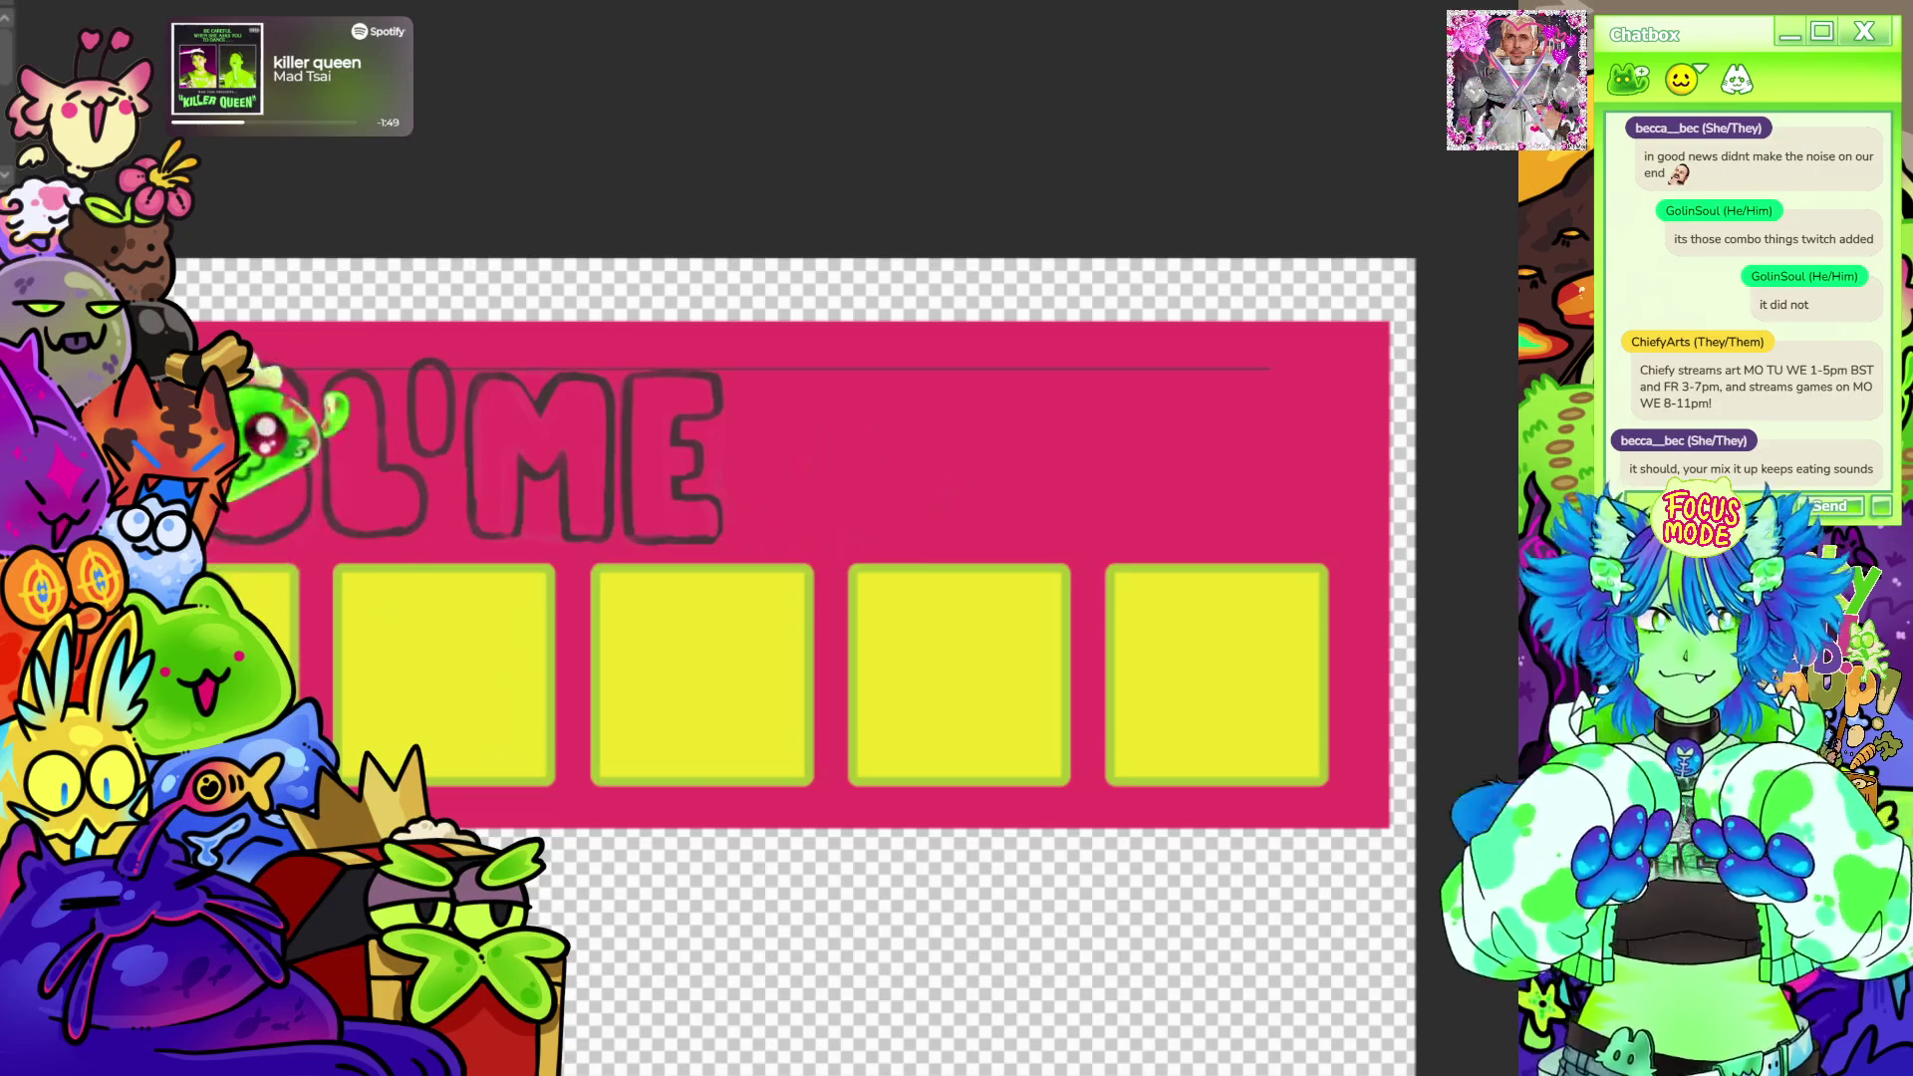
# Draw a straight baseline under the SLIME letters and reframe the view on the title.
pyautogui.moveTo(240, 535); pyautogui.dragTo(749, 539)
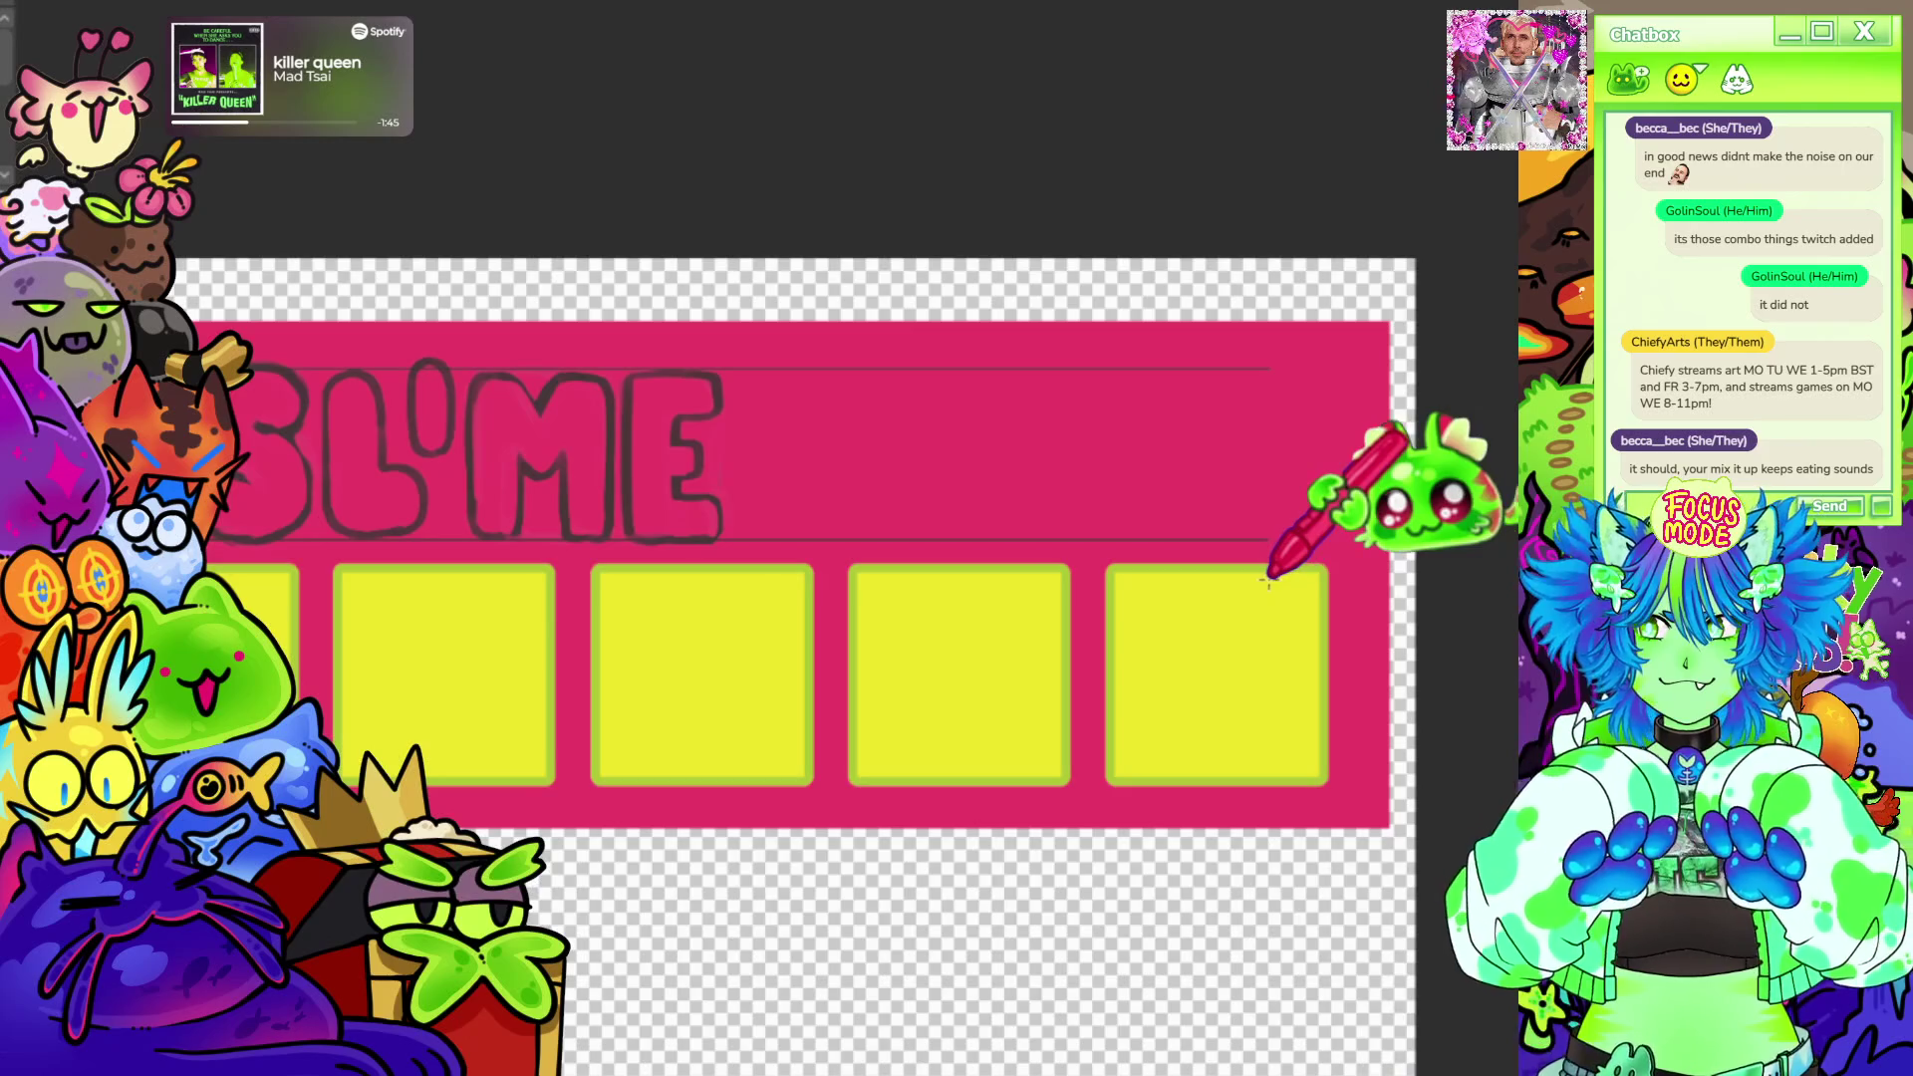
pyautogui.scroll(3, 1046, 284)
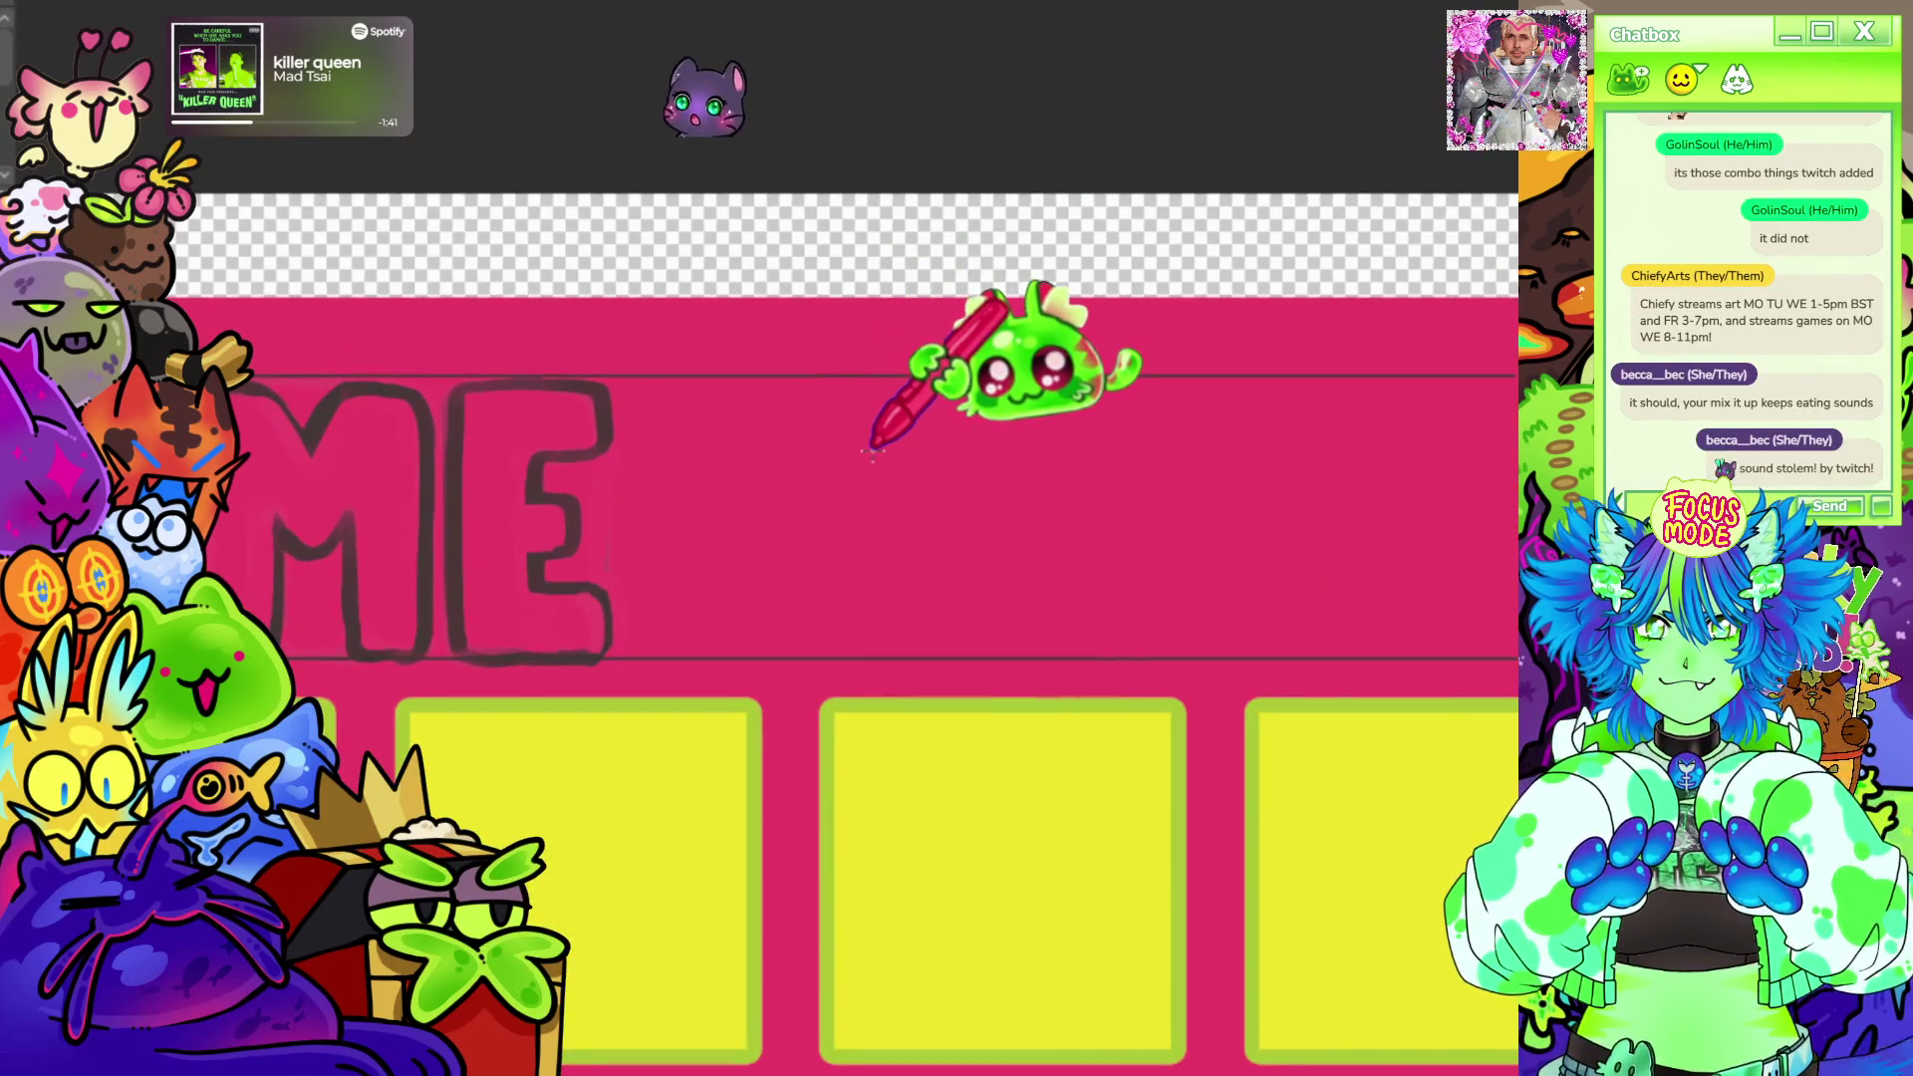
pyautogui.scroll(-2, 957, 360)
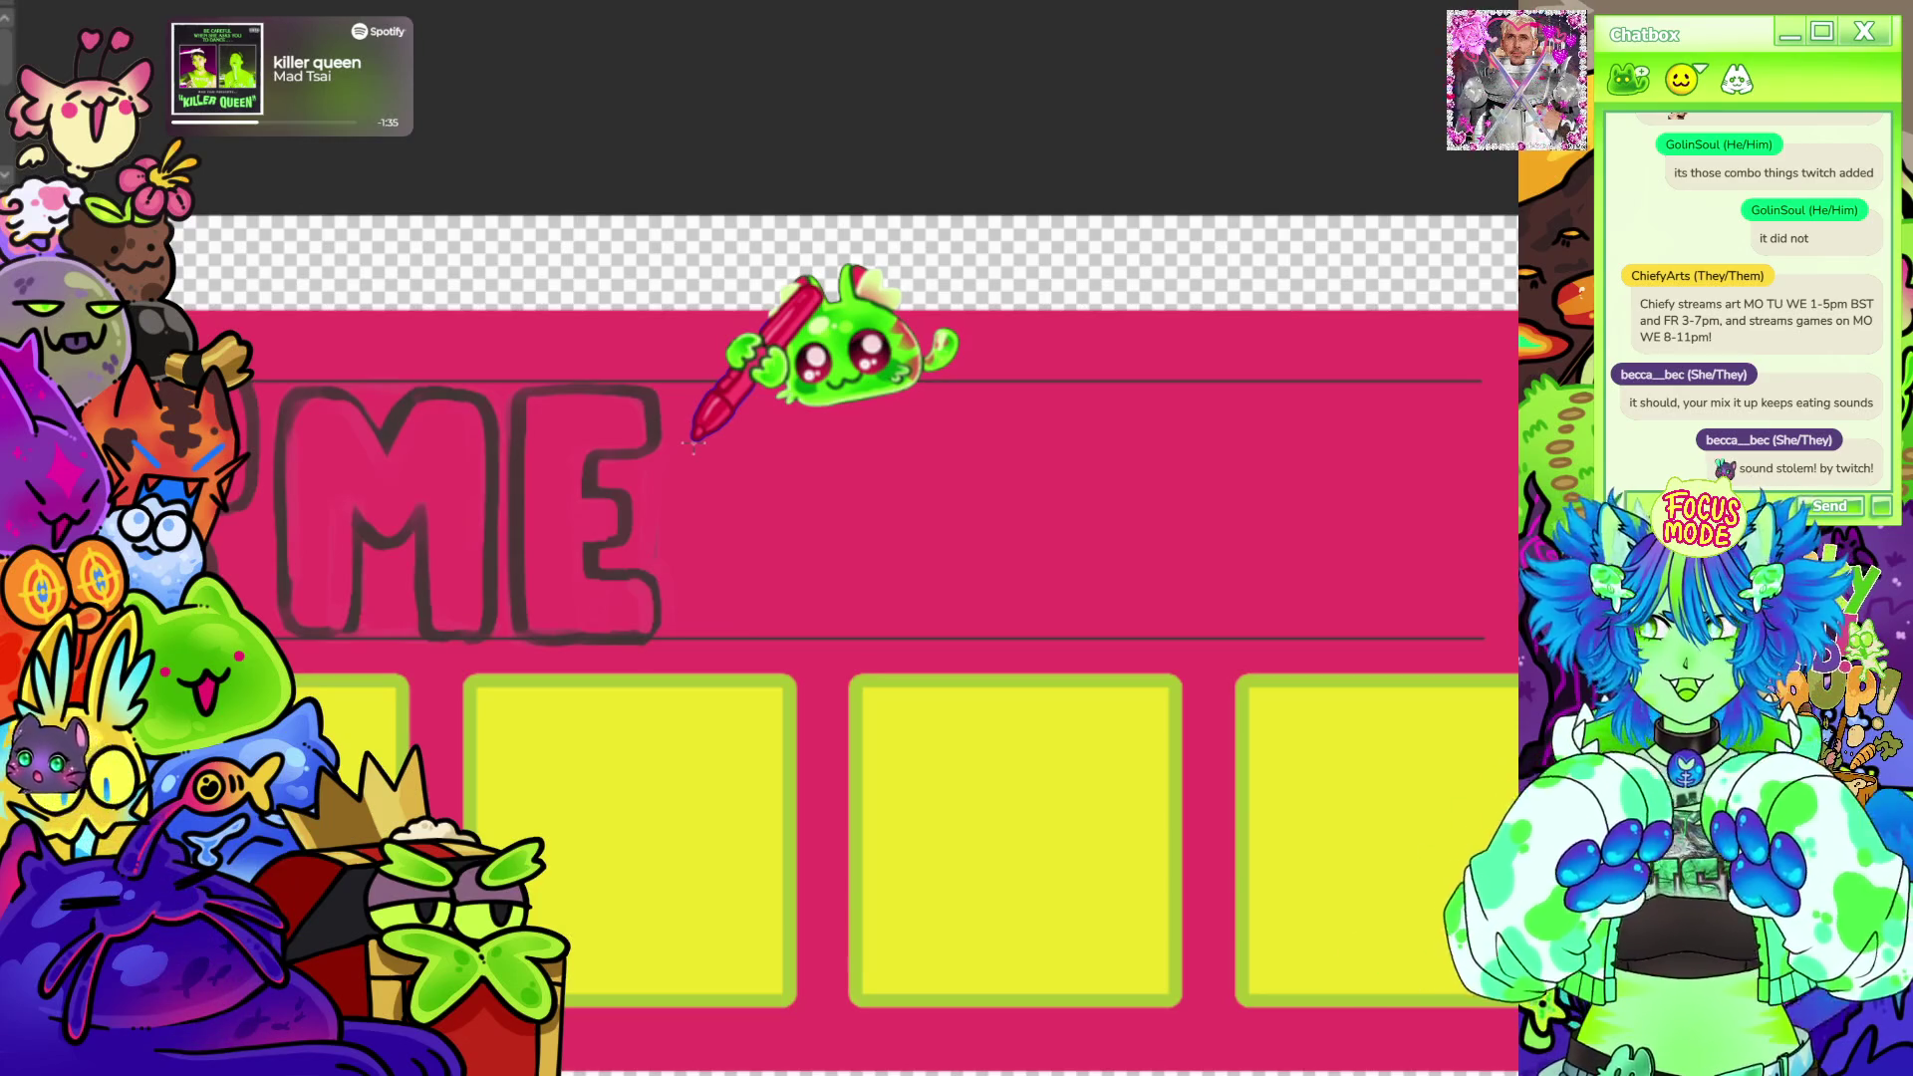
pyautogui.moveTo(822, 344); pyautogui.dragTo(1046, 599)
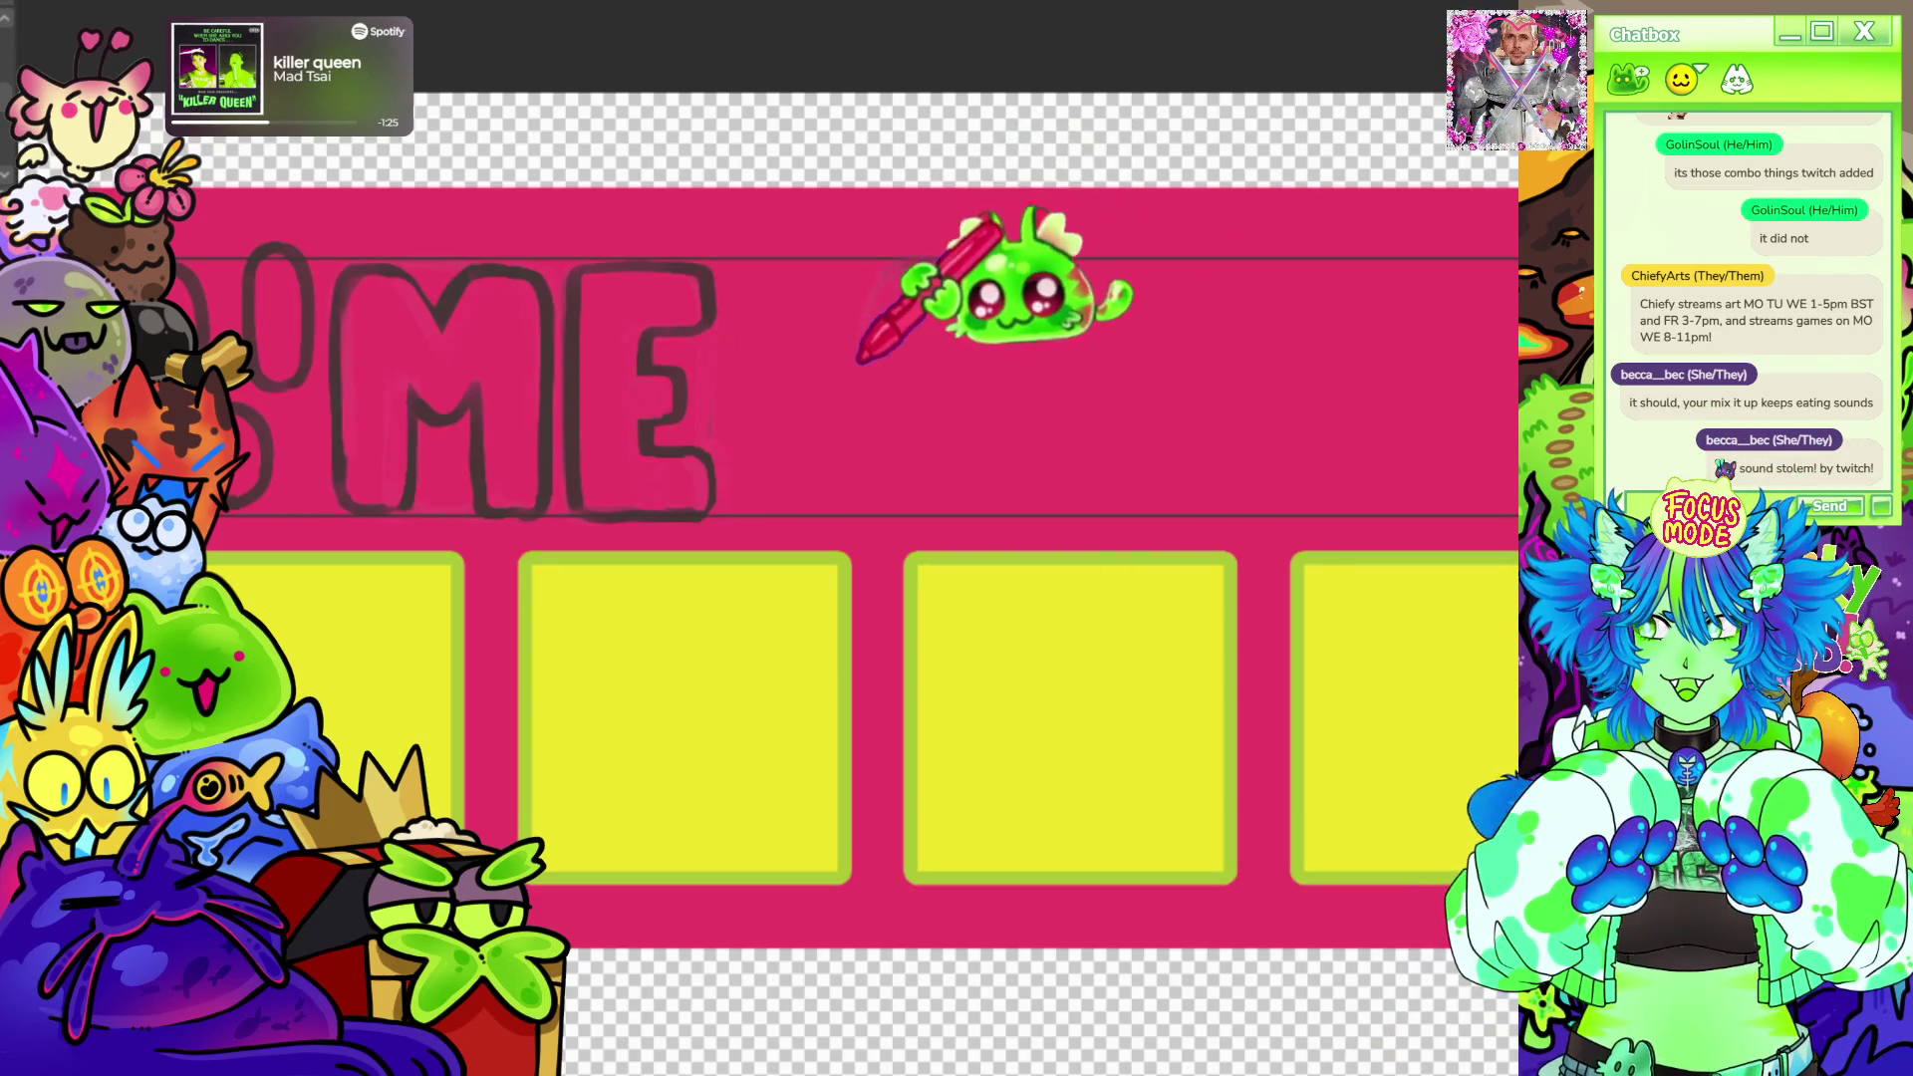
# Rough in a circle and trace a dark outlined C shape with top arc and inner curve.
pyautogui.moveTo(898, 277); pyautogui.dragTo(865, 467)
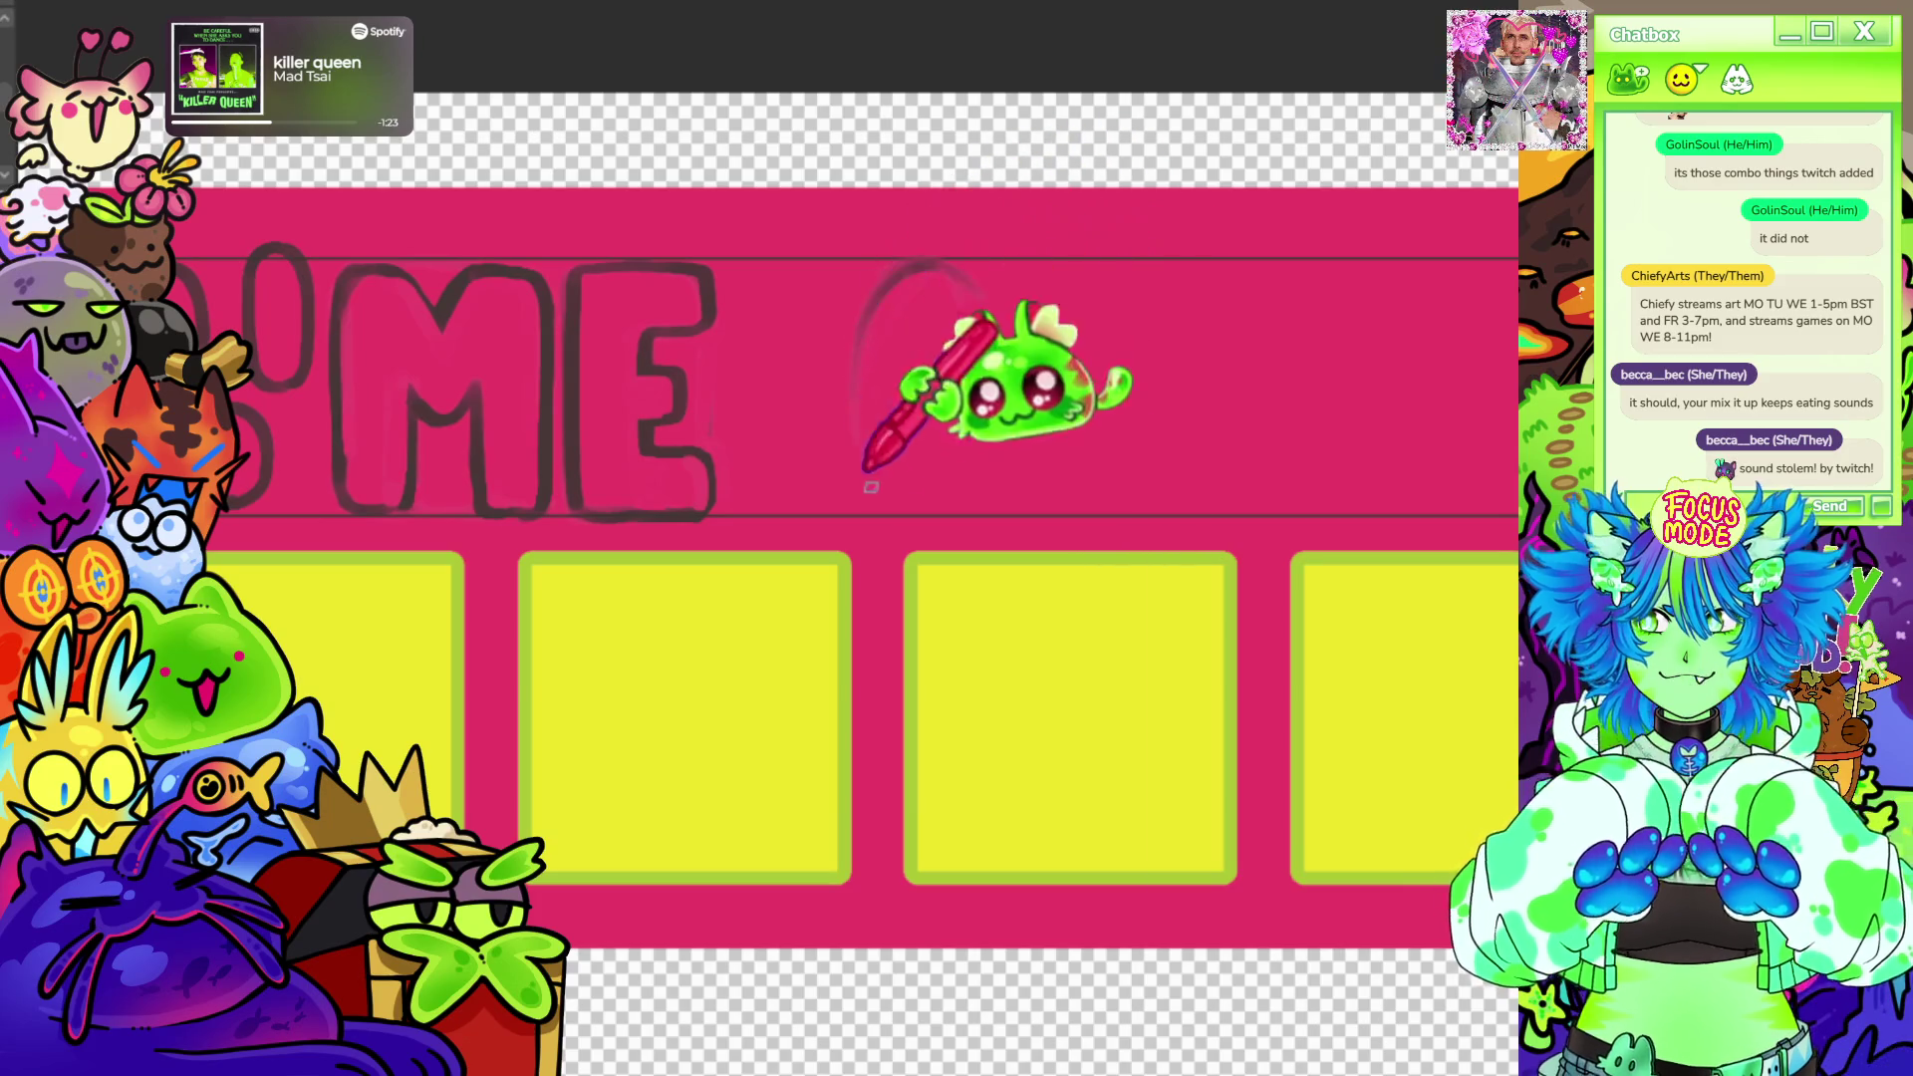
pyautogui.moveTo(956, 285); pyautogui.dragTo(957, 500)
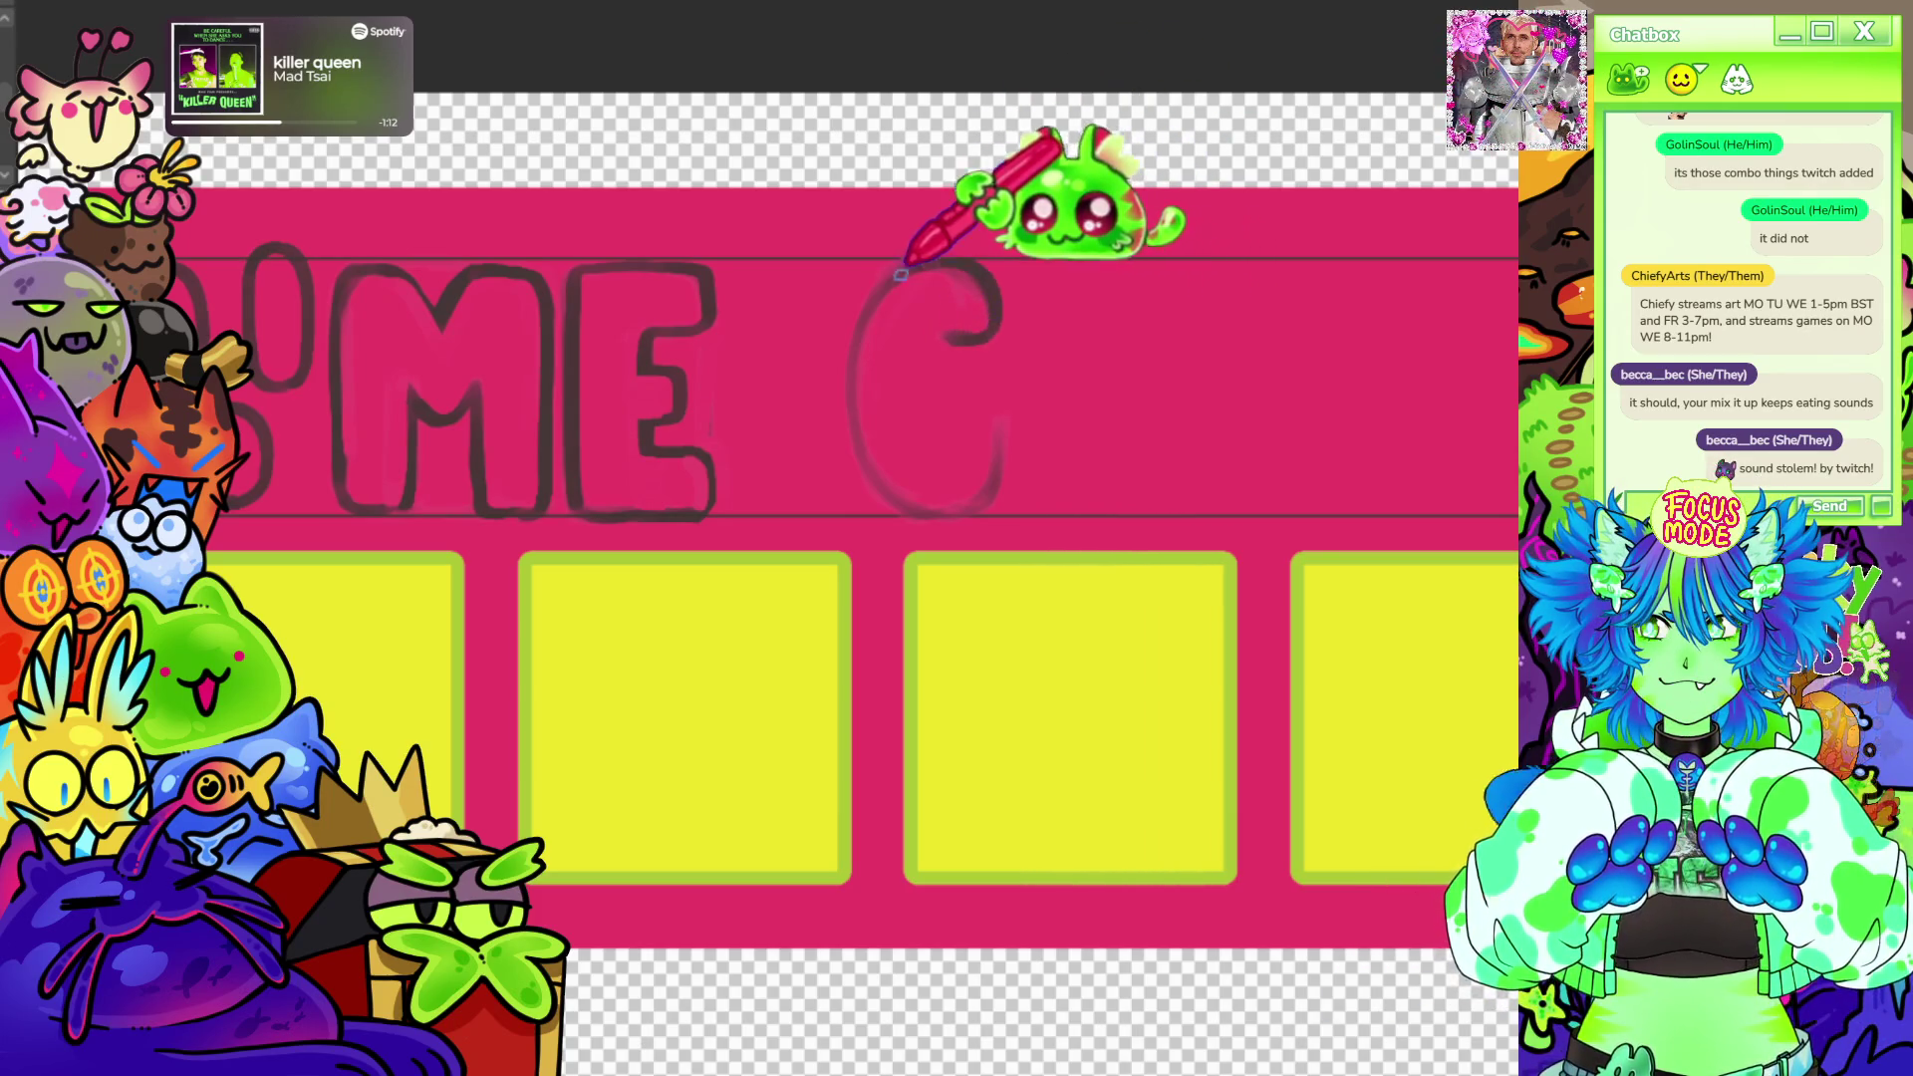
pyautogui.moveTo(994, 337); pyautogui.dragTo(905, 292)
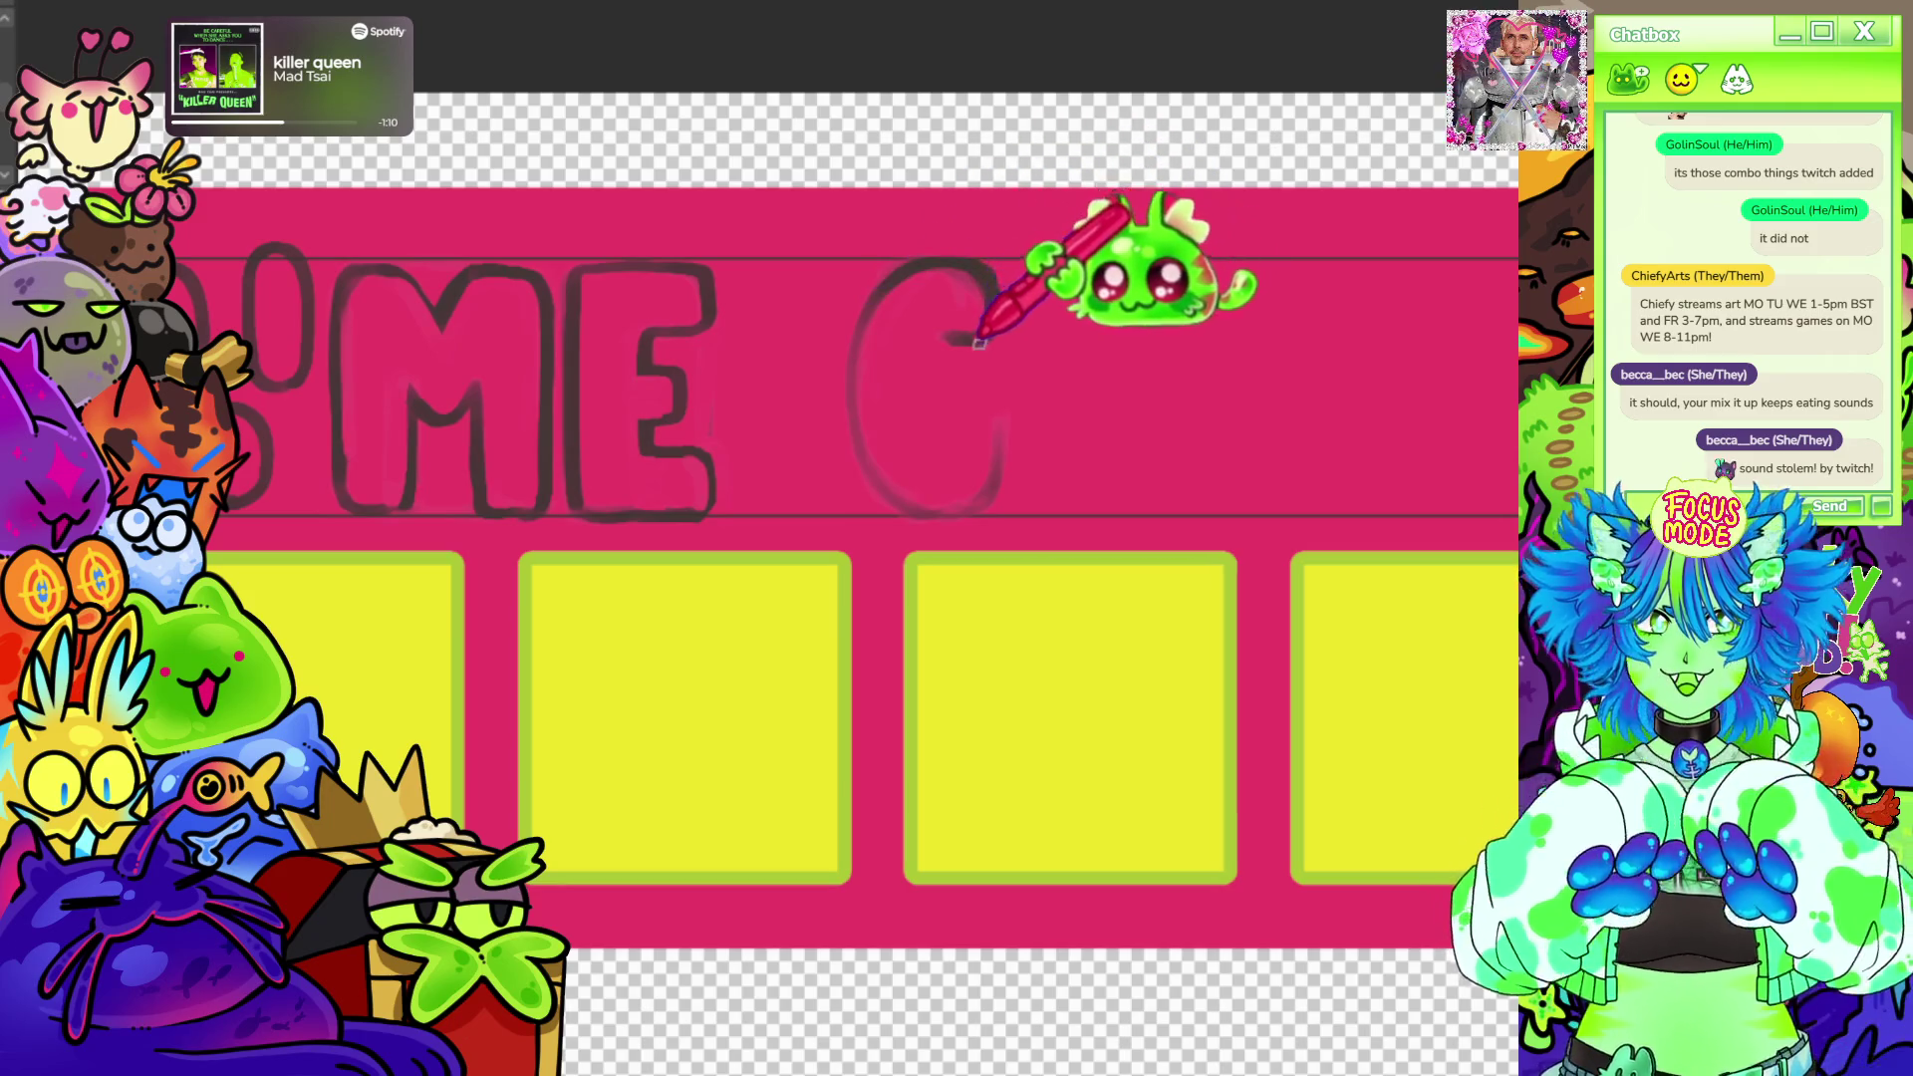
pyautogui.moveTo(987, 277)
pyautogui.mouseDown()
pyautogui.moveTo(979, 441)
pyautogui.moveTo(1053, 449)
pyautogui.mouseUp()
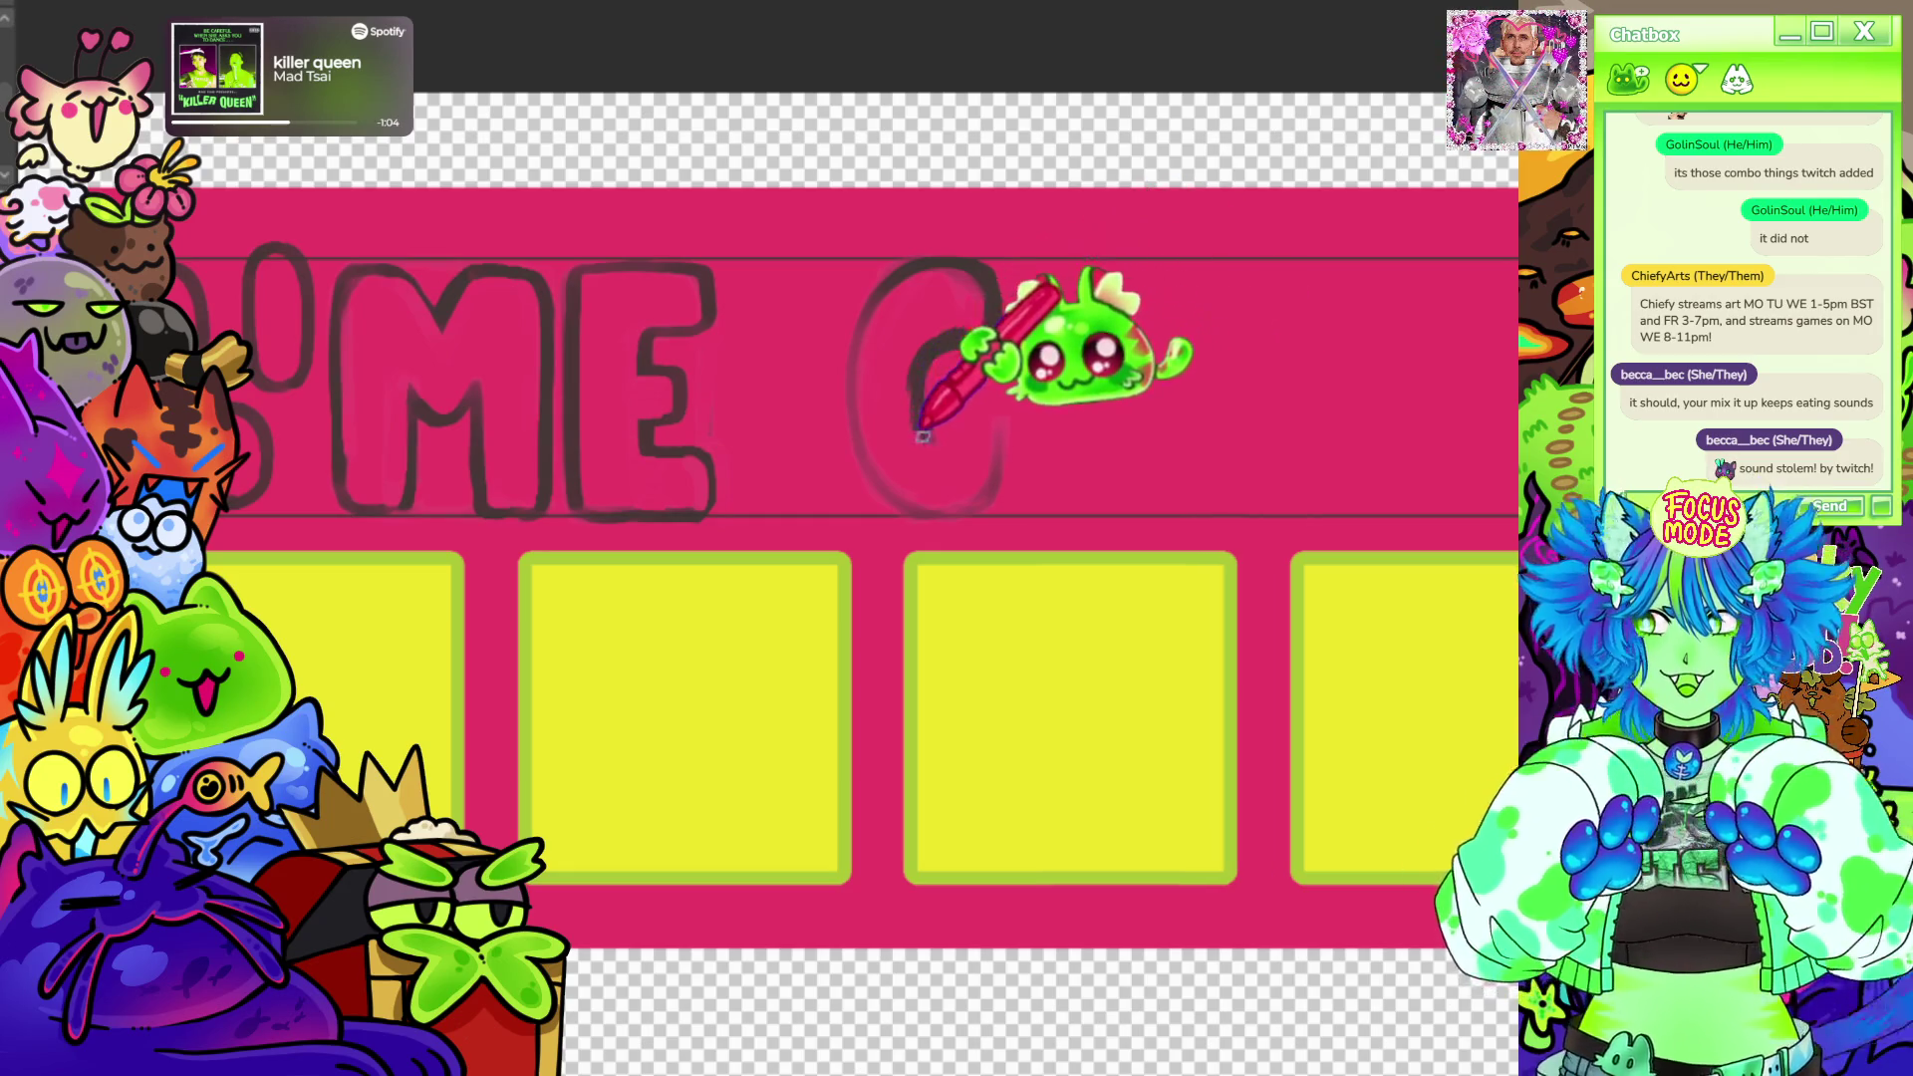
# Add the short crossbar that turns the C into a G, undoing and redrawing it twice.
pyautogui.hotkey('ctrl', 'z')
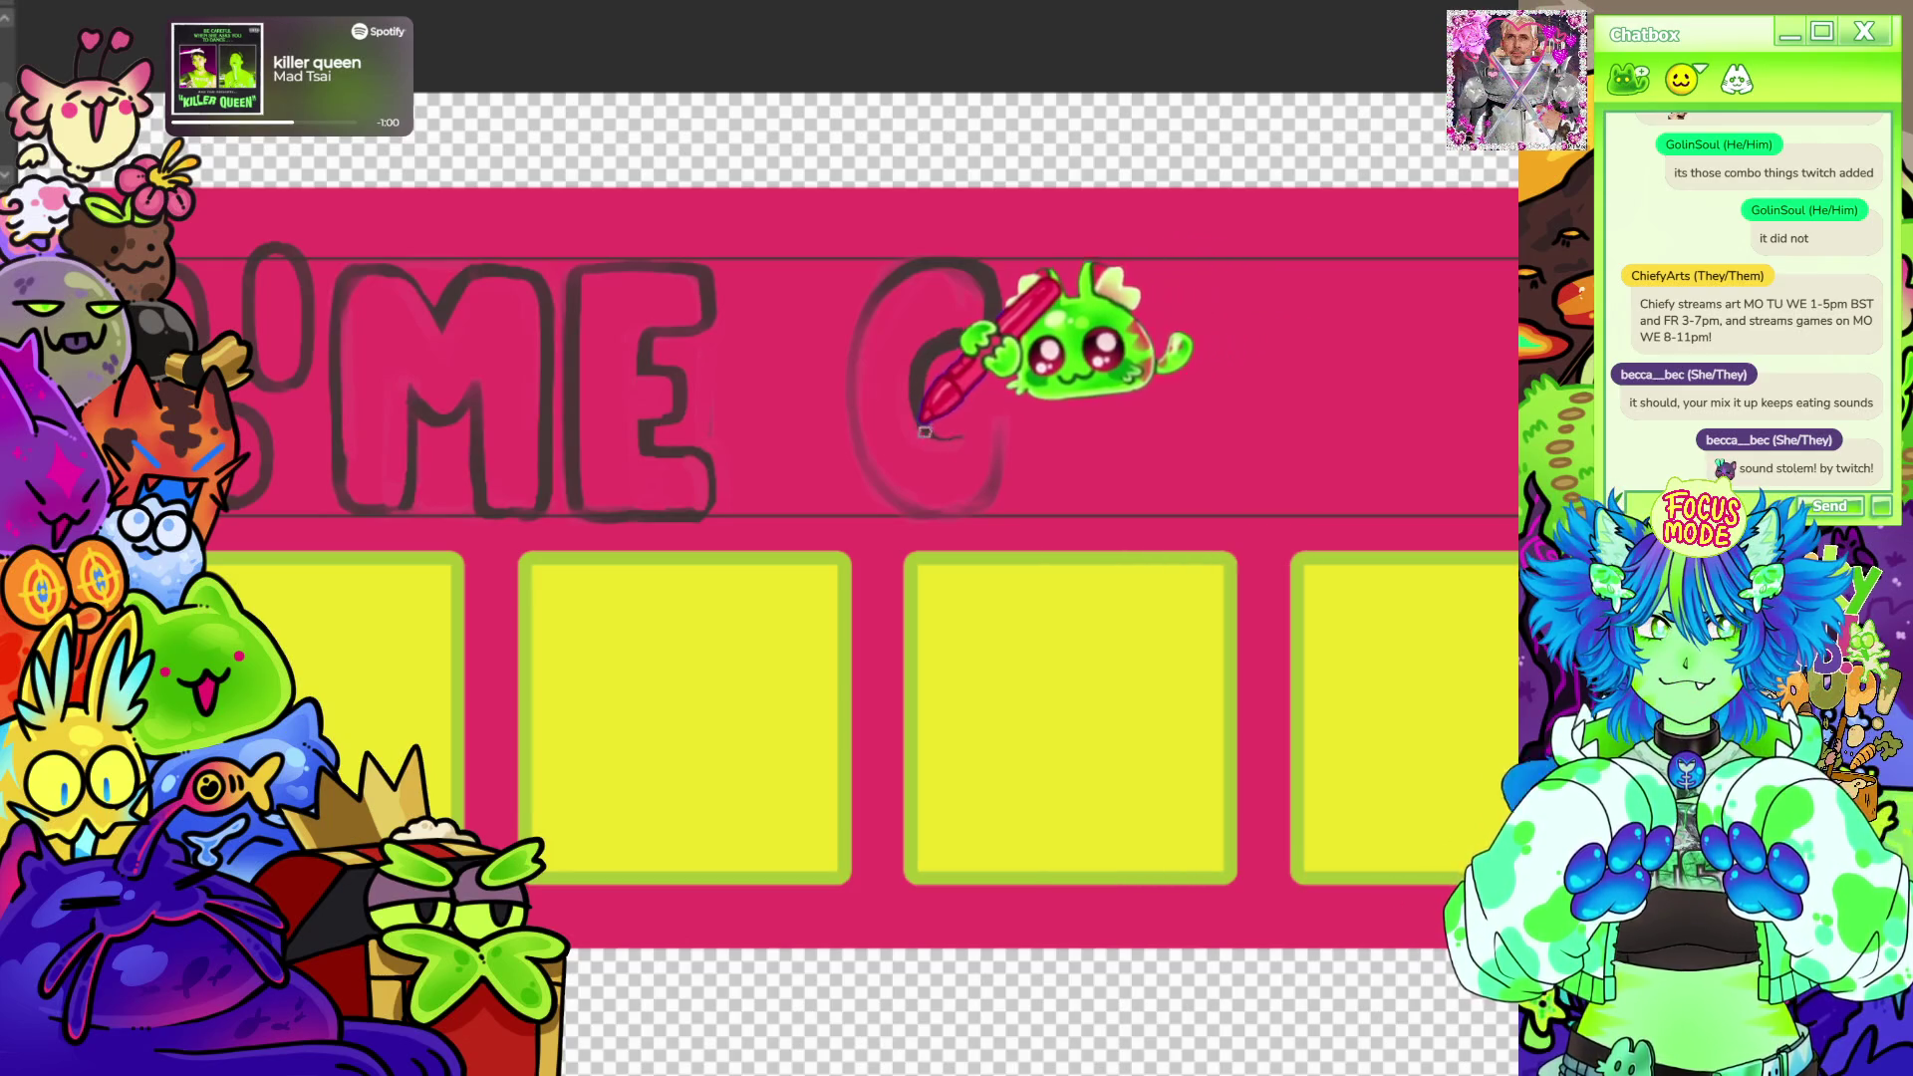
pyautogui.moveTo(979, 427); pyautogui.dragTo(1032, 393)
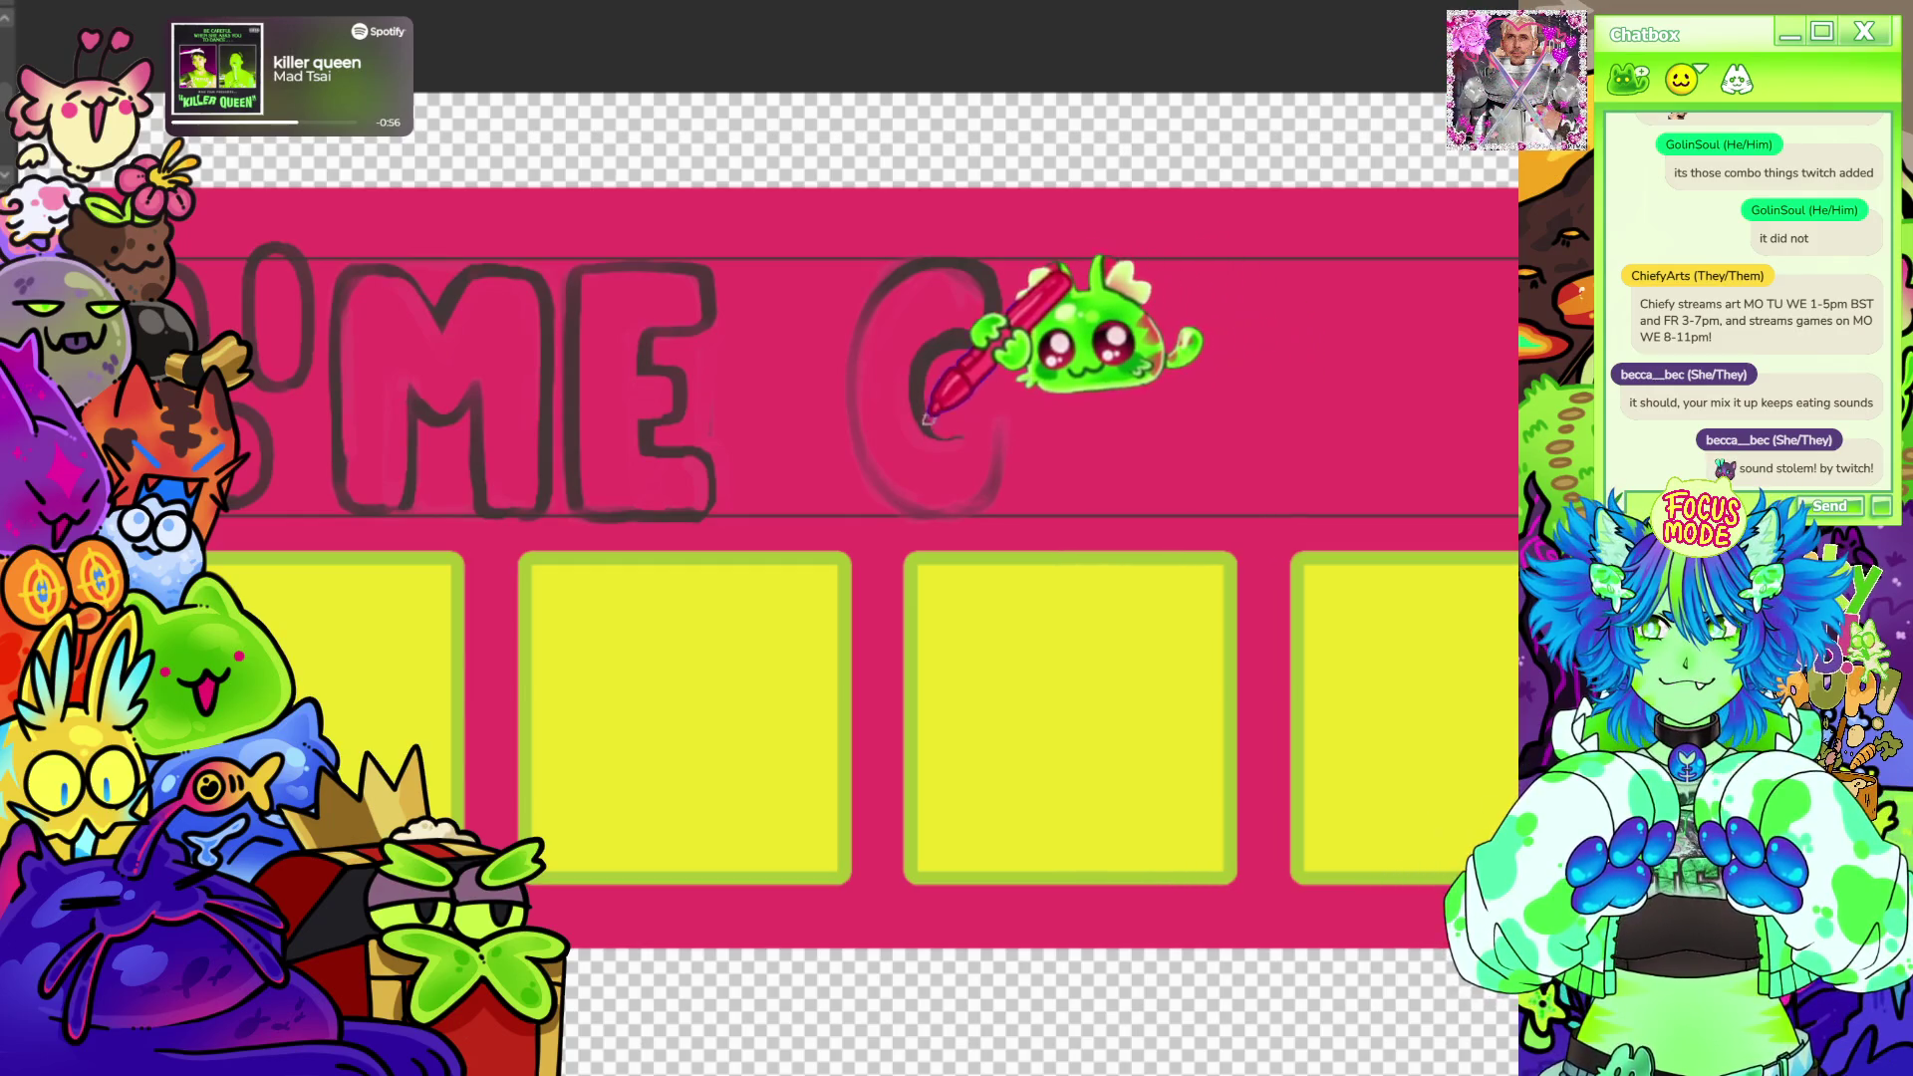
pyautogui.hotkey('ctrl', 'z')
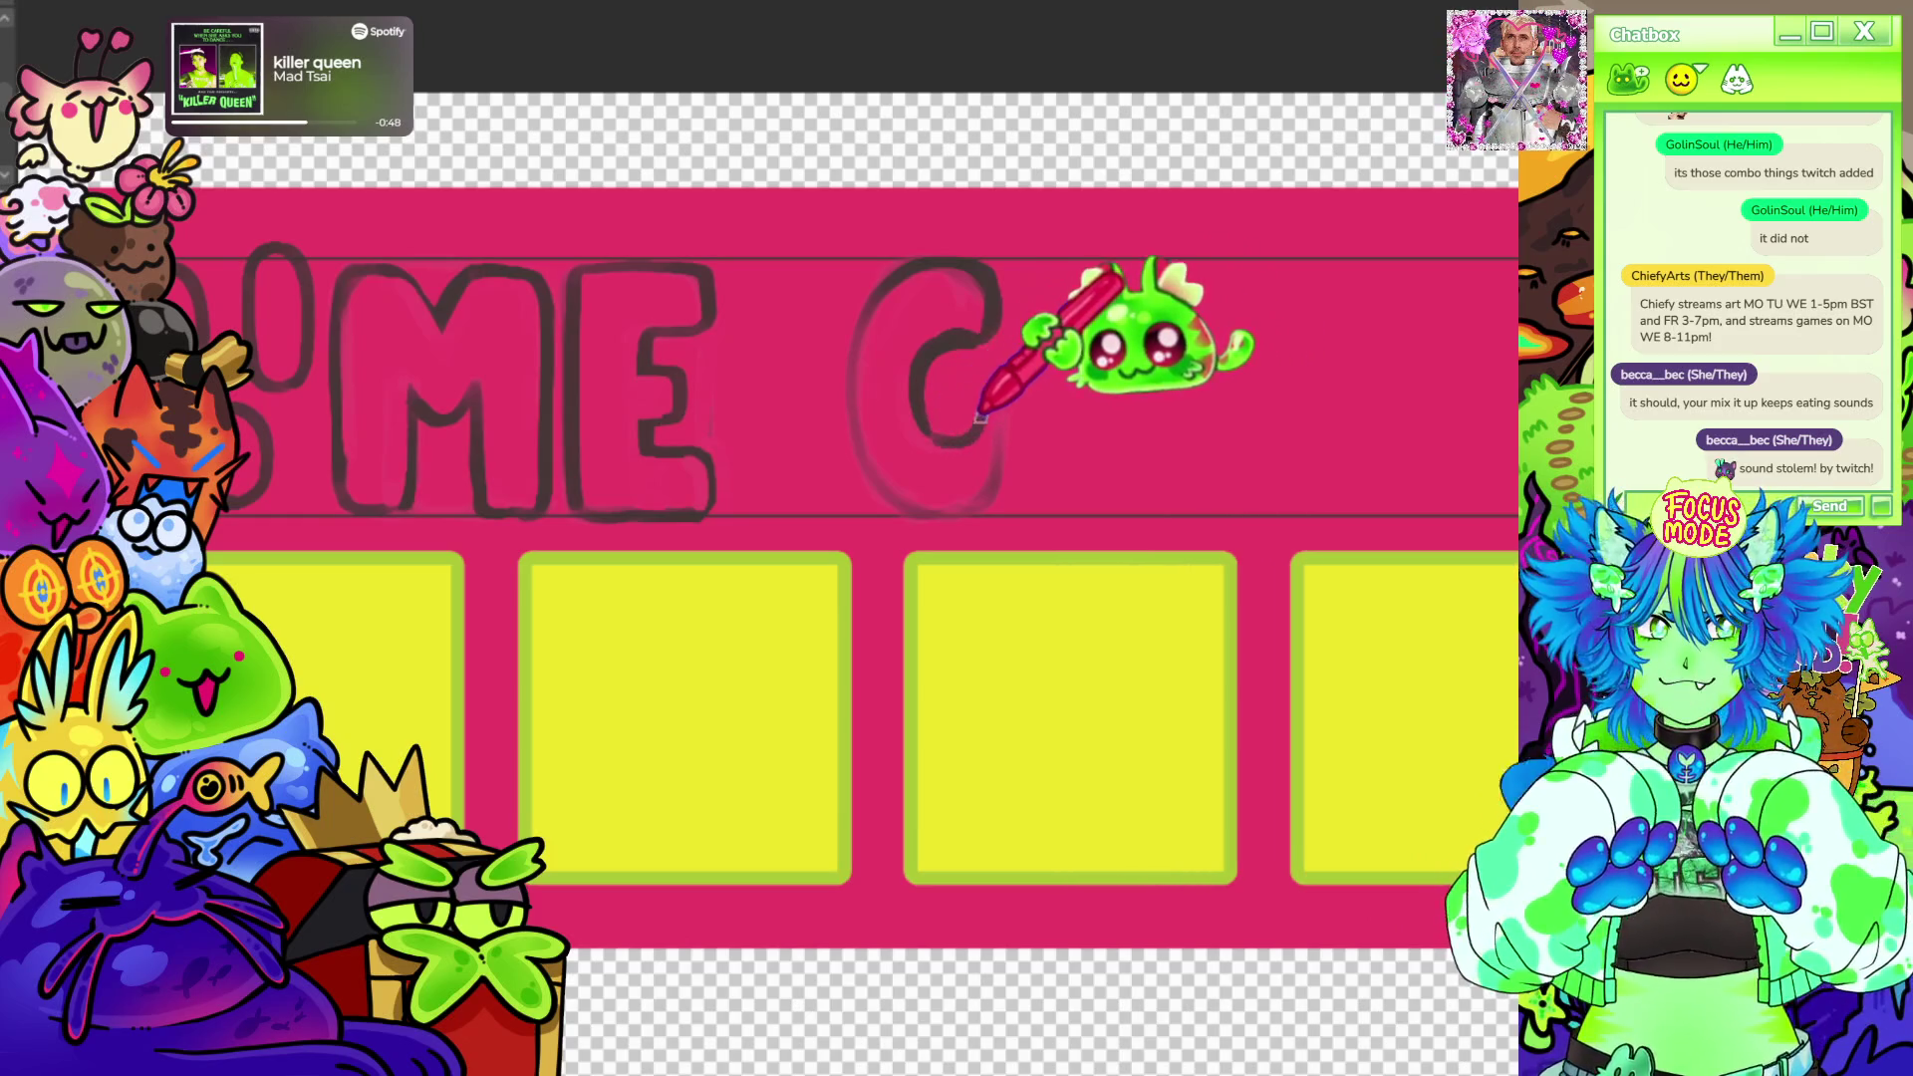
pyautogui.moveTo(1057, 401); pyautogui.dragTo(971, 448)
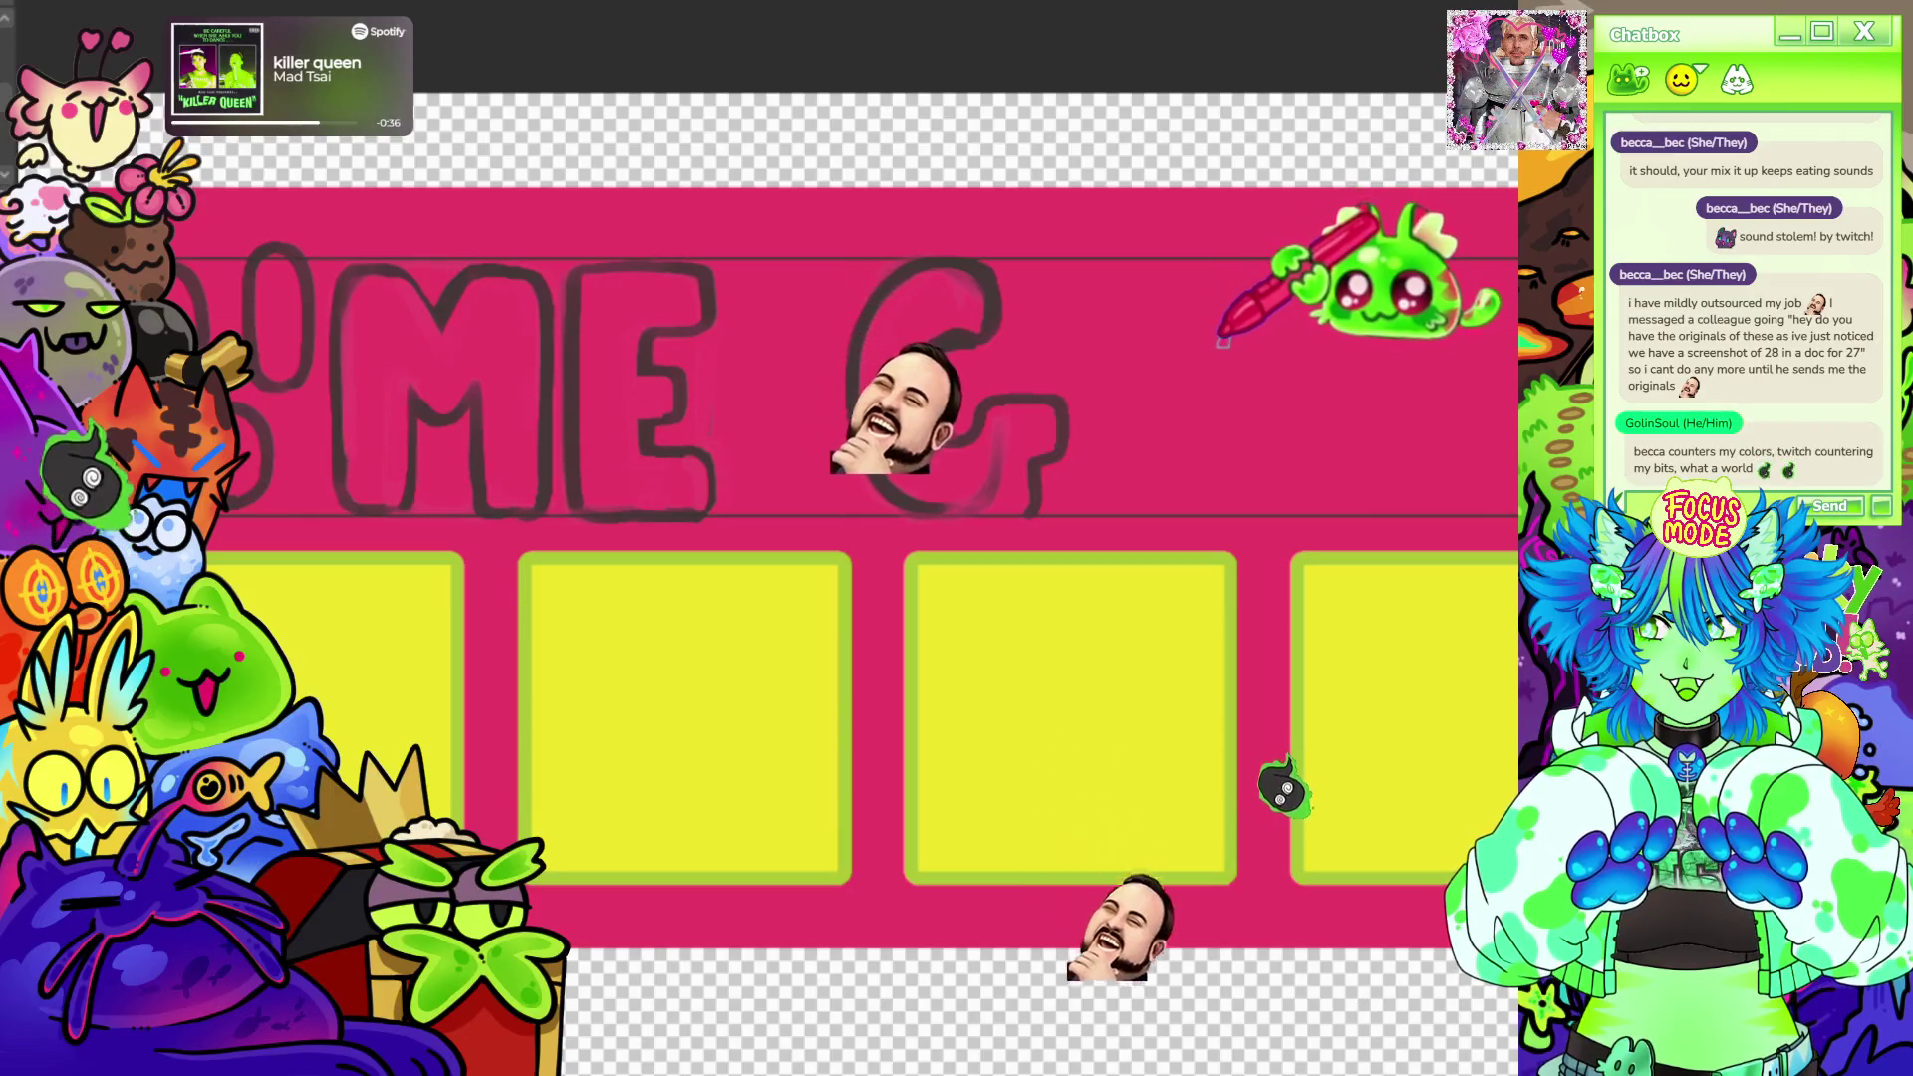
# Finish the big G's crossbar and sketch a small trial G beside it.
pyautogui.moveTo(1210, 359); pyautogui.dragTo(1204, 382)
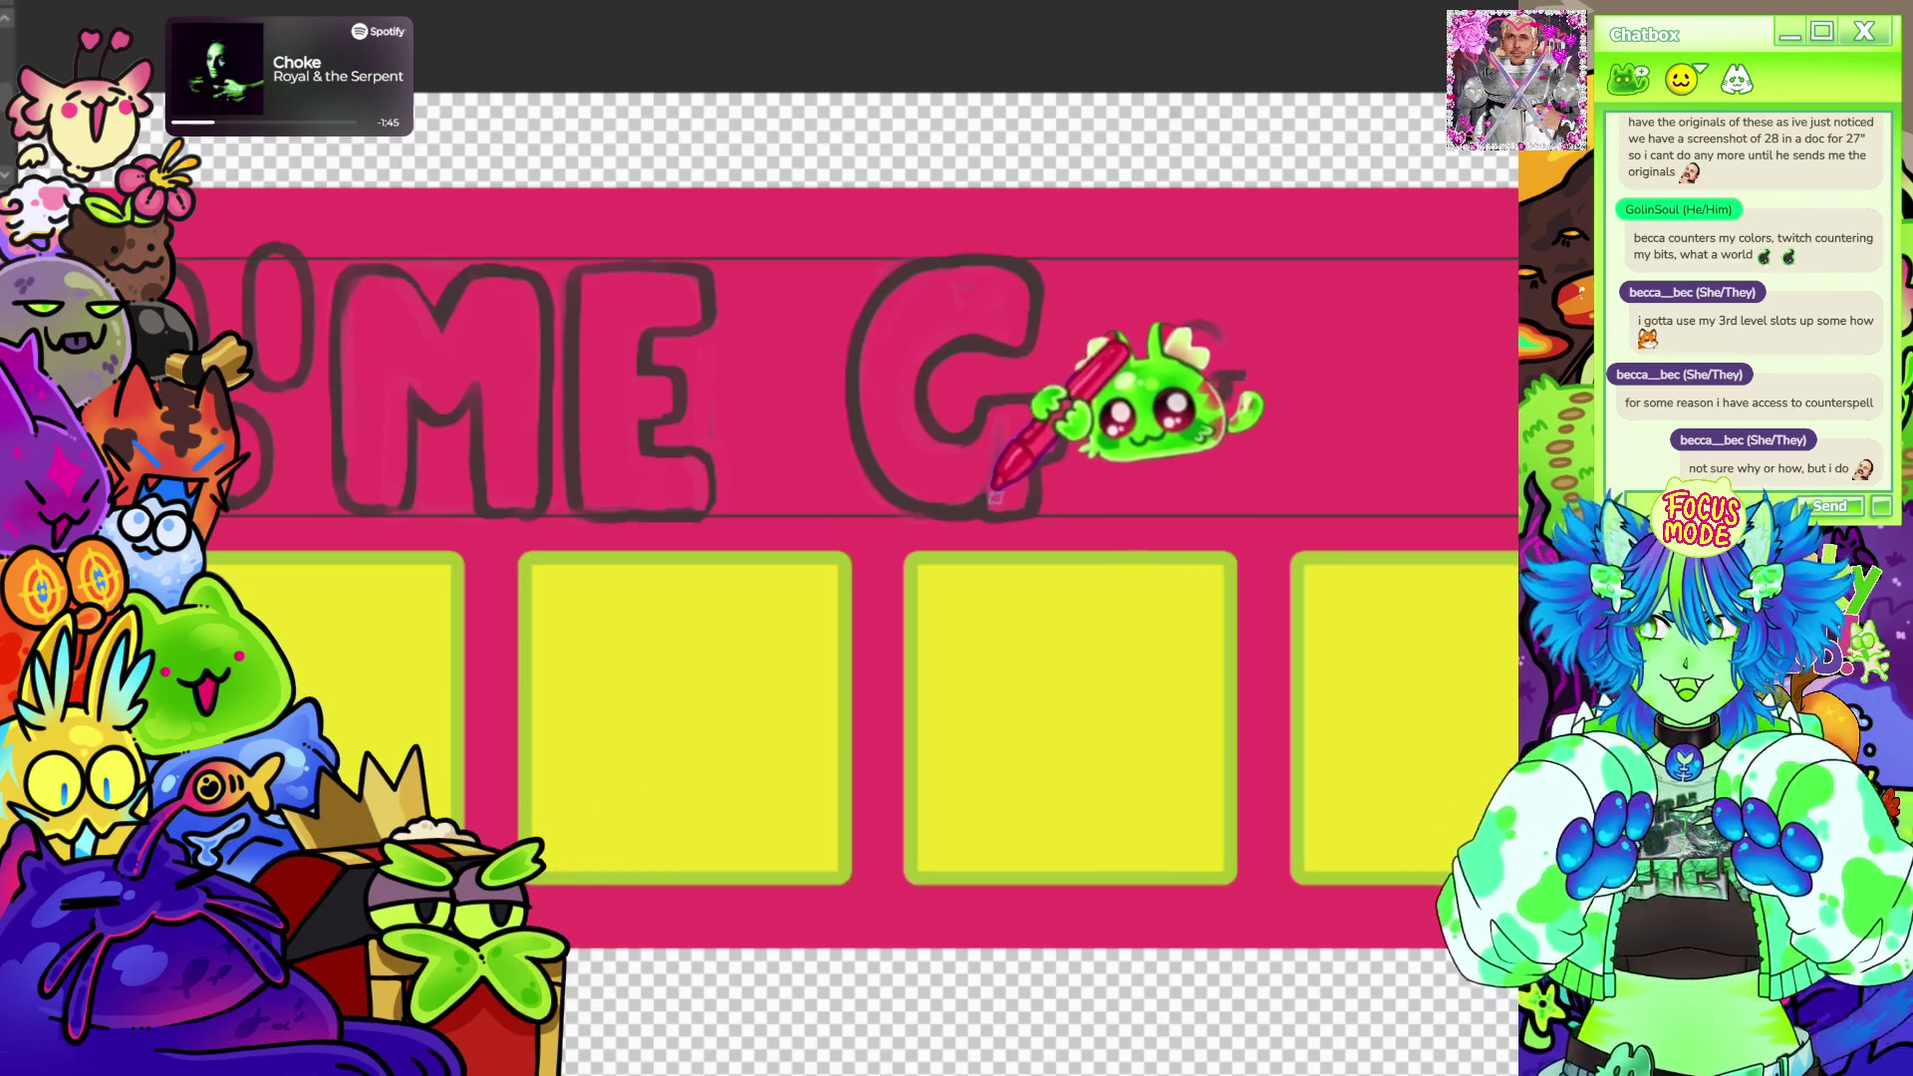
pyautogui.moveTo(1018, 464); pyautogui.dragTo(1048, 450)
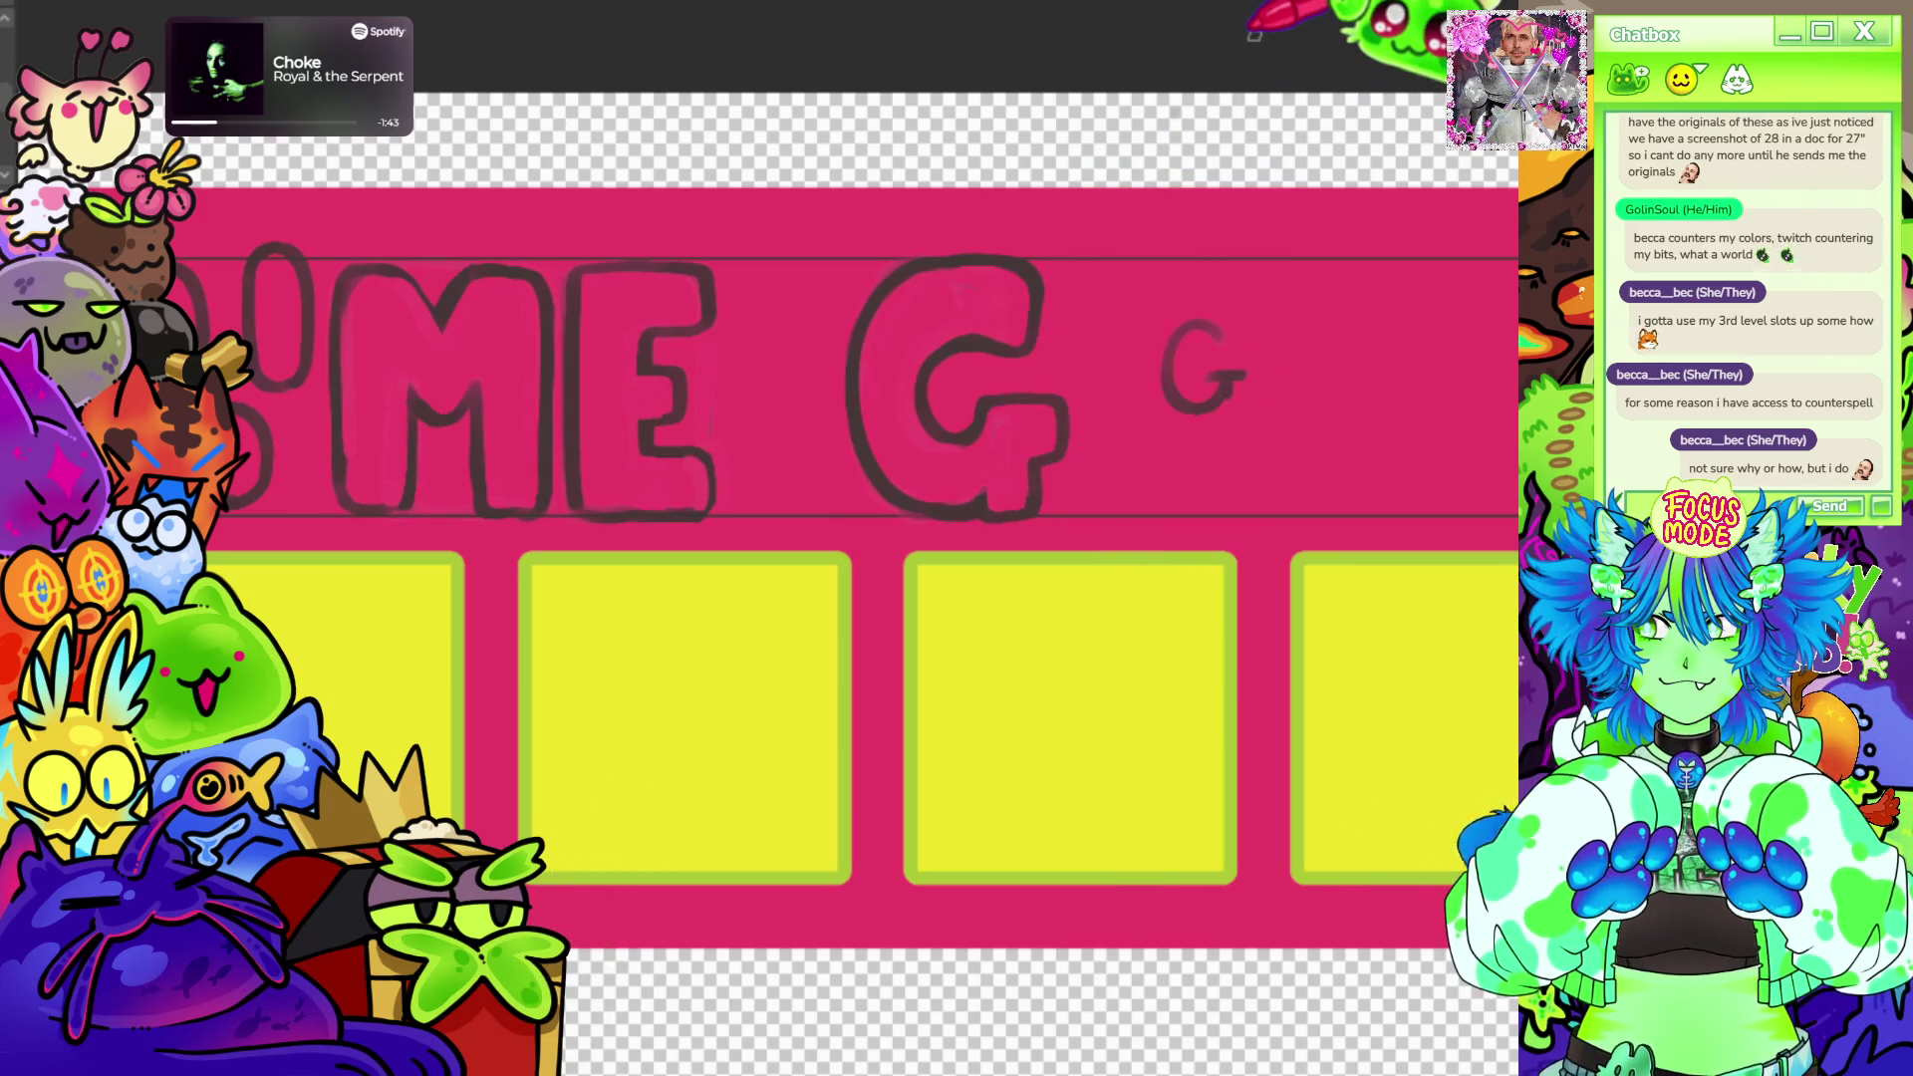
# Erase the small trial G, bring the space after the G into view and begin the A.
pyautogui.moveTo(1196, 343); pyautogui.dragTo(1219, 448)
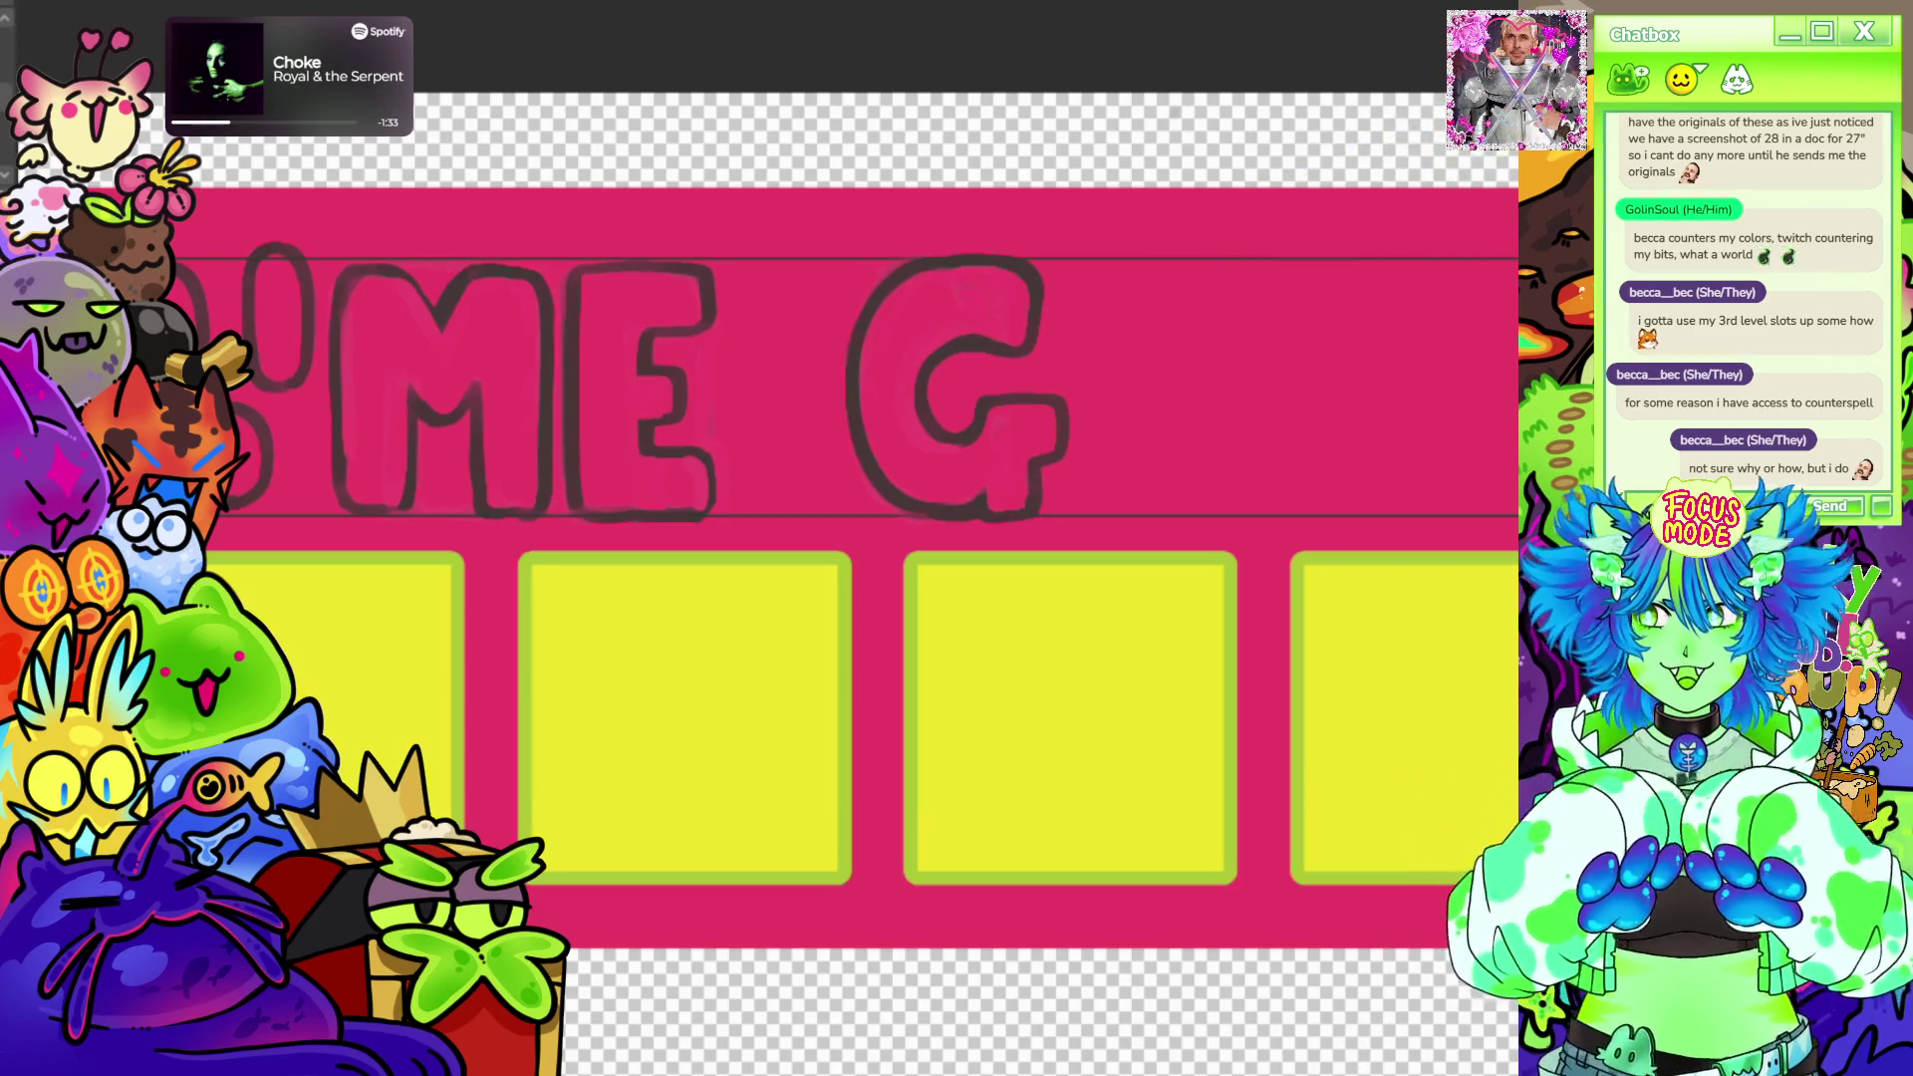
pyautogui.moveTo(1106, 209); pyautogui.dragTo(994, 273)
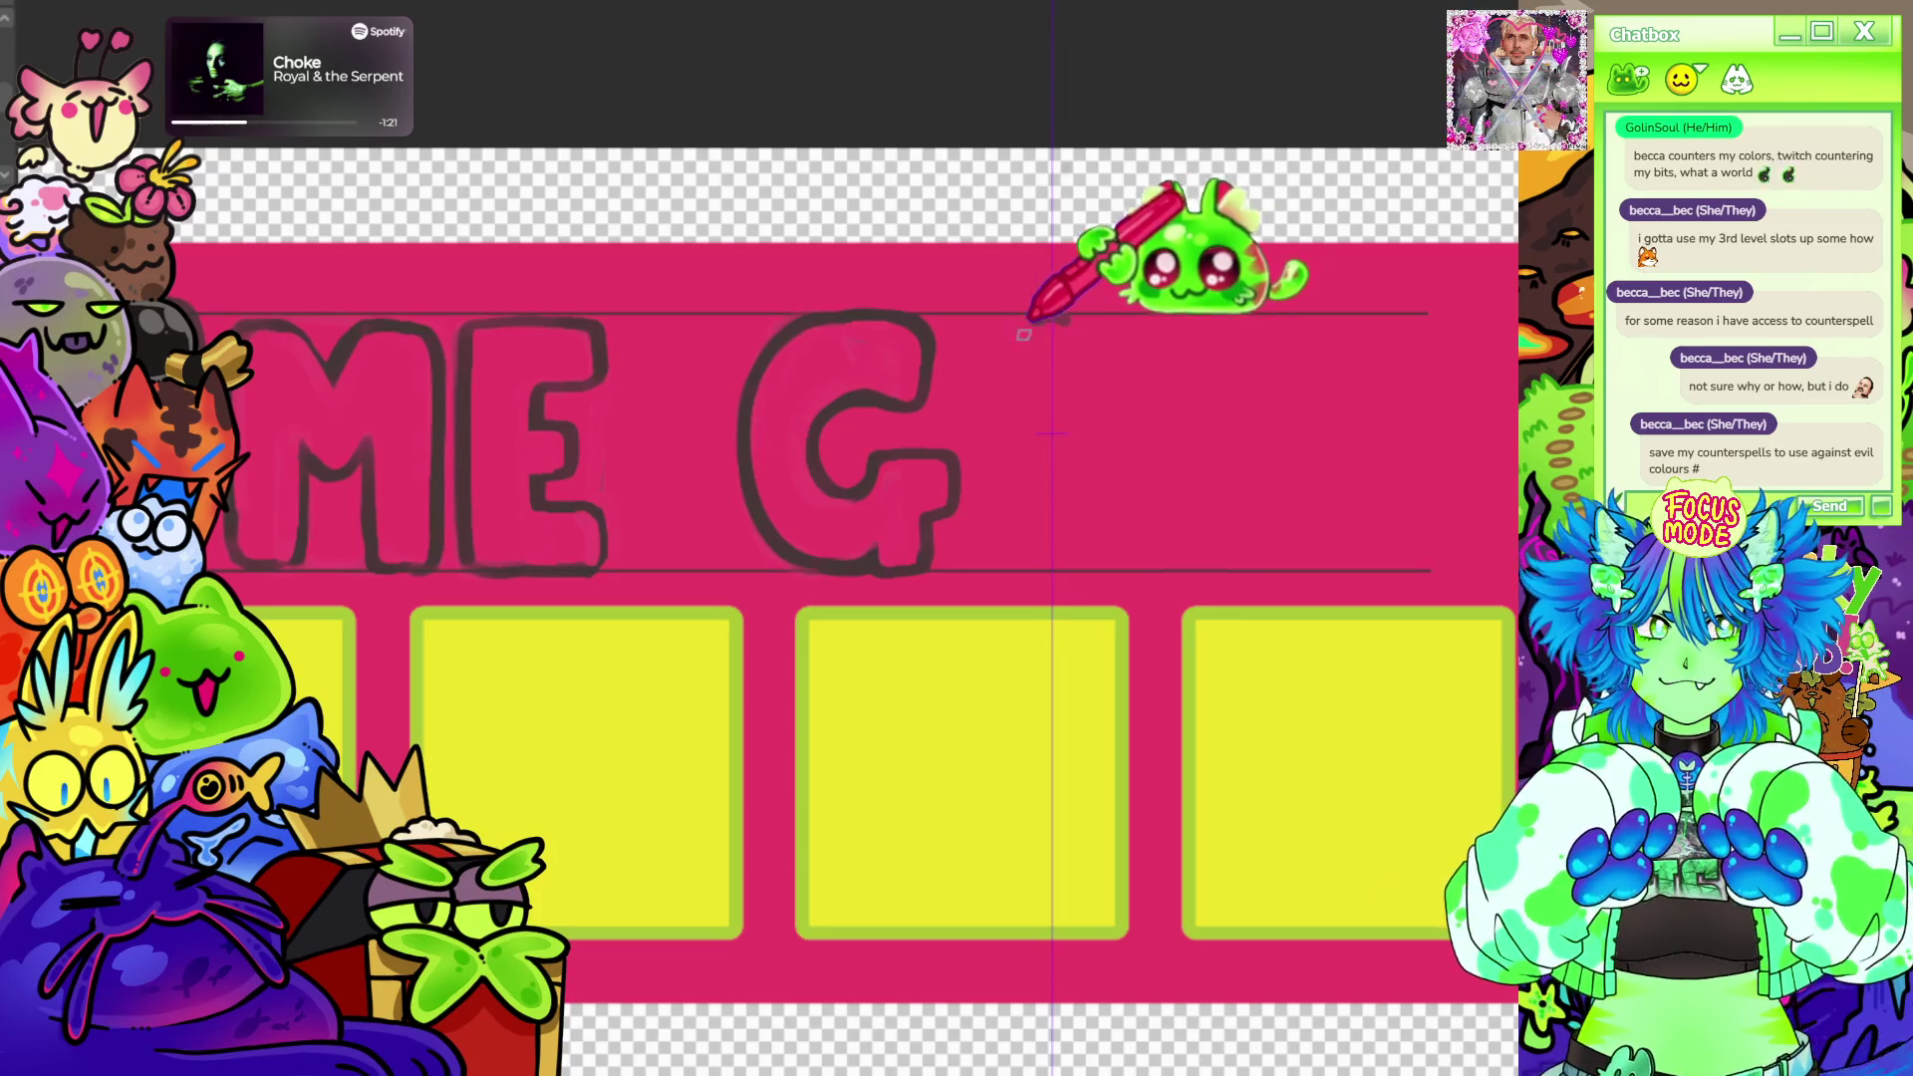
pyautogui.moveTo(971, 539)
pyautogui.mouseDown()
pyautogui.moveTo(1064, 322)
pyautogui.moveTo(1140, 538)
pyautogui.mouseUp()
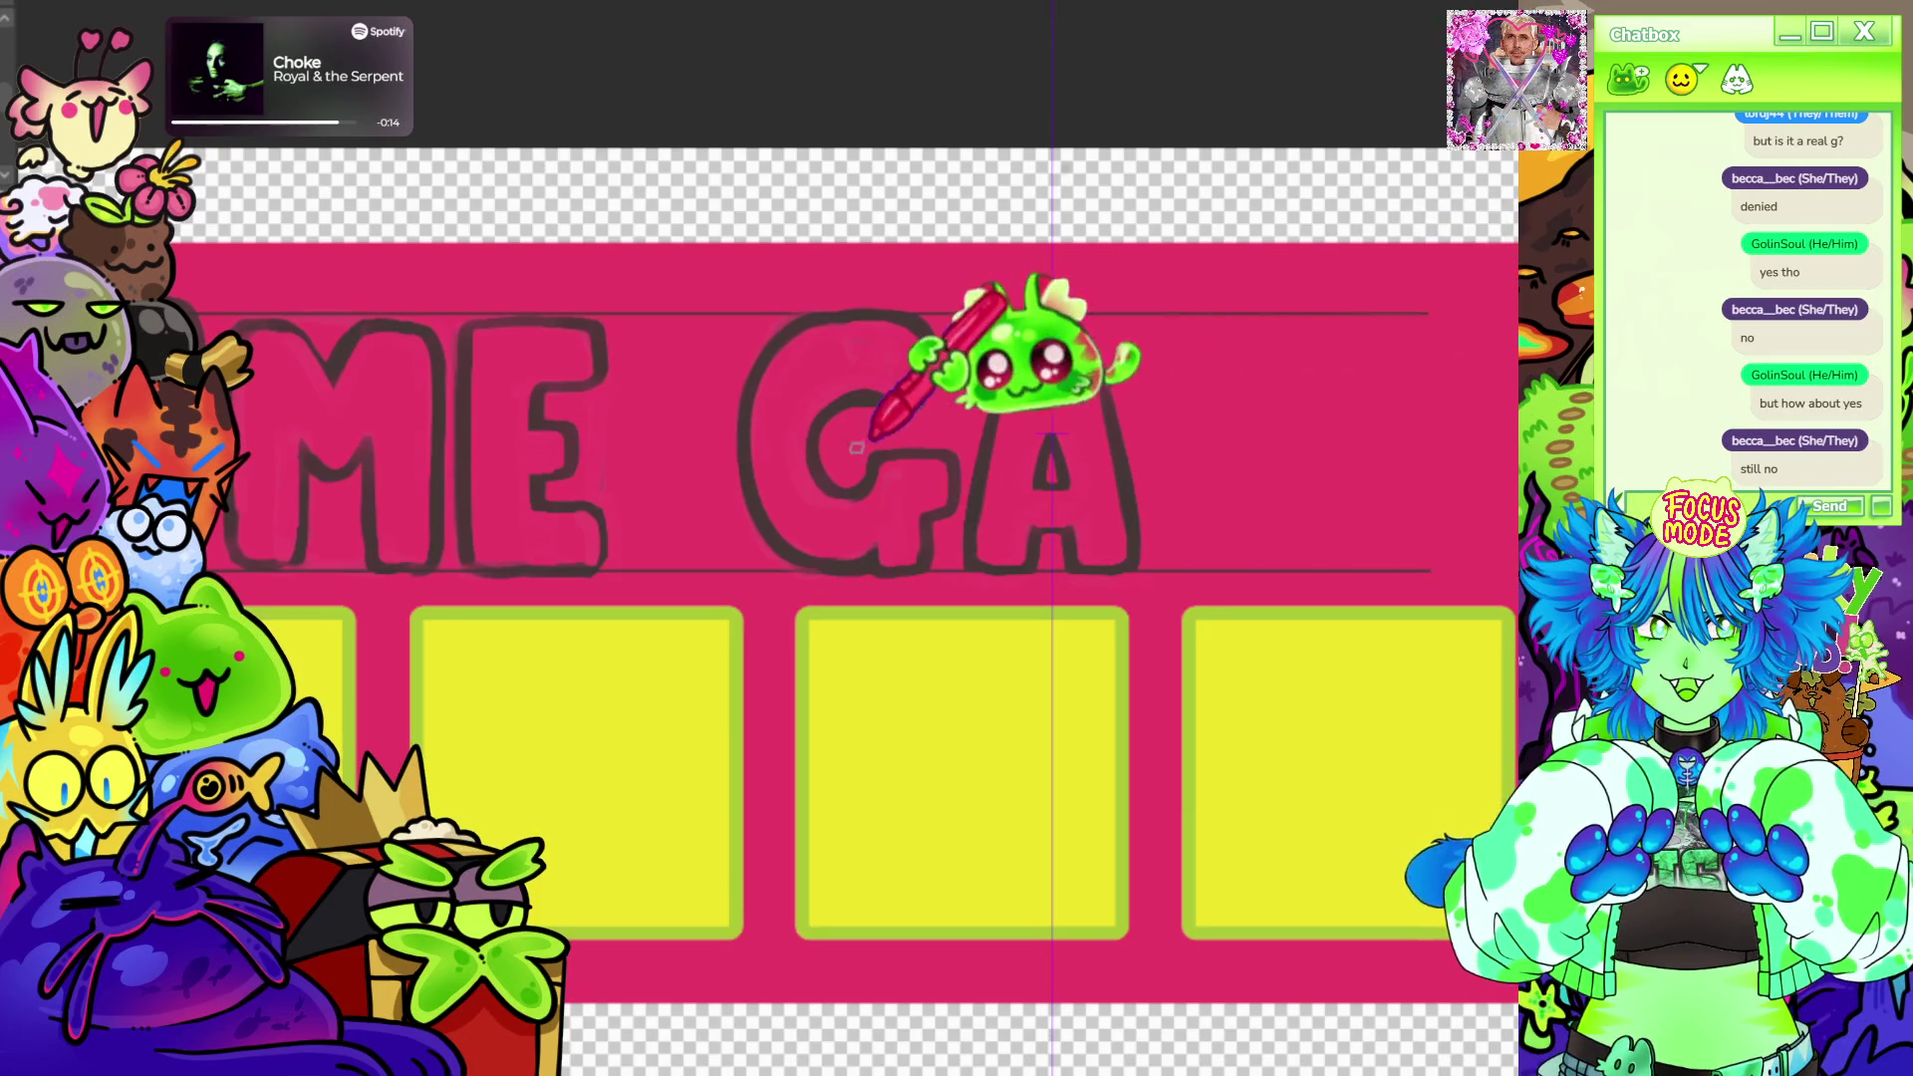
pyautogui.scroll(-2, 972, 359)
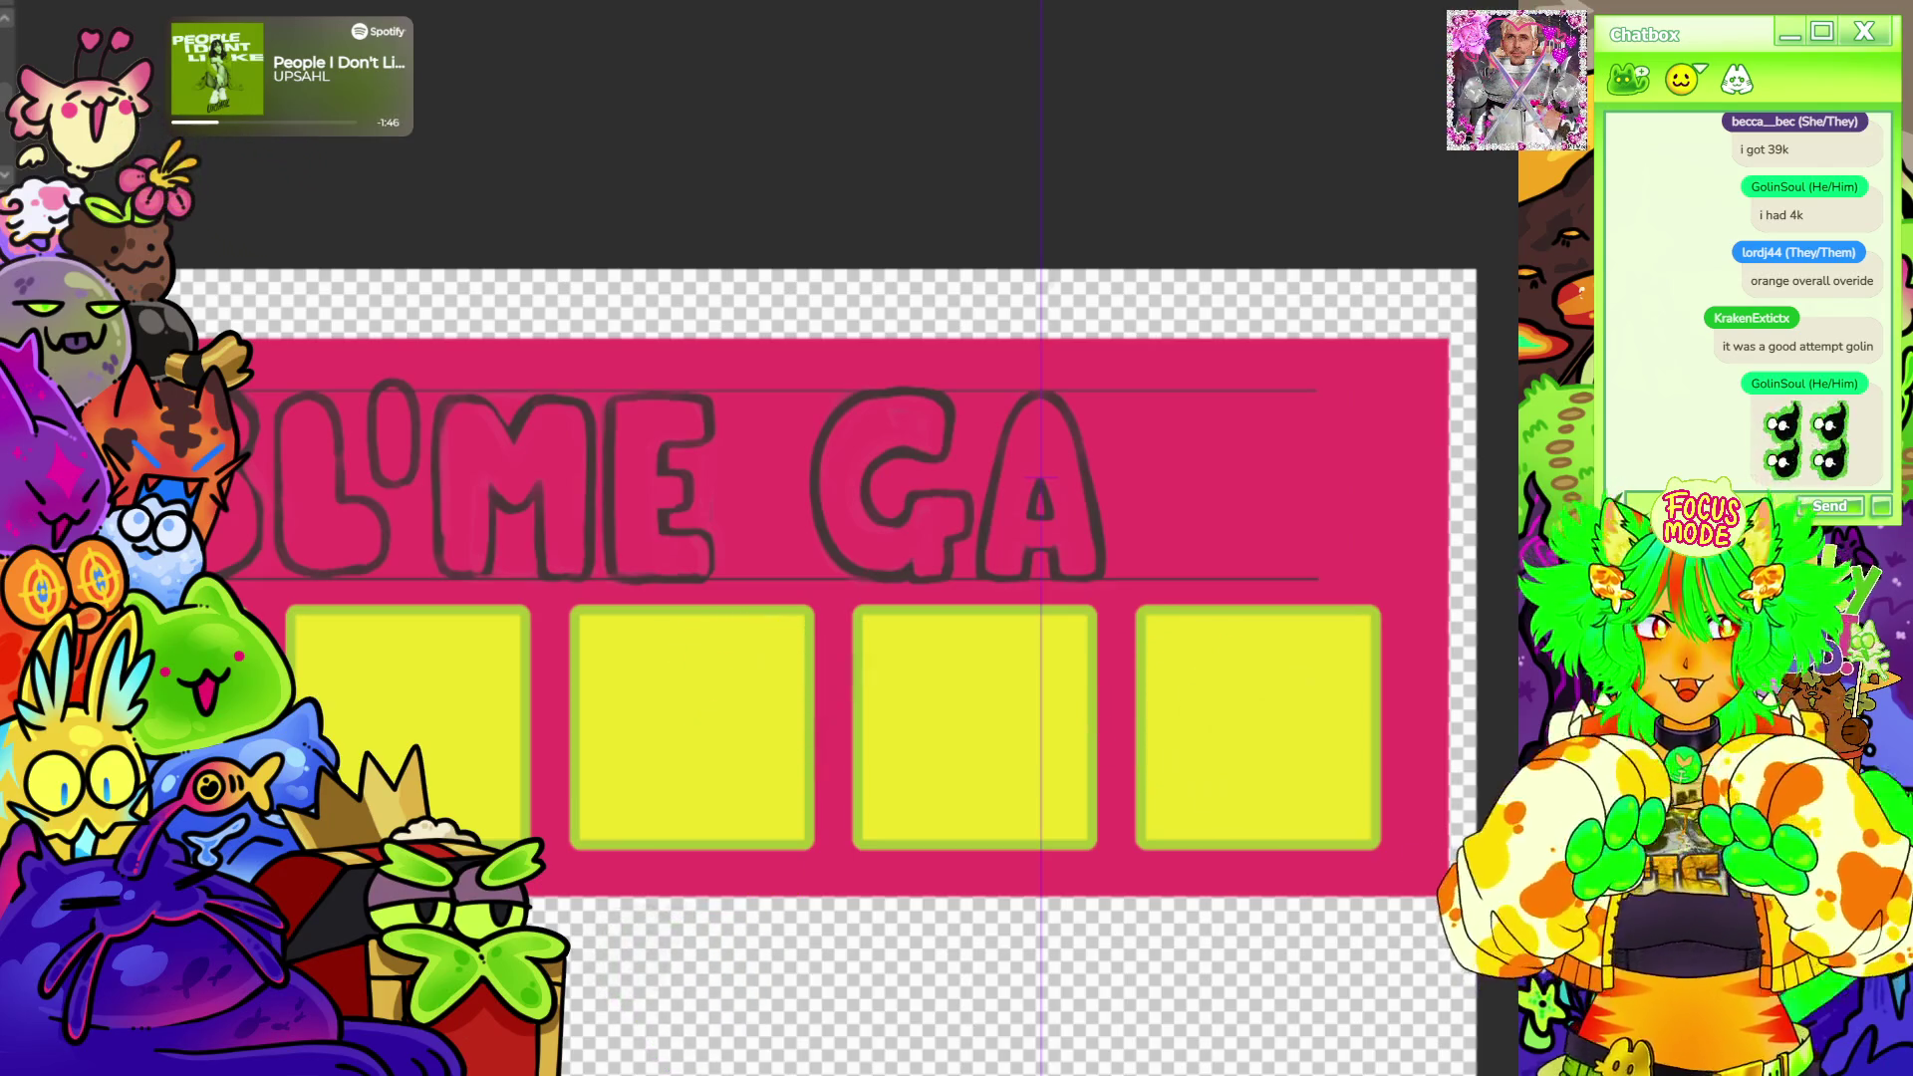
pyautogui.scroll(-3, 837, 597)
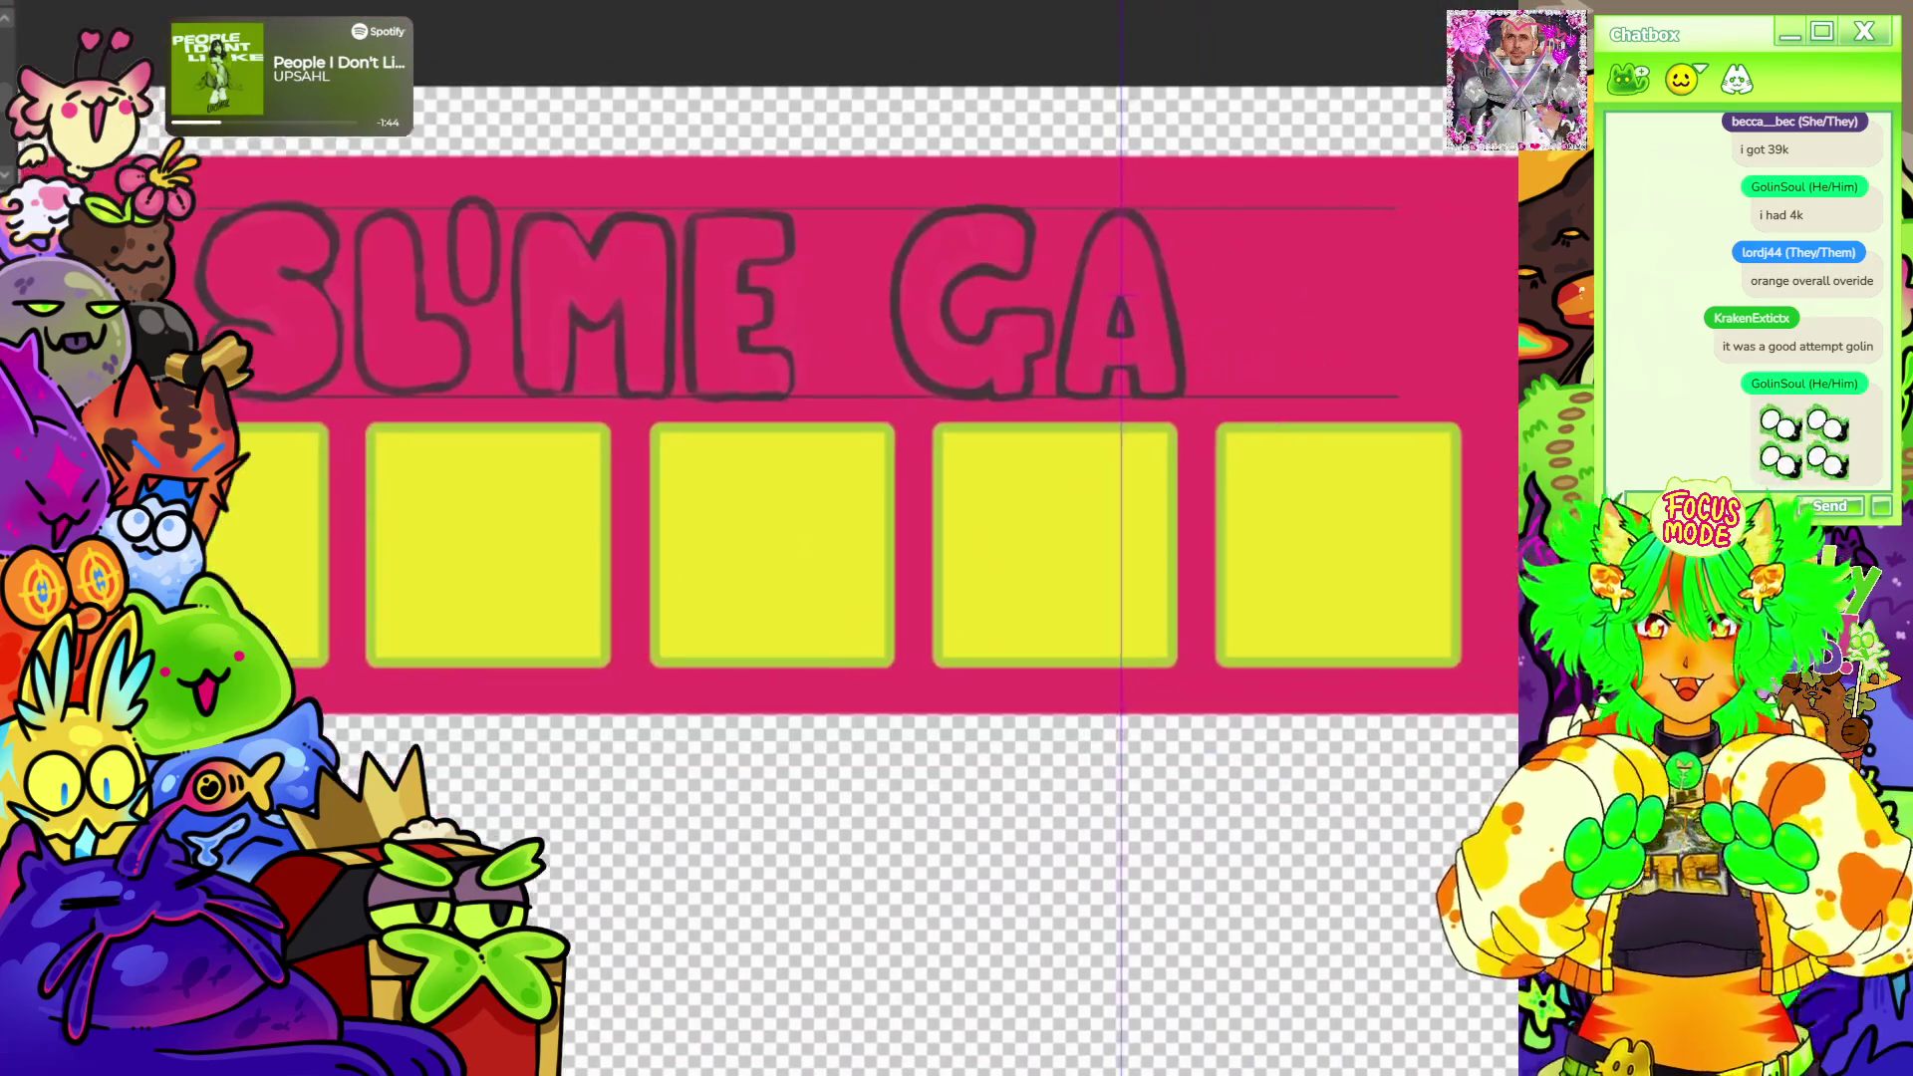
pyautogui.scroll(3, 837, 598)
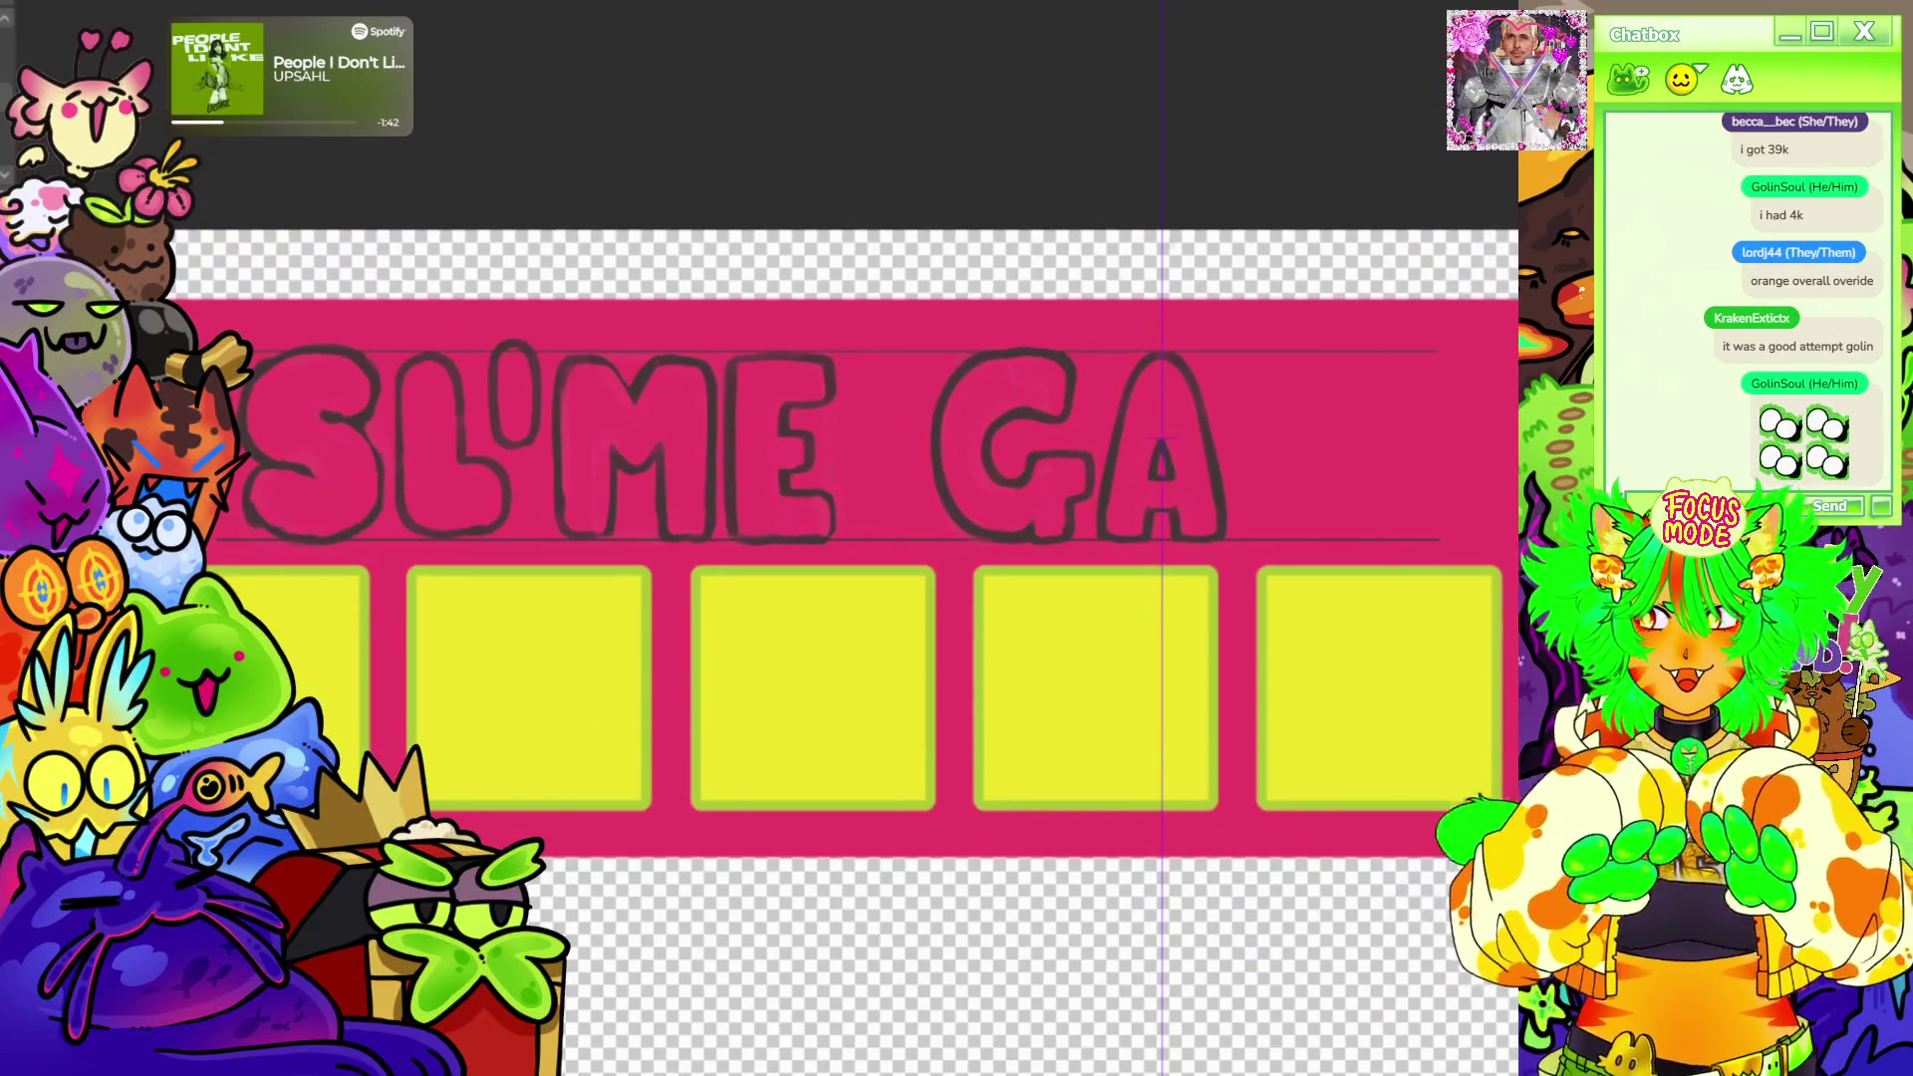
pyautogui.scroll(-2, 1271, 508)
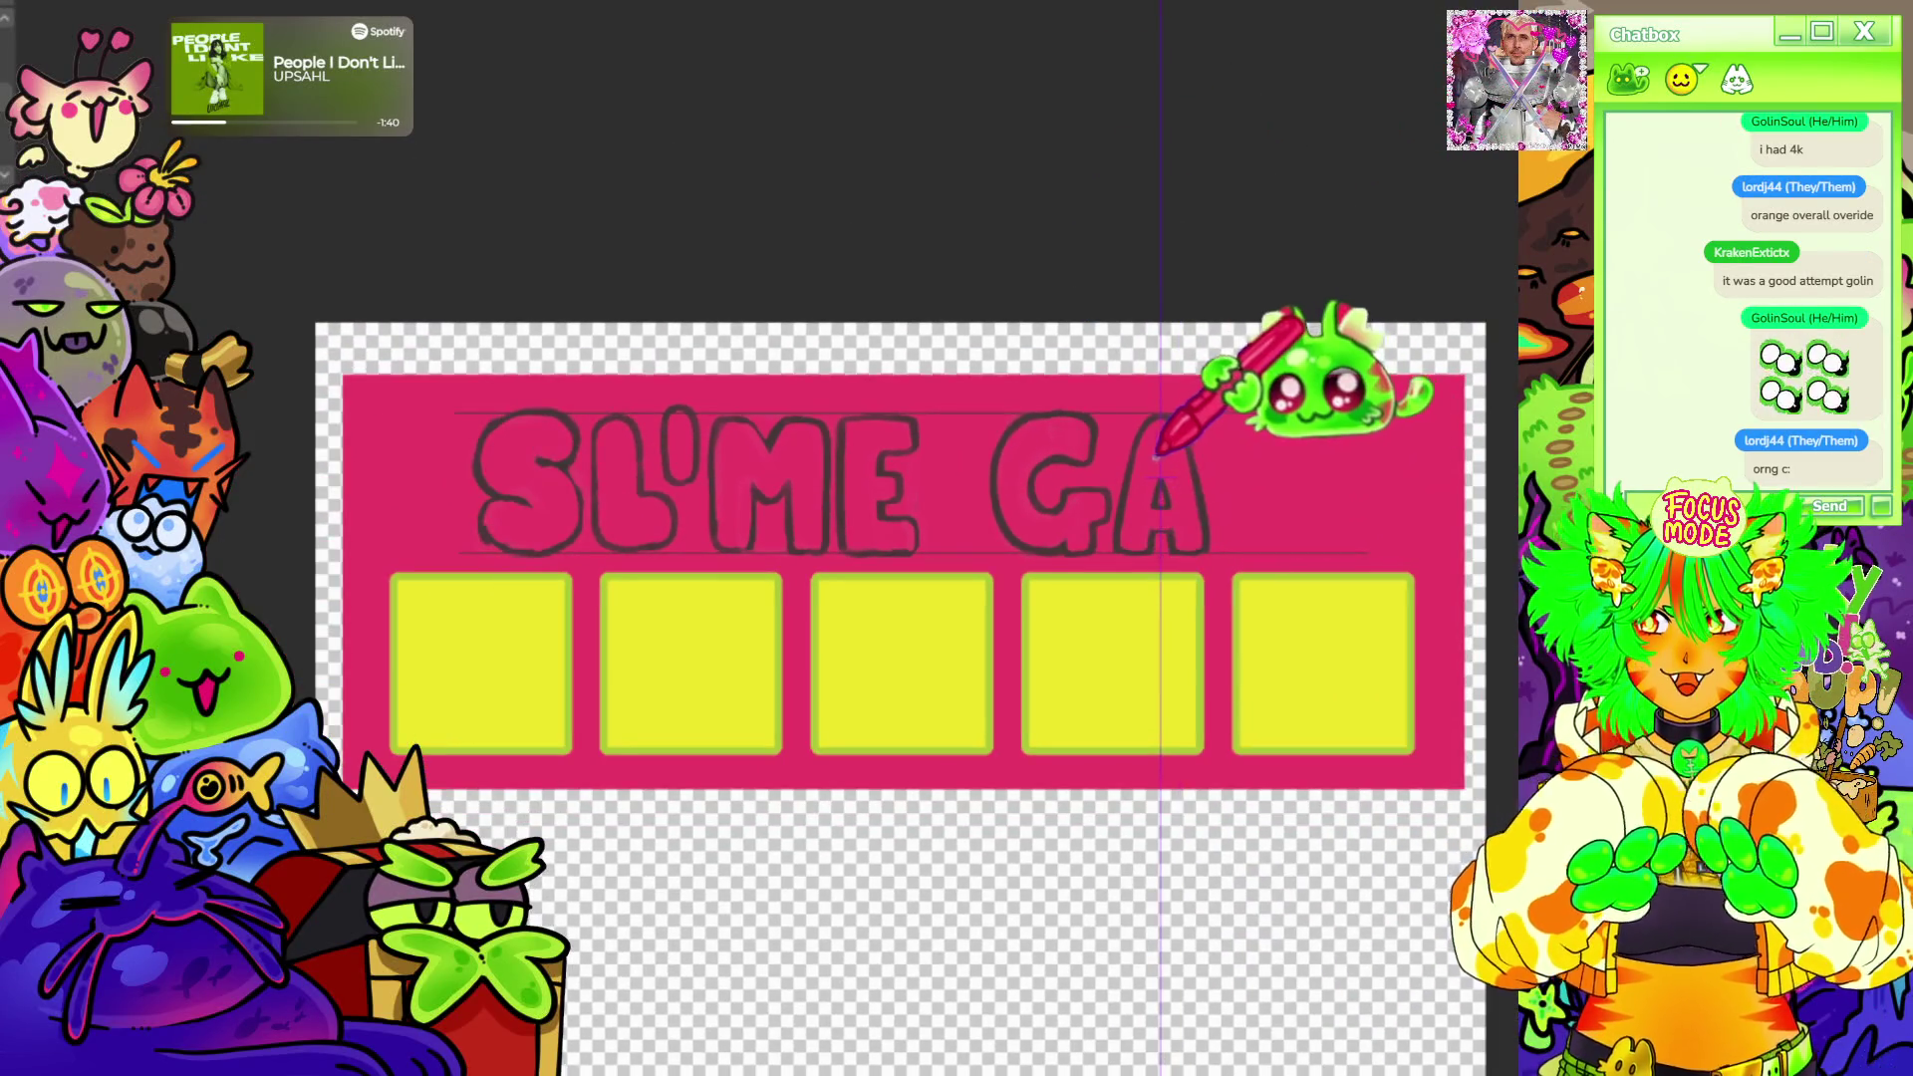
pyautogui.scroll(1, 1300, 374)
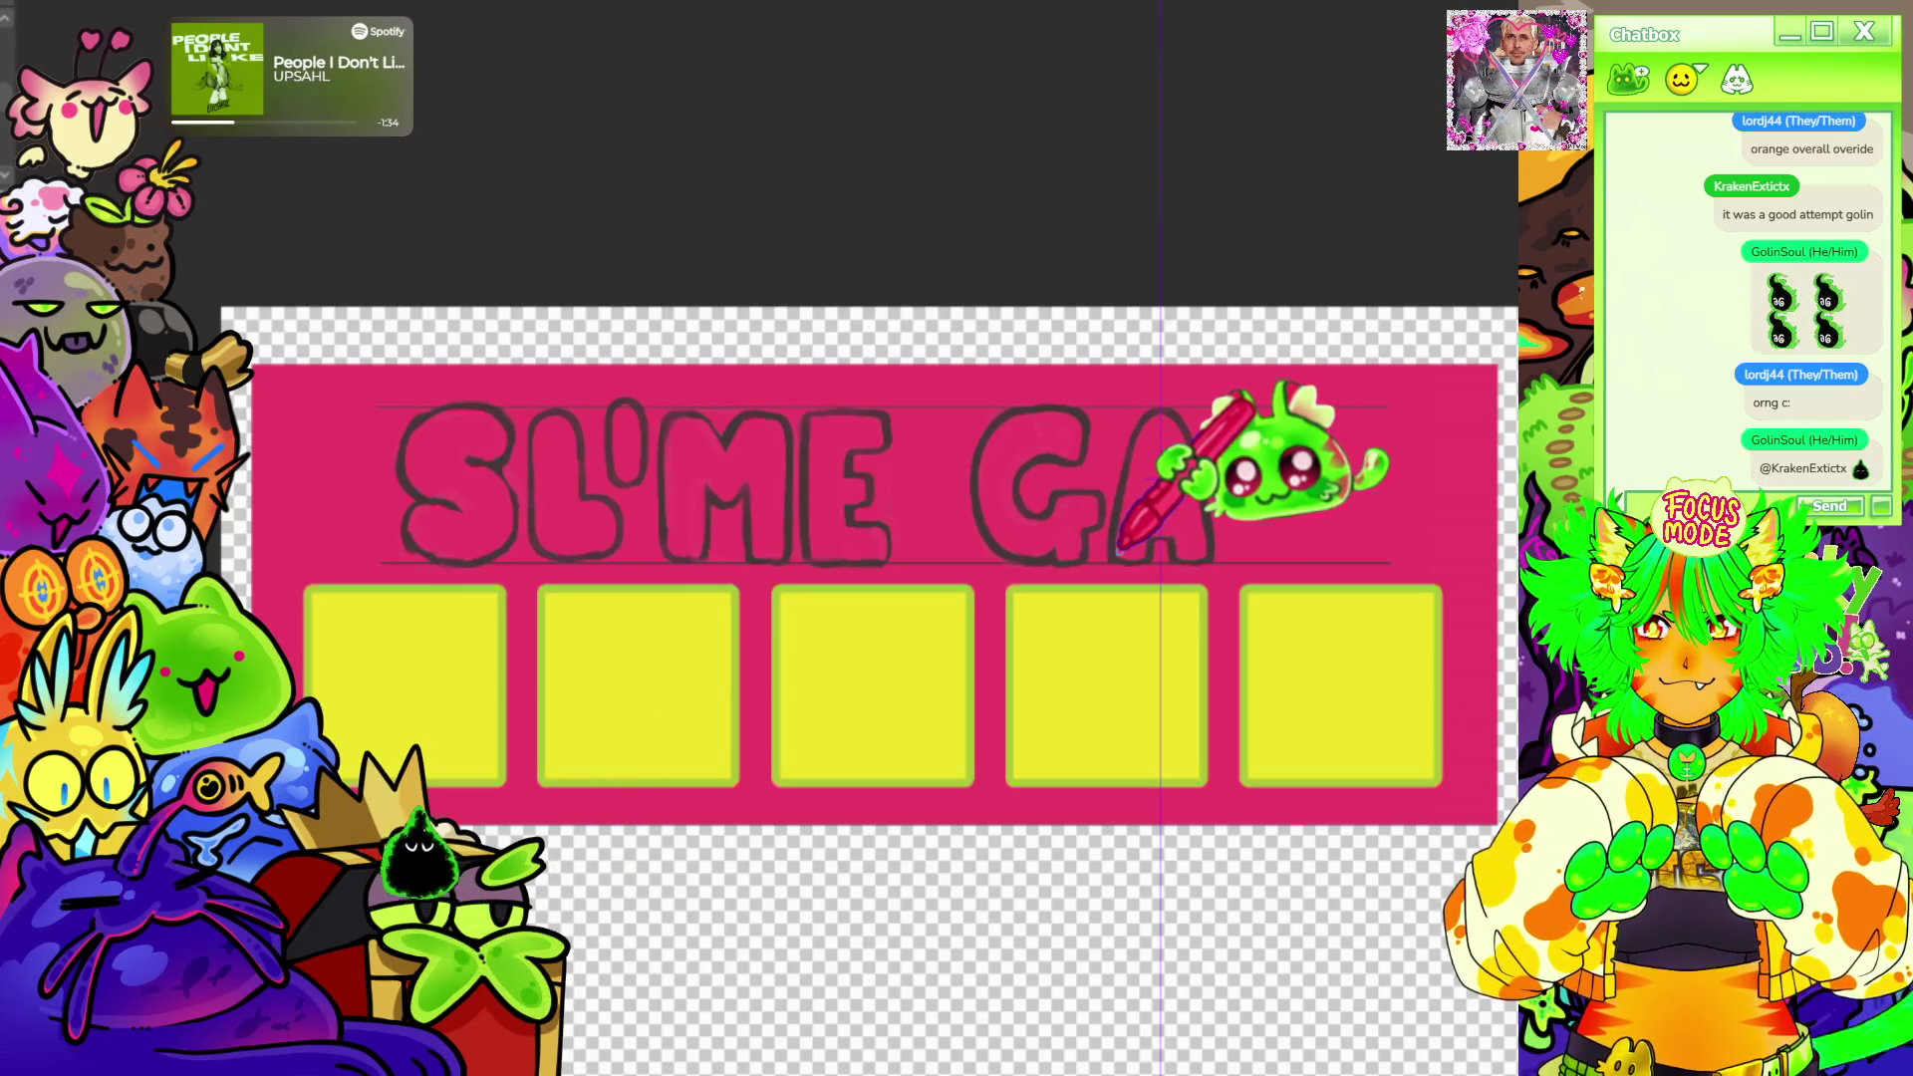
pyautogui.scroll(-1, 1167, 493)
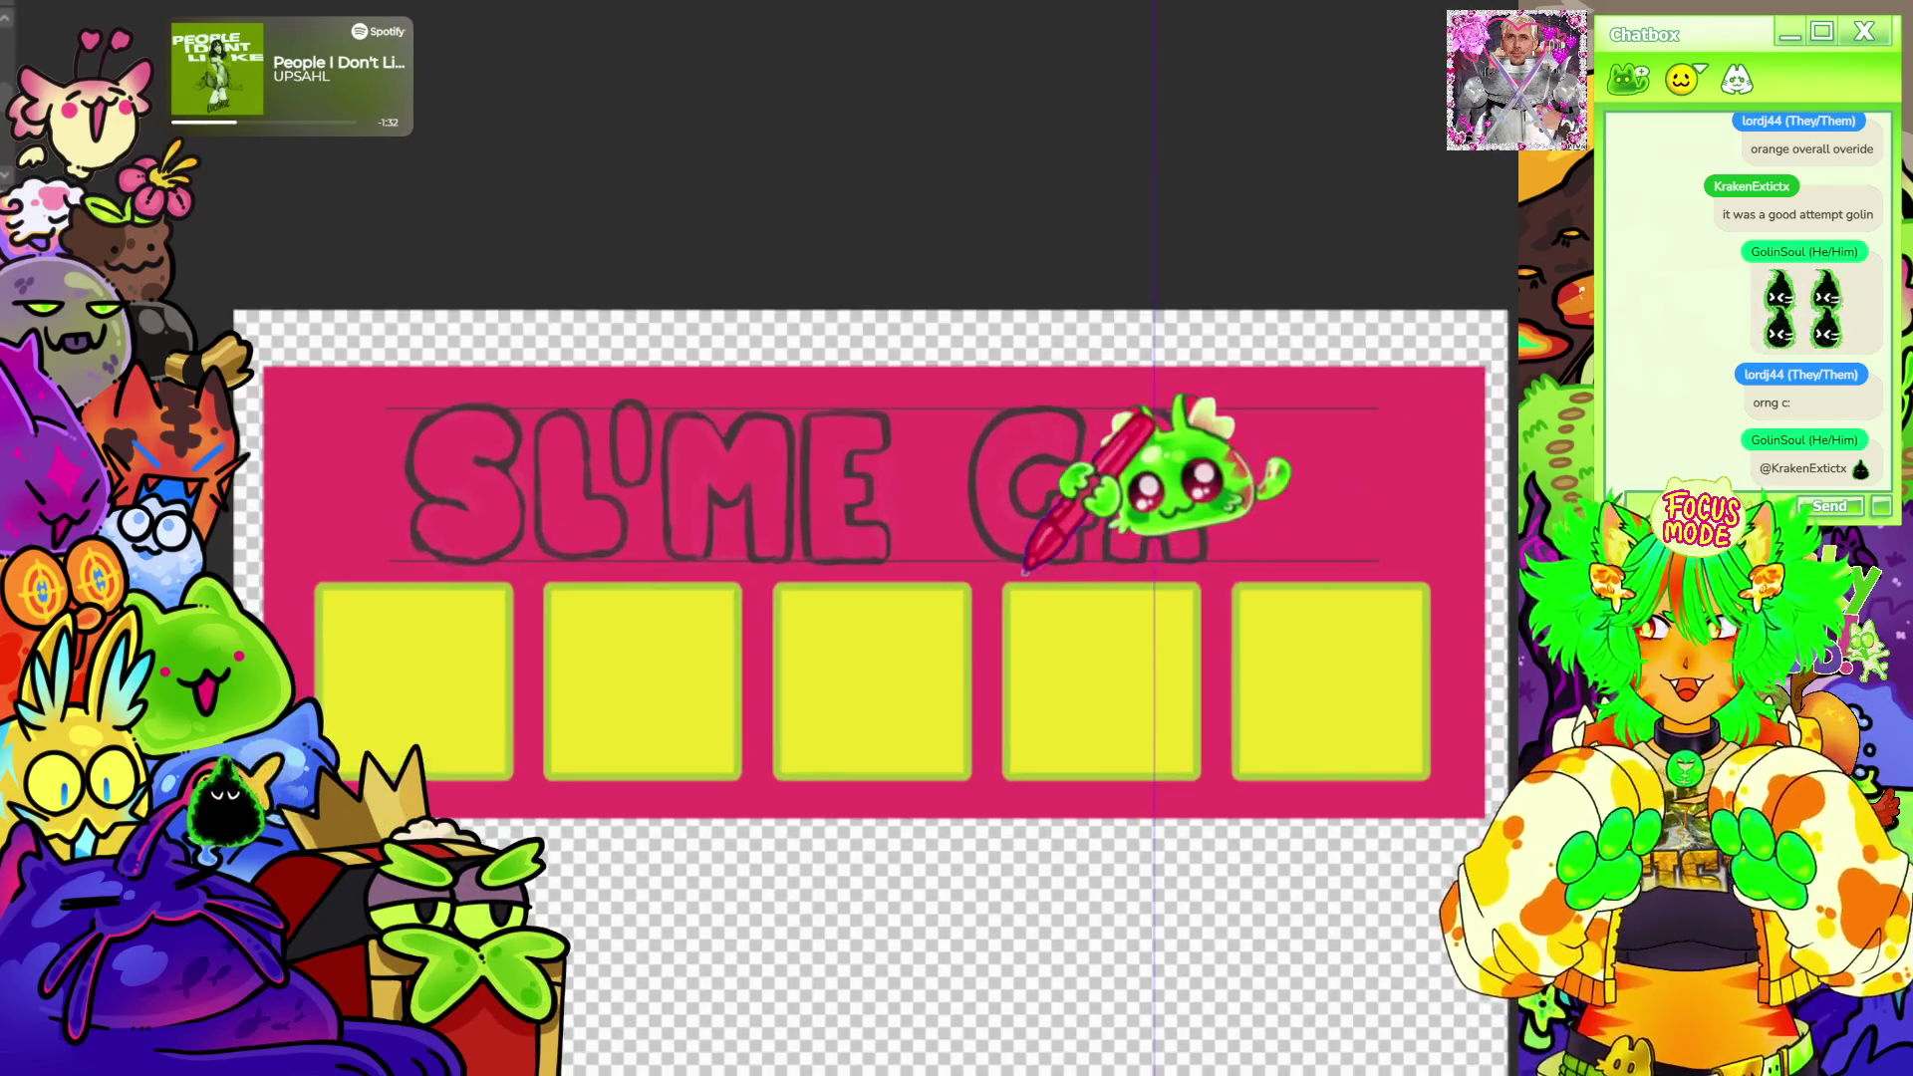
pyautogui.scroll(1, 1136, 435)
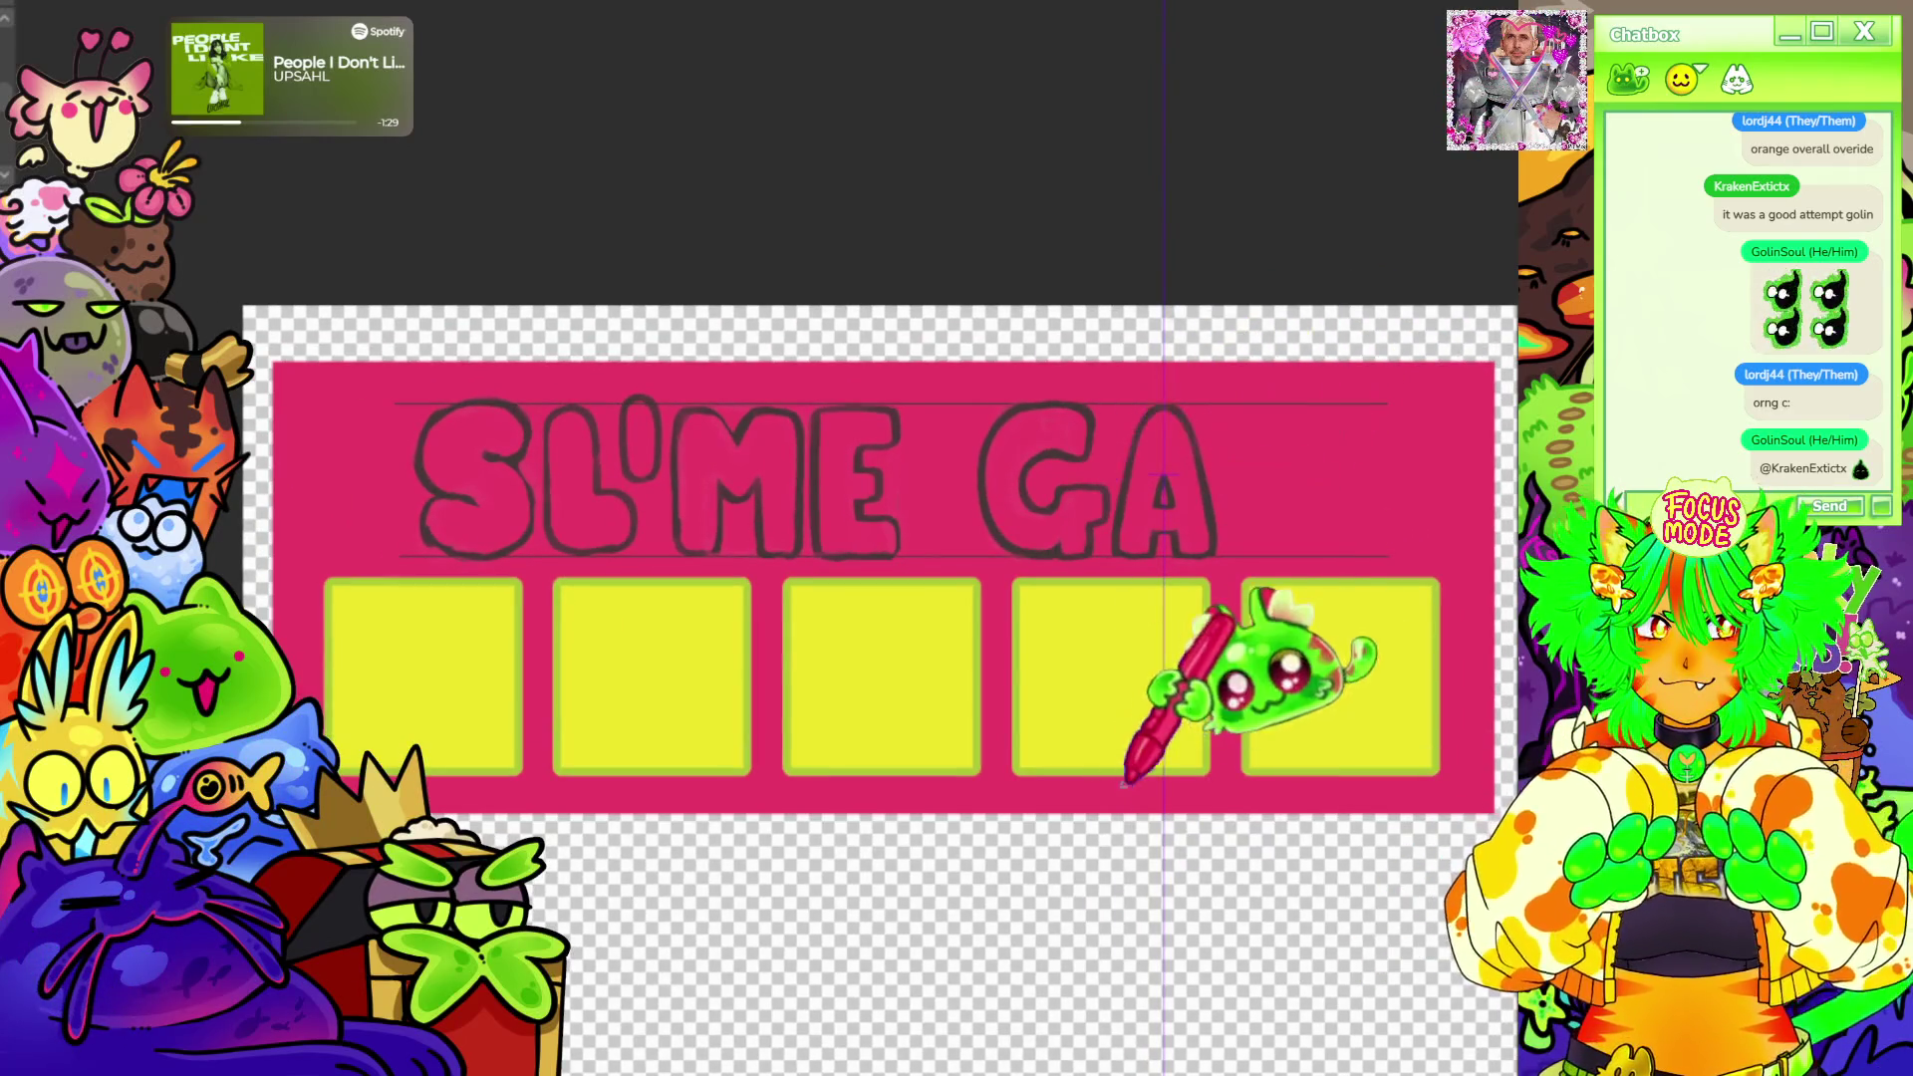
pyautogui.scroll(-1, 1151, 314)
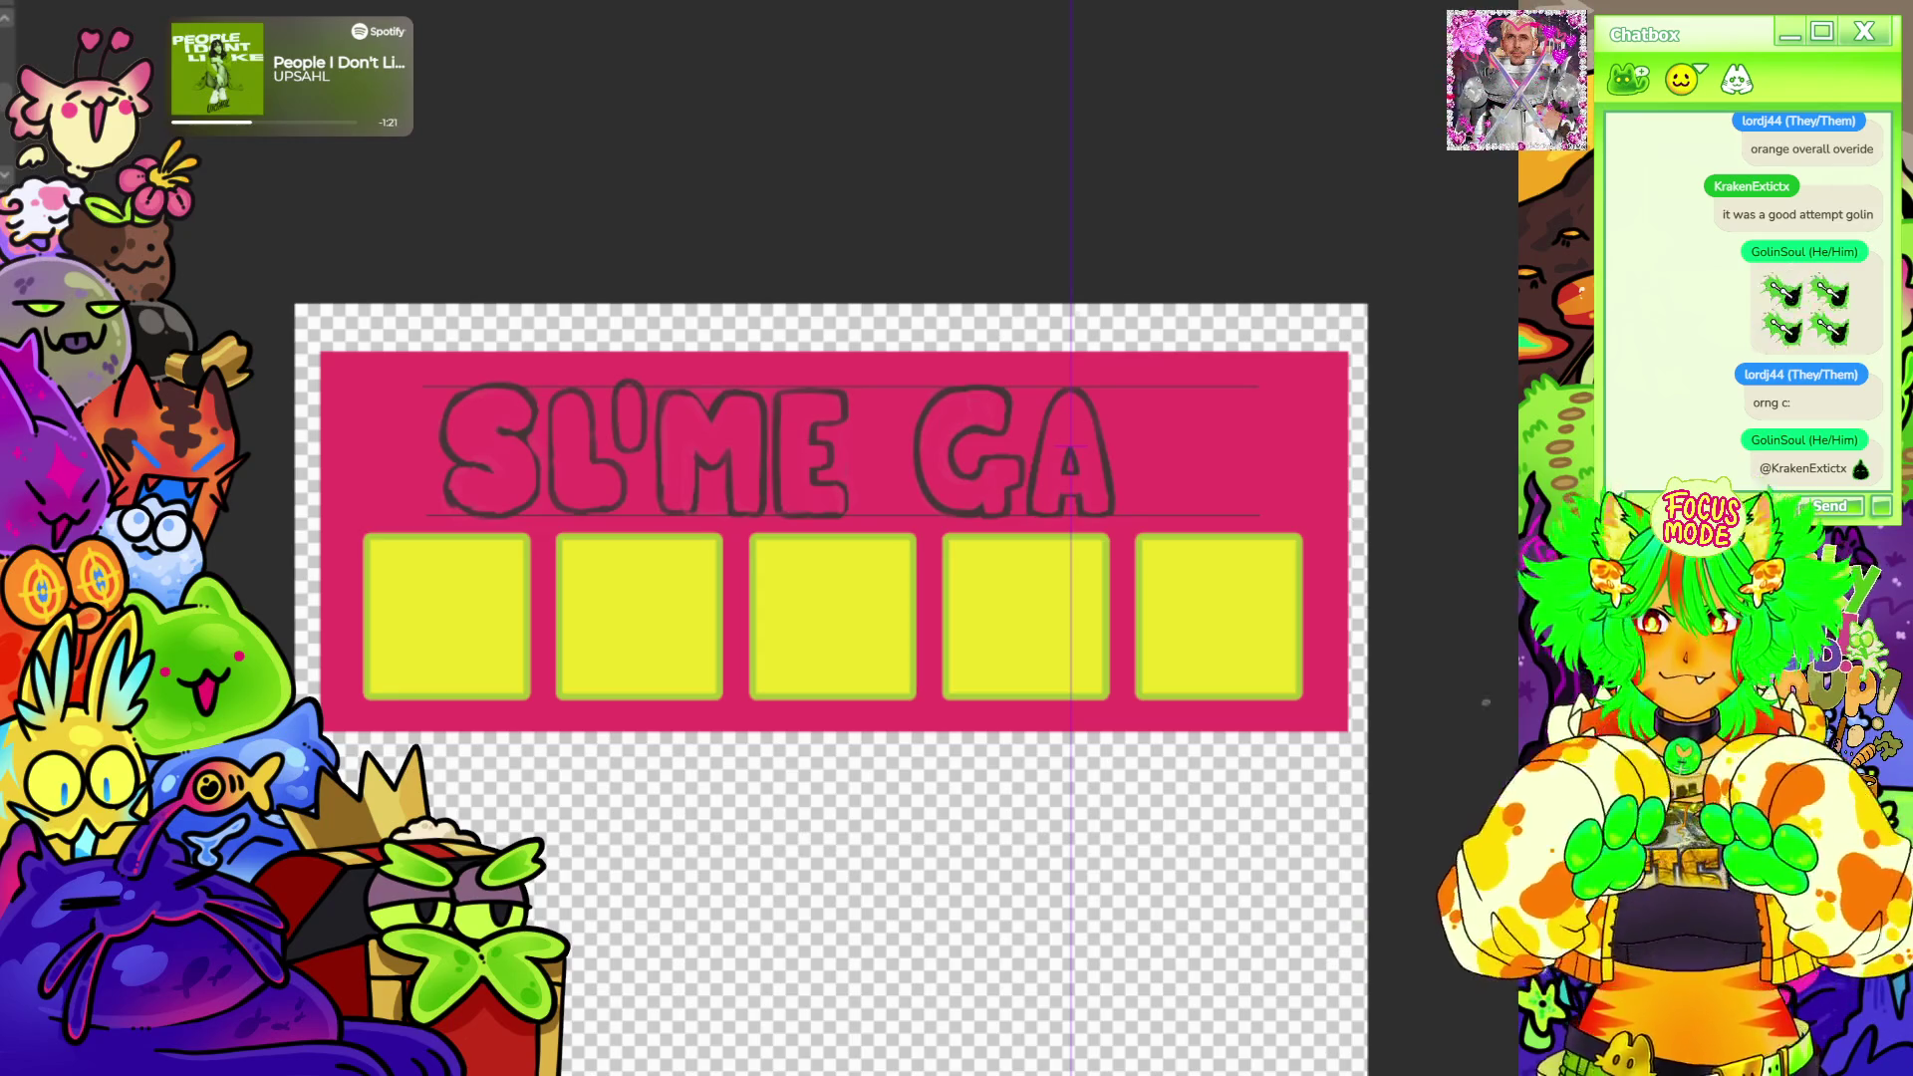
pyautogui.scroll(1, 1271, 449)
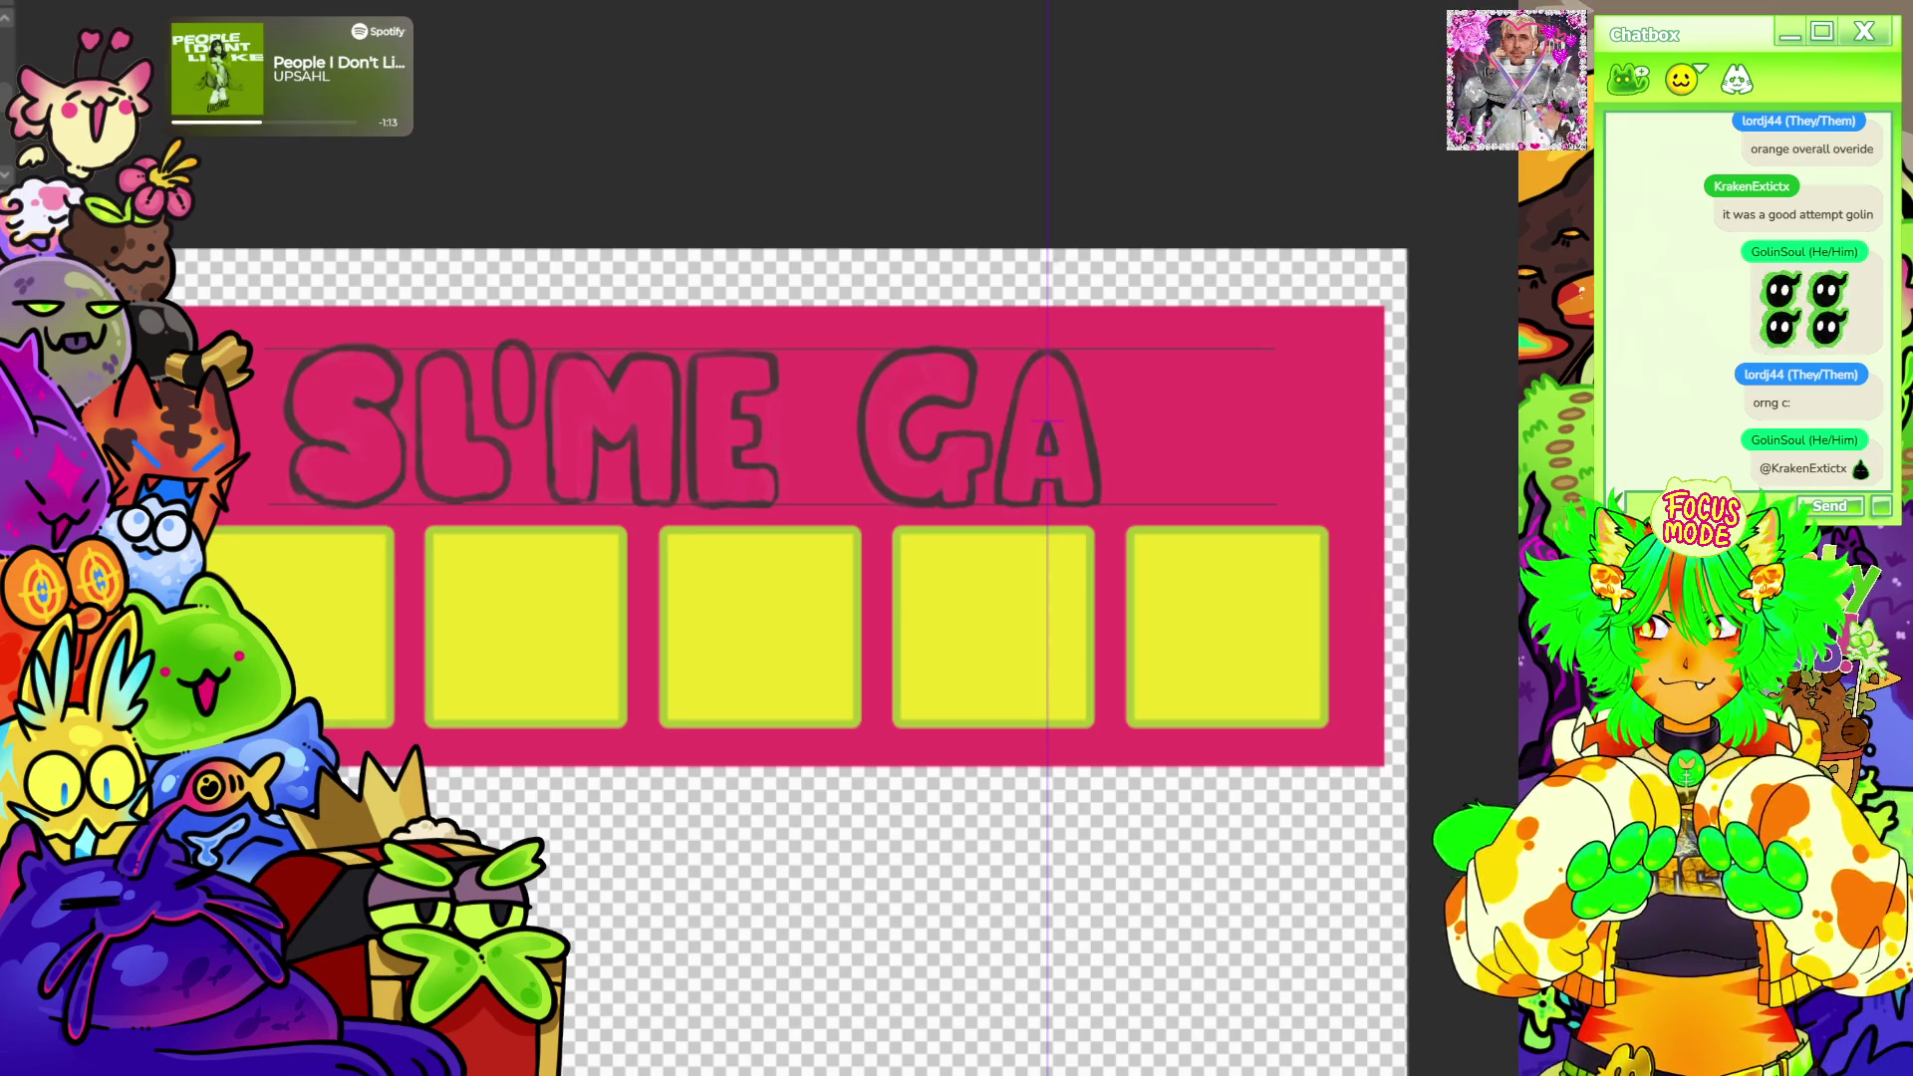
pyautogui.scroll(1, 1280, 404)
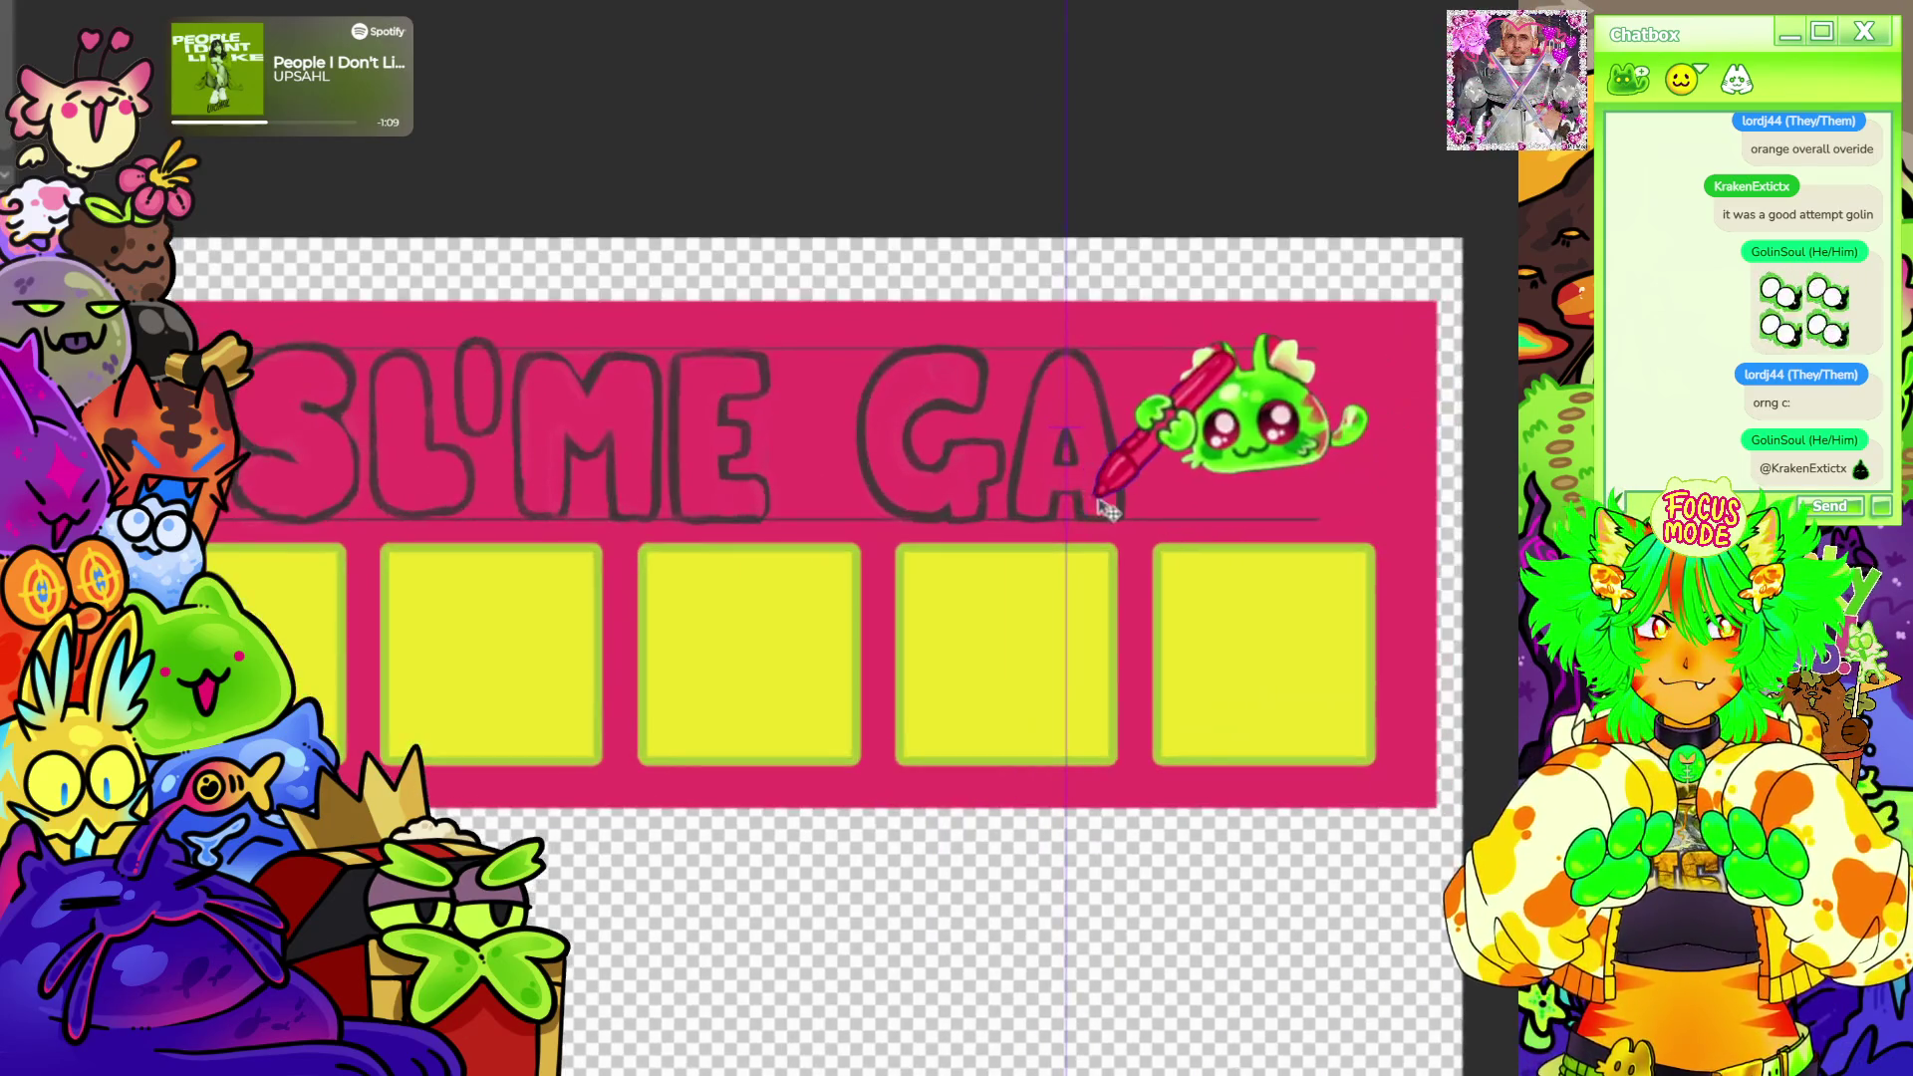
# Drag the title lettering layer leftward across the pink banner.
pyautogui.moveTo(1107, 509); pyautogui.dragTo(986, 509)
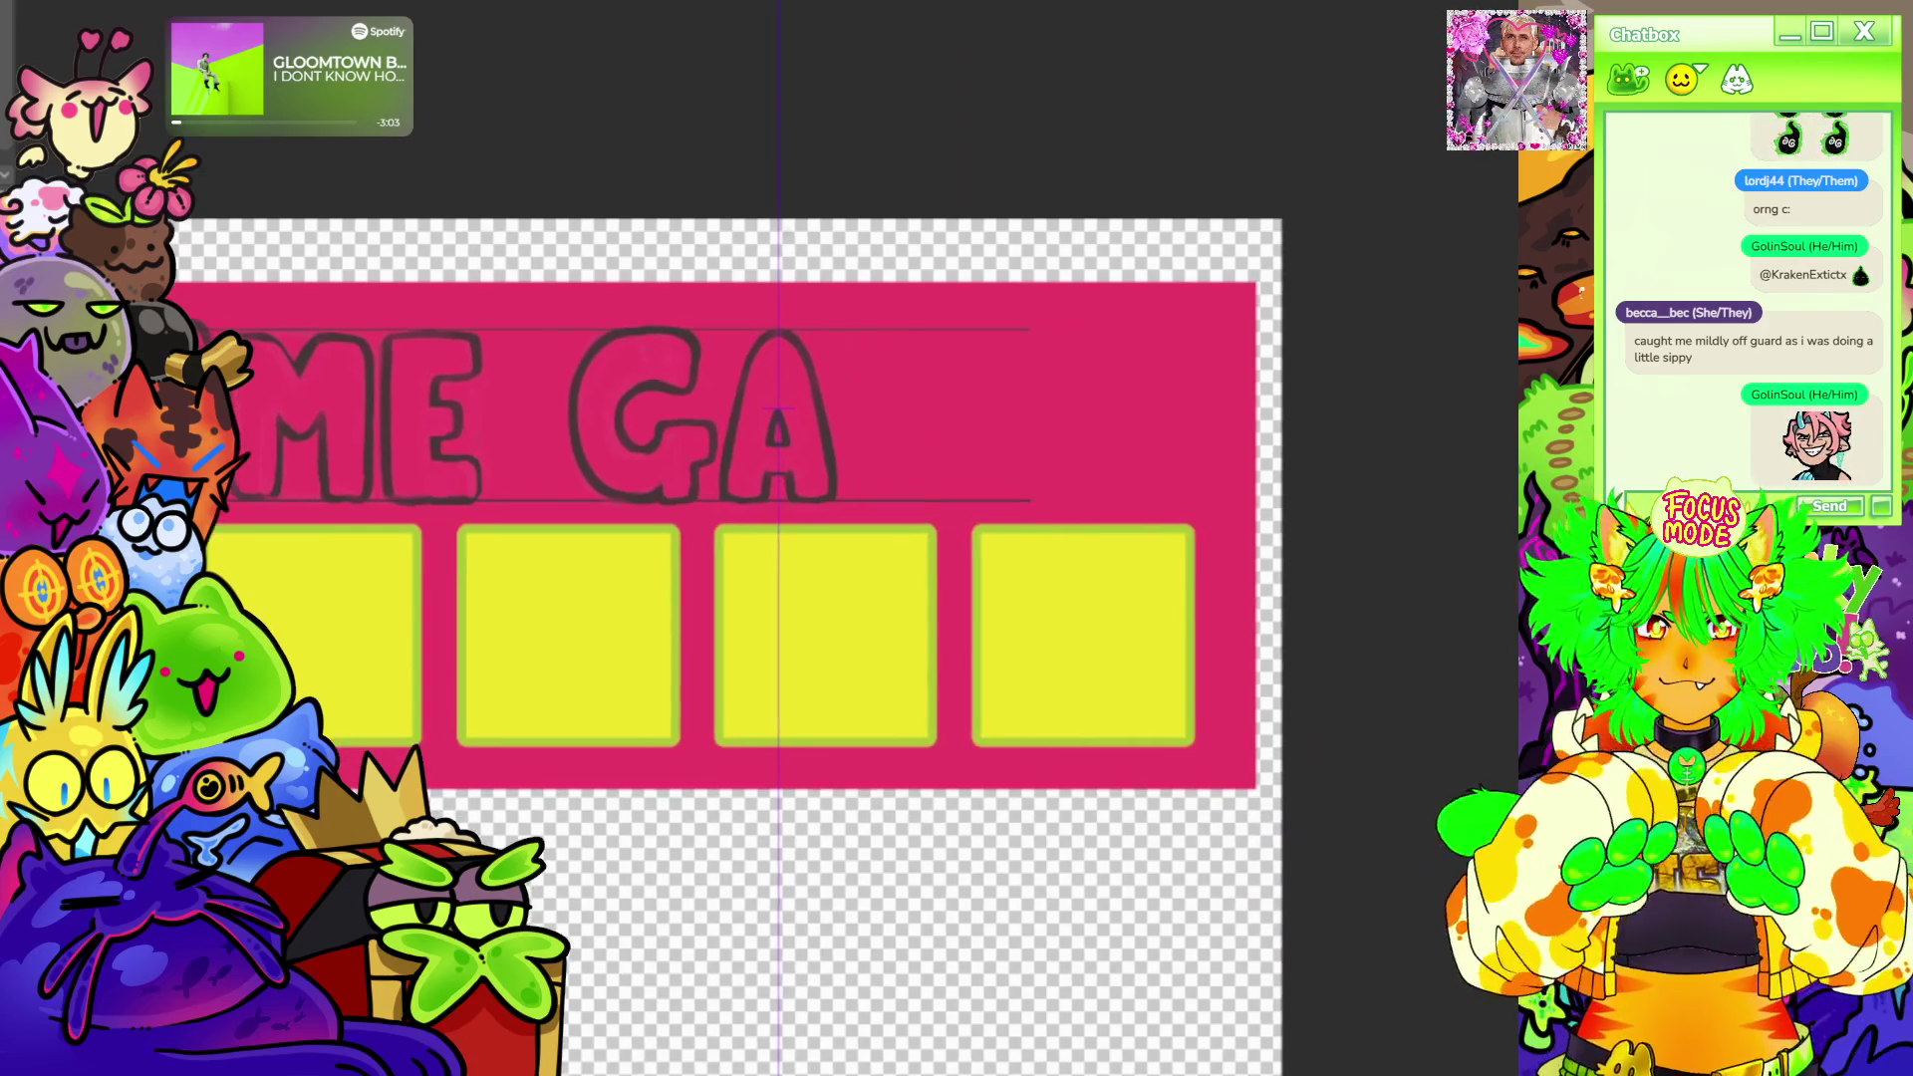
pyautogui.scroll(3, 956, 448)
pyautogui.scroll(2, 822, 448)
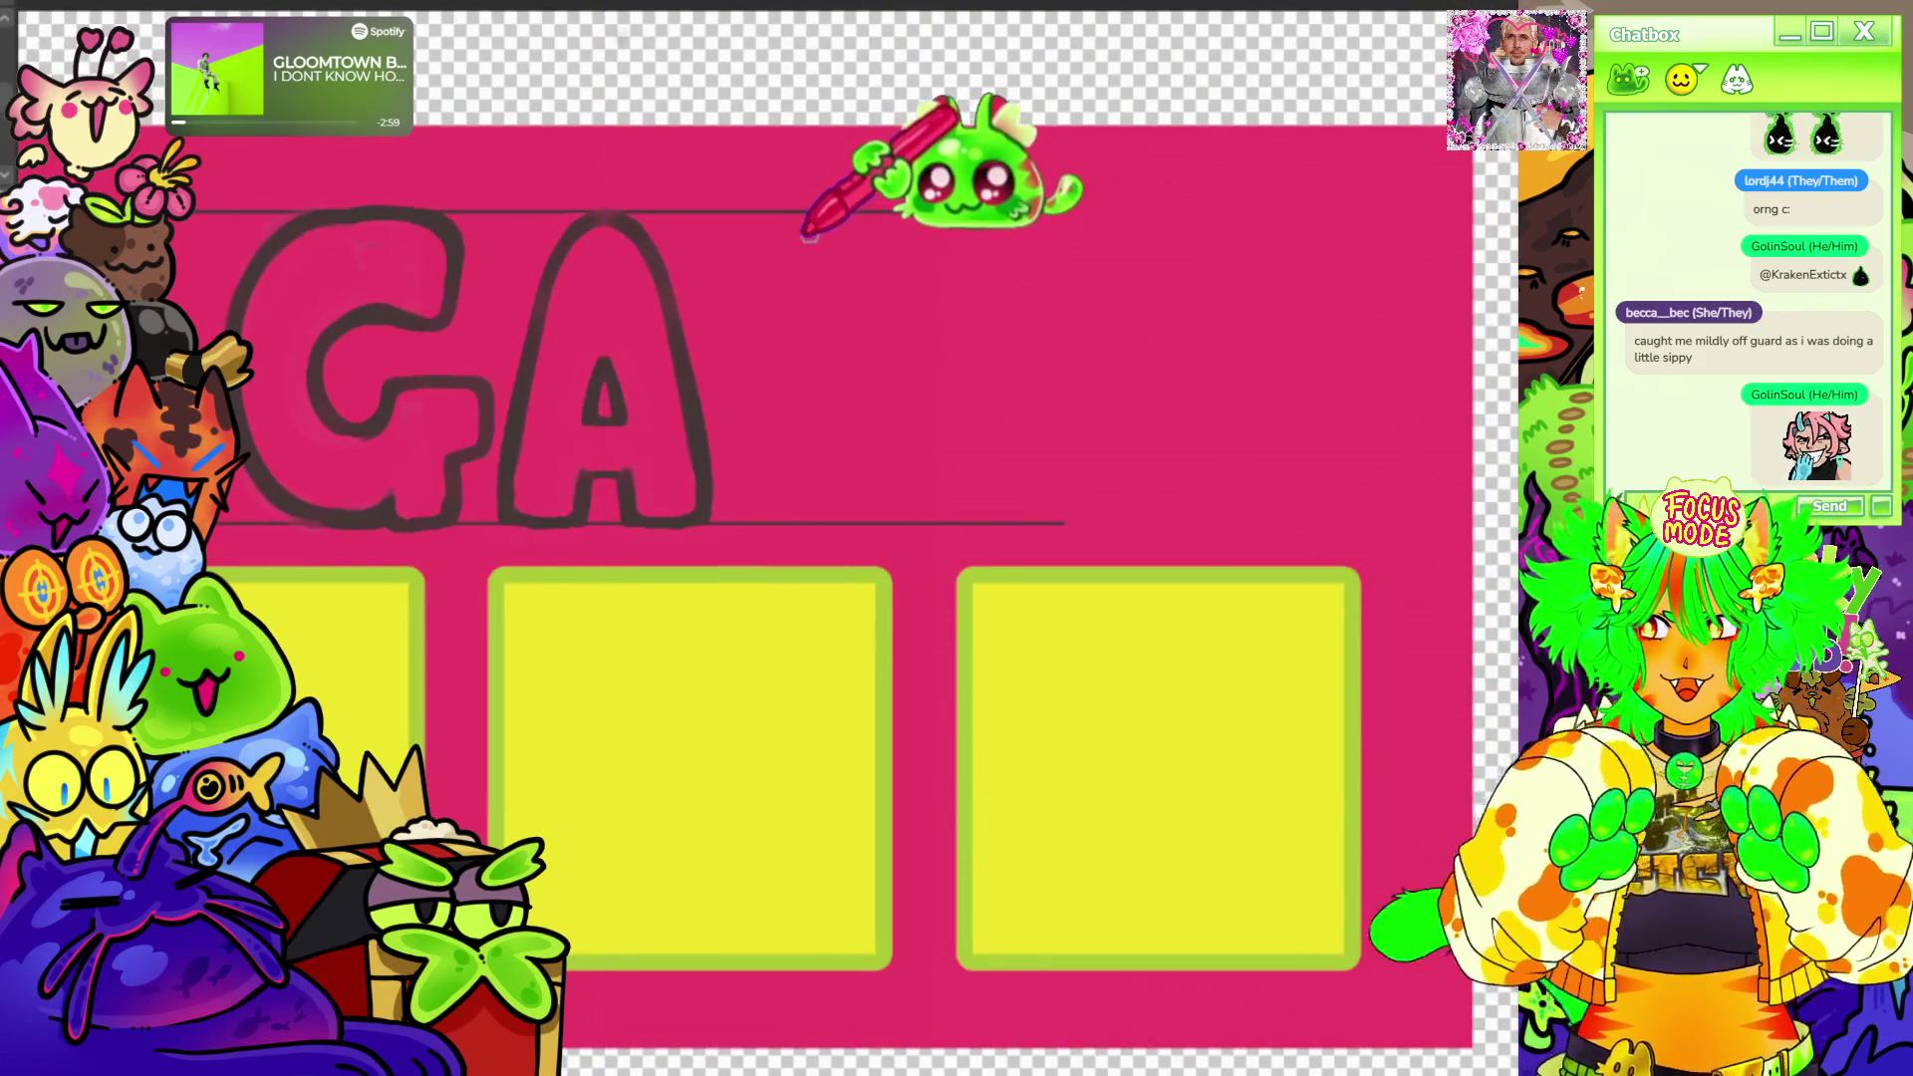
# Extend the top guideline rightward and draw the outlined C's lower curve, top and inner edge.
pyautogui.moveTo(812, 212); pyautogui.dragTo(1061, 213)
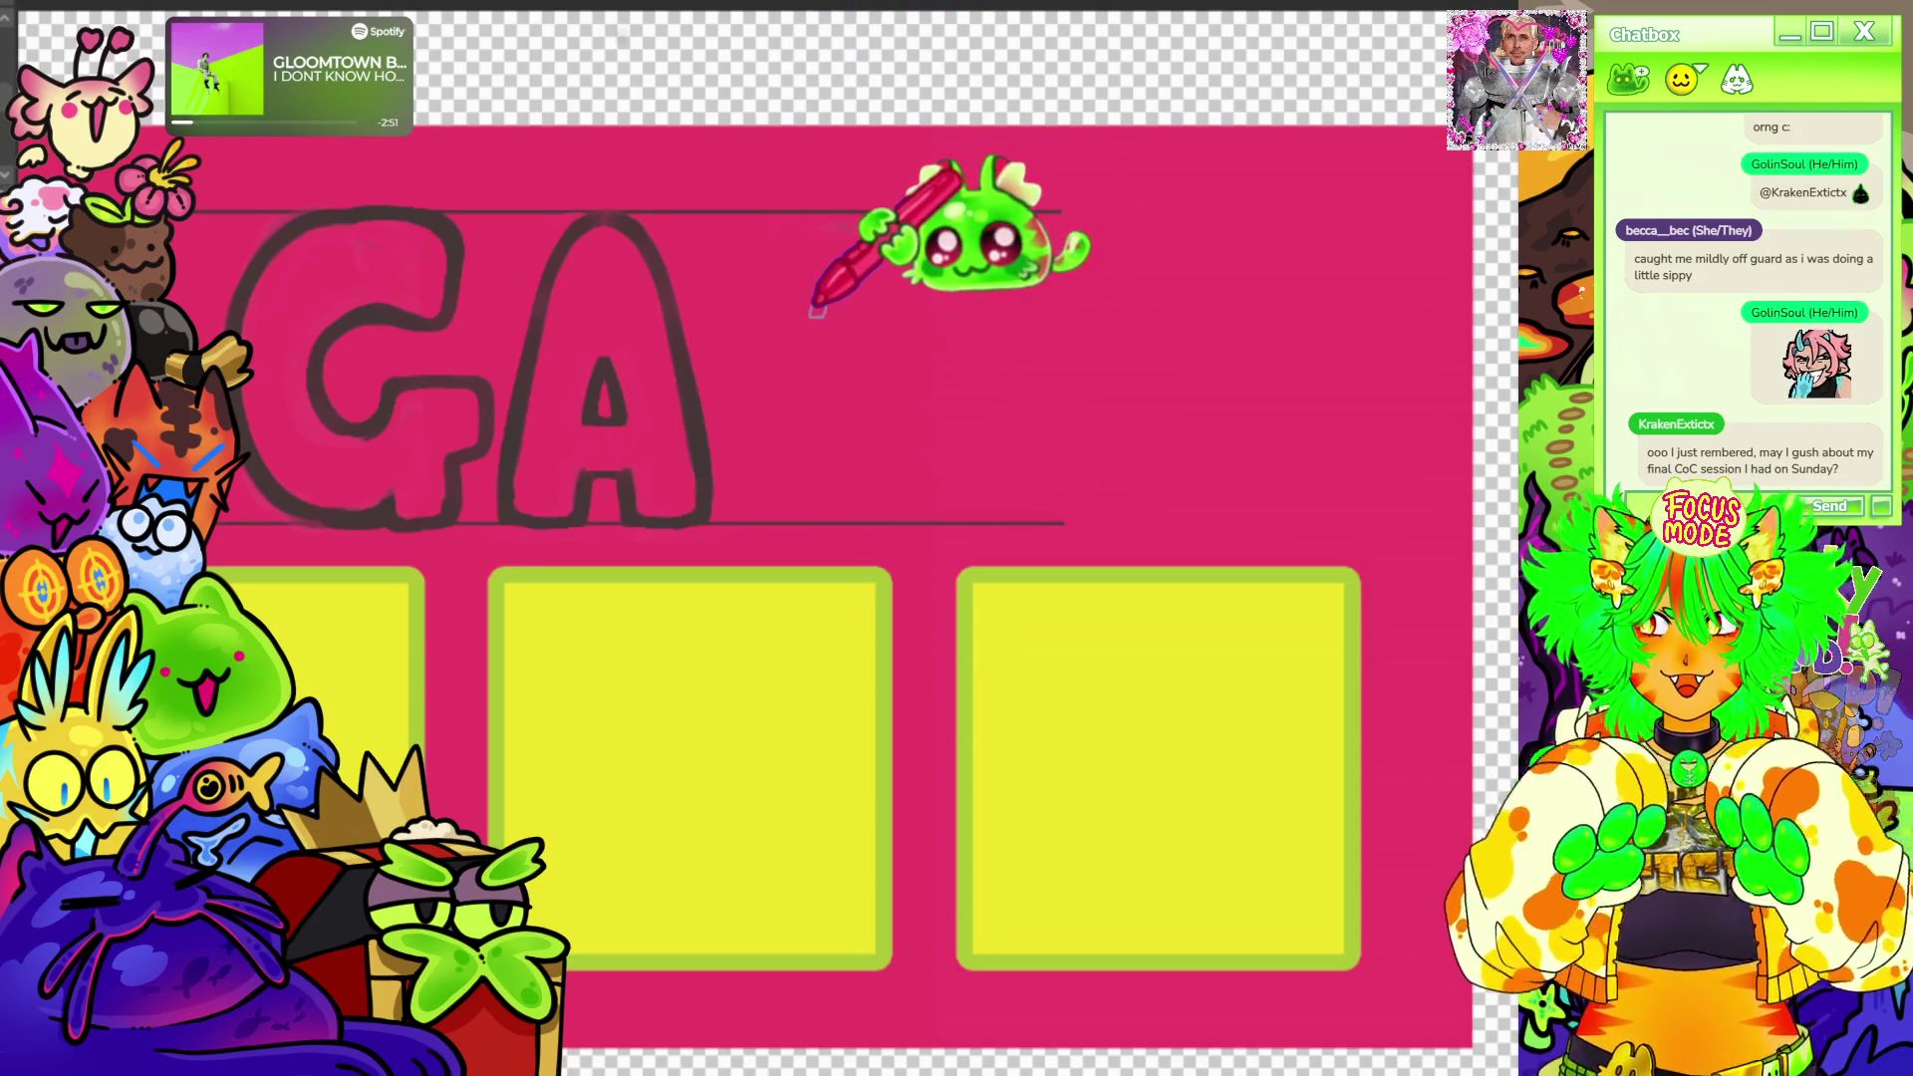
pyautogui.moveTo(736, 463)
pyautogui.mouseDown()
pyautogui.moveTo(728, 387)
pyautogui.moveTo(837, 515)
pyautogui.mouseUp()
pyautogui.moveTo(732, 348); pyautogui.dragTo(891, 221)
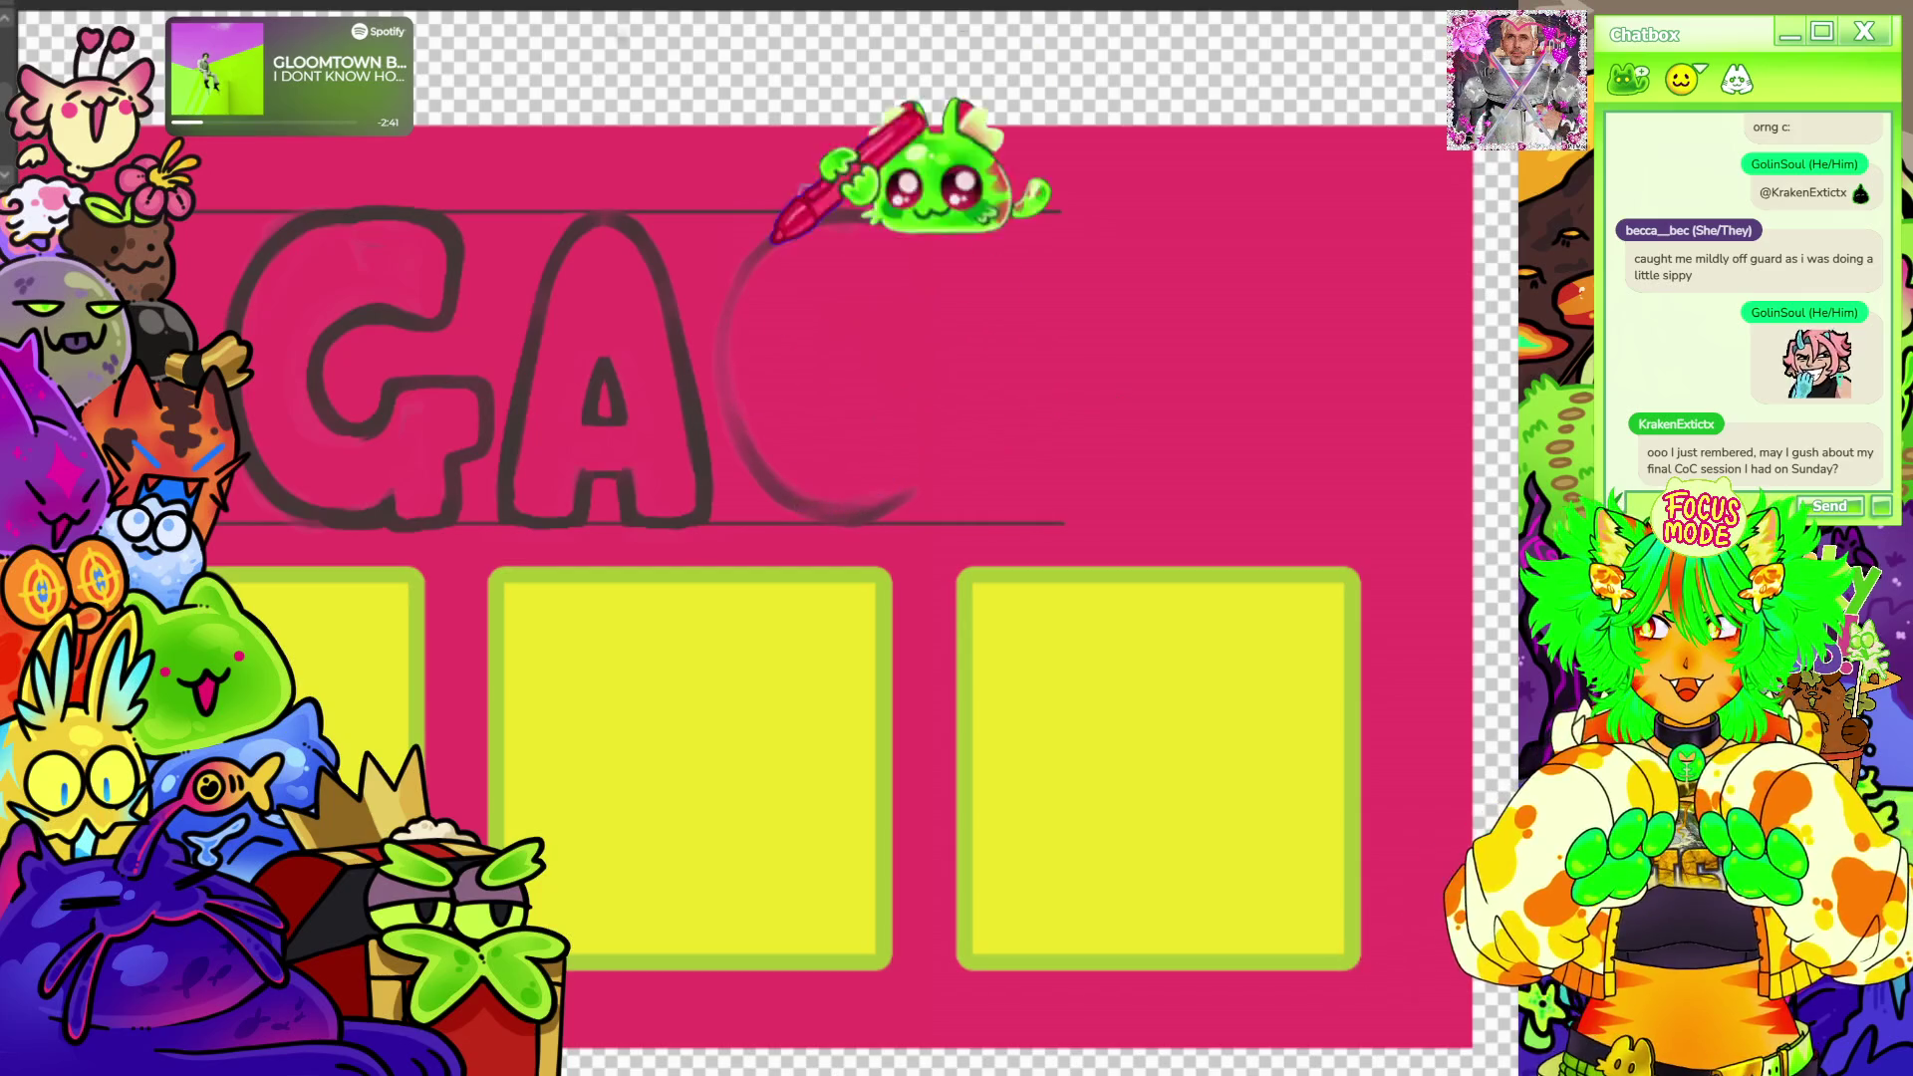
pyautogui.moveTo(837, 222); pyautogui.dragTo(859, 426)
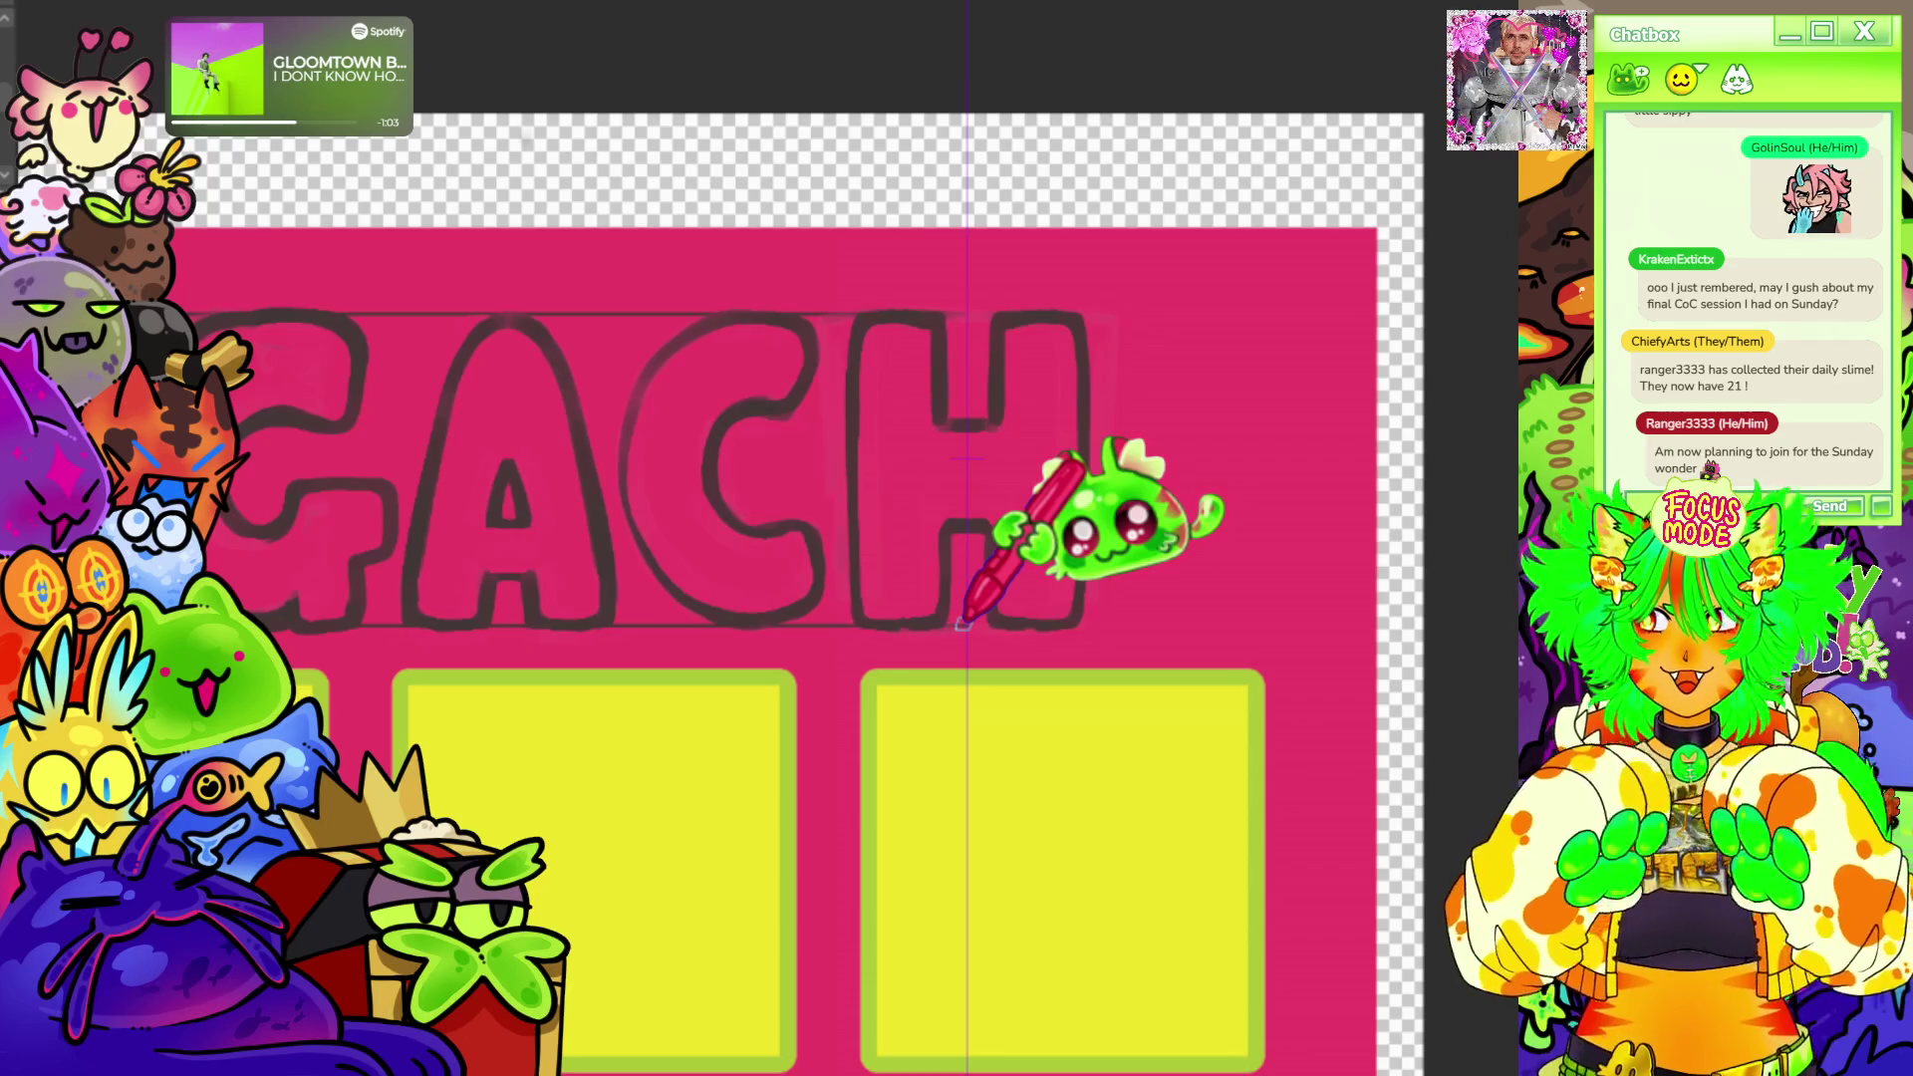
pyautogui.scroll(-2, 1047, 493)
pyautogui.scroll(-2, 1046, 449)
pyautogui.scroll(-2, 1047, 418)
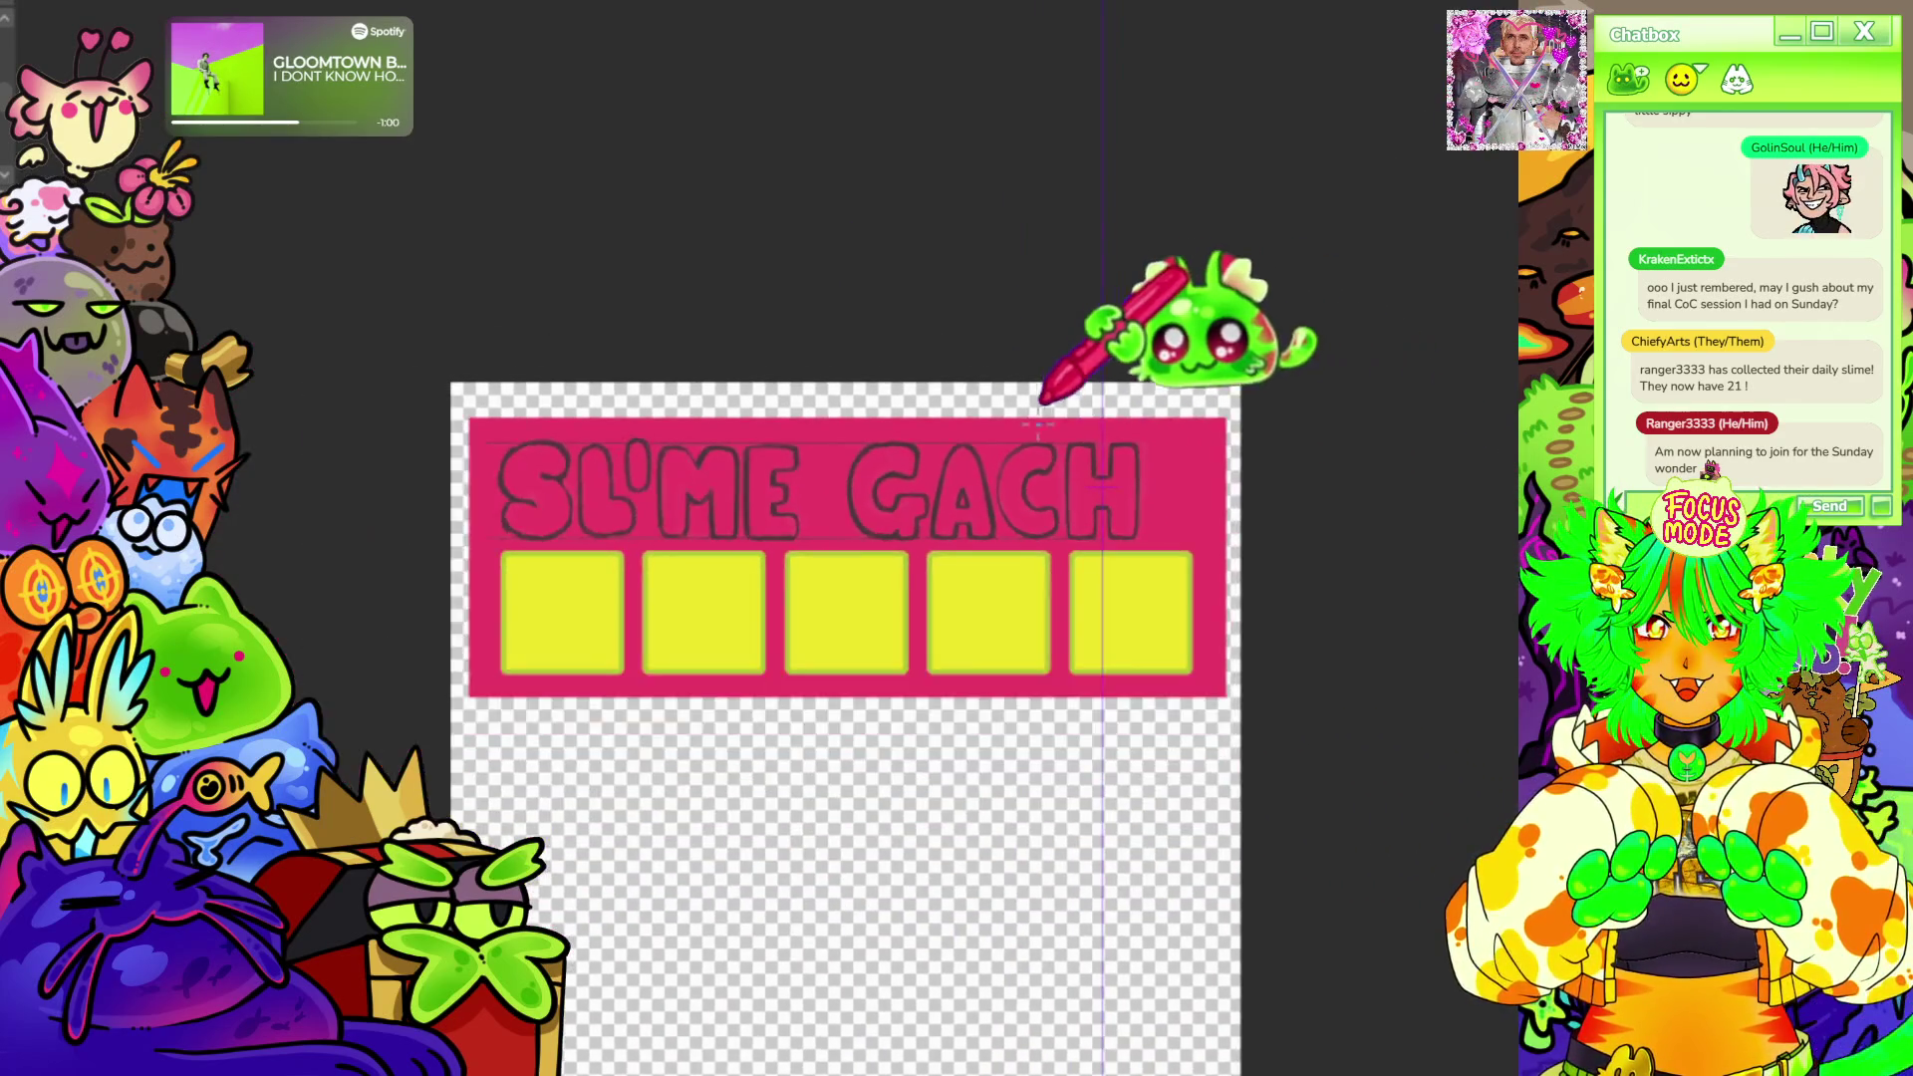
pyautogui.scroll(2, 1046, 396)
pyautogui.scroll(2, 1135, 375)
pyautogui.scroll(-1, 1135, 390)
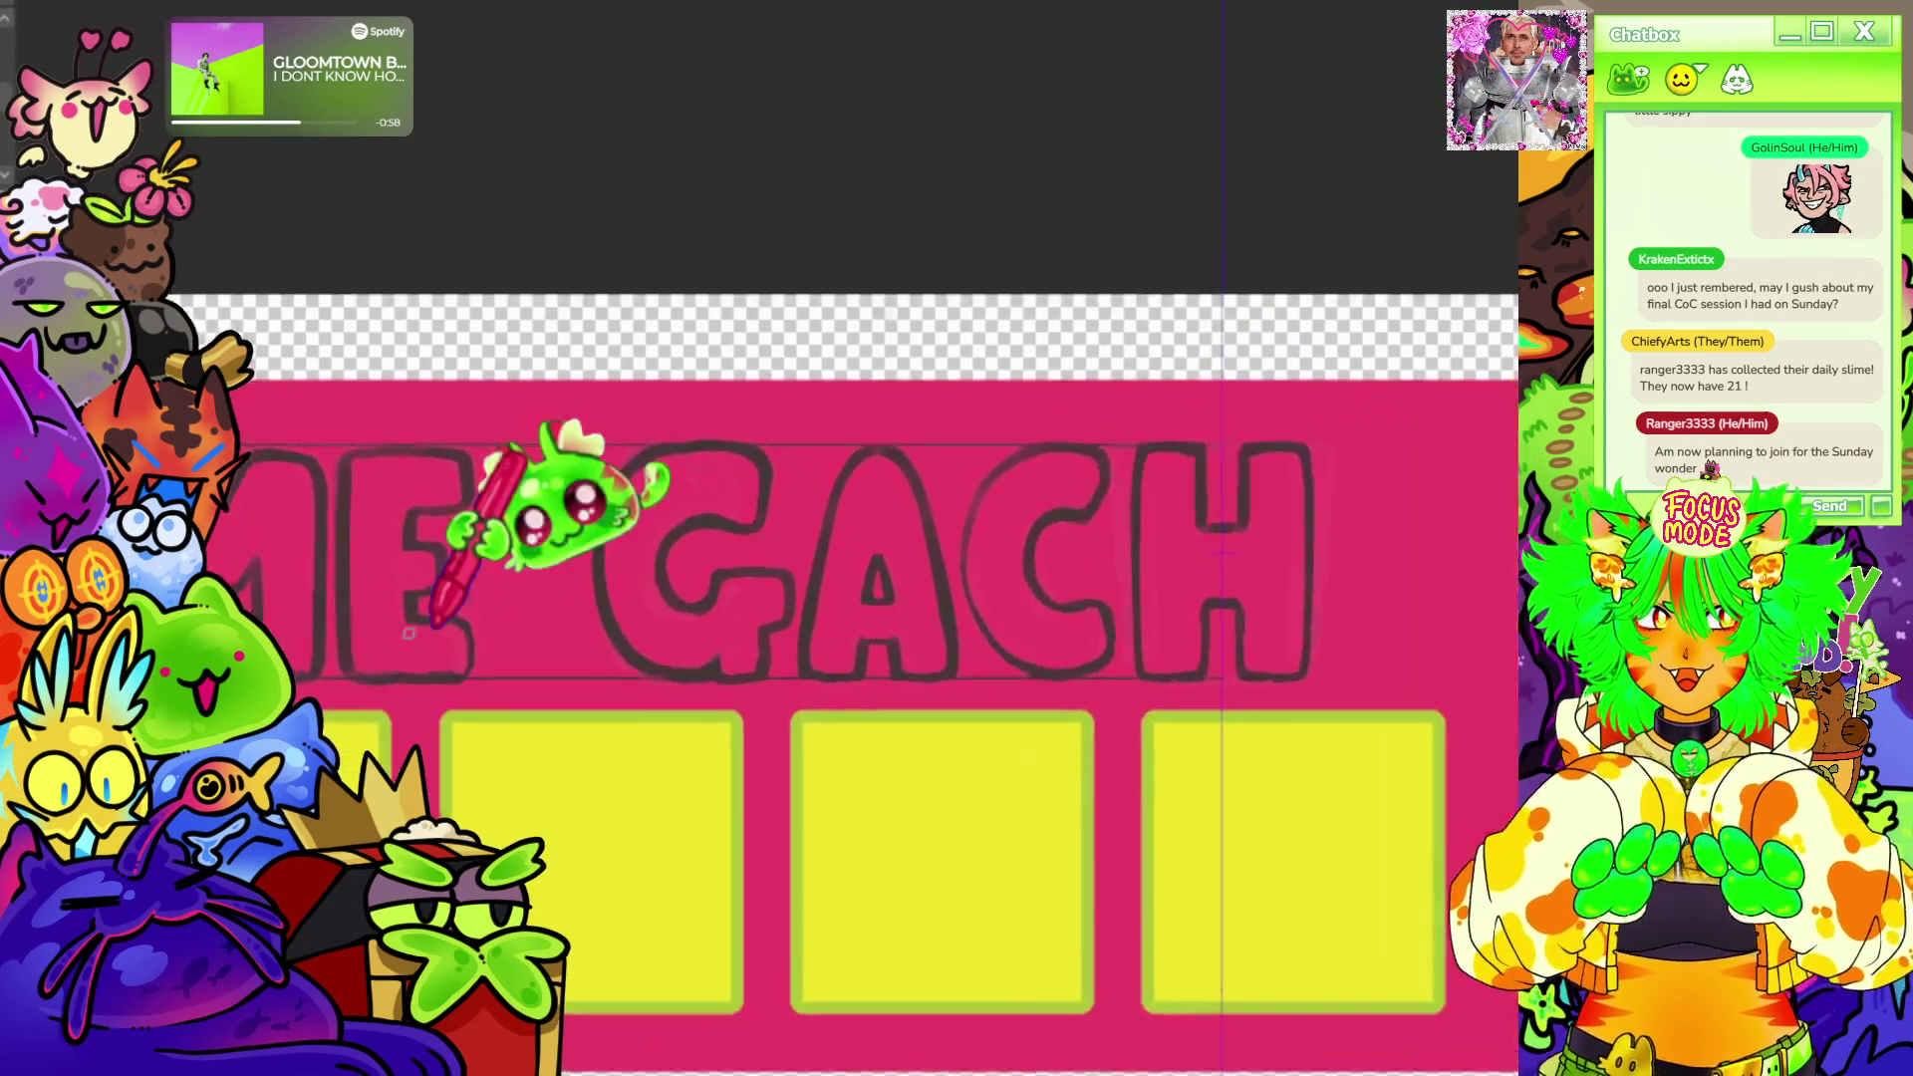
pyautogui.scroll(2, 553, 500)
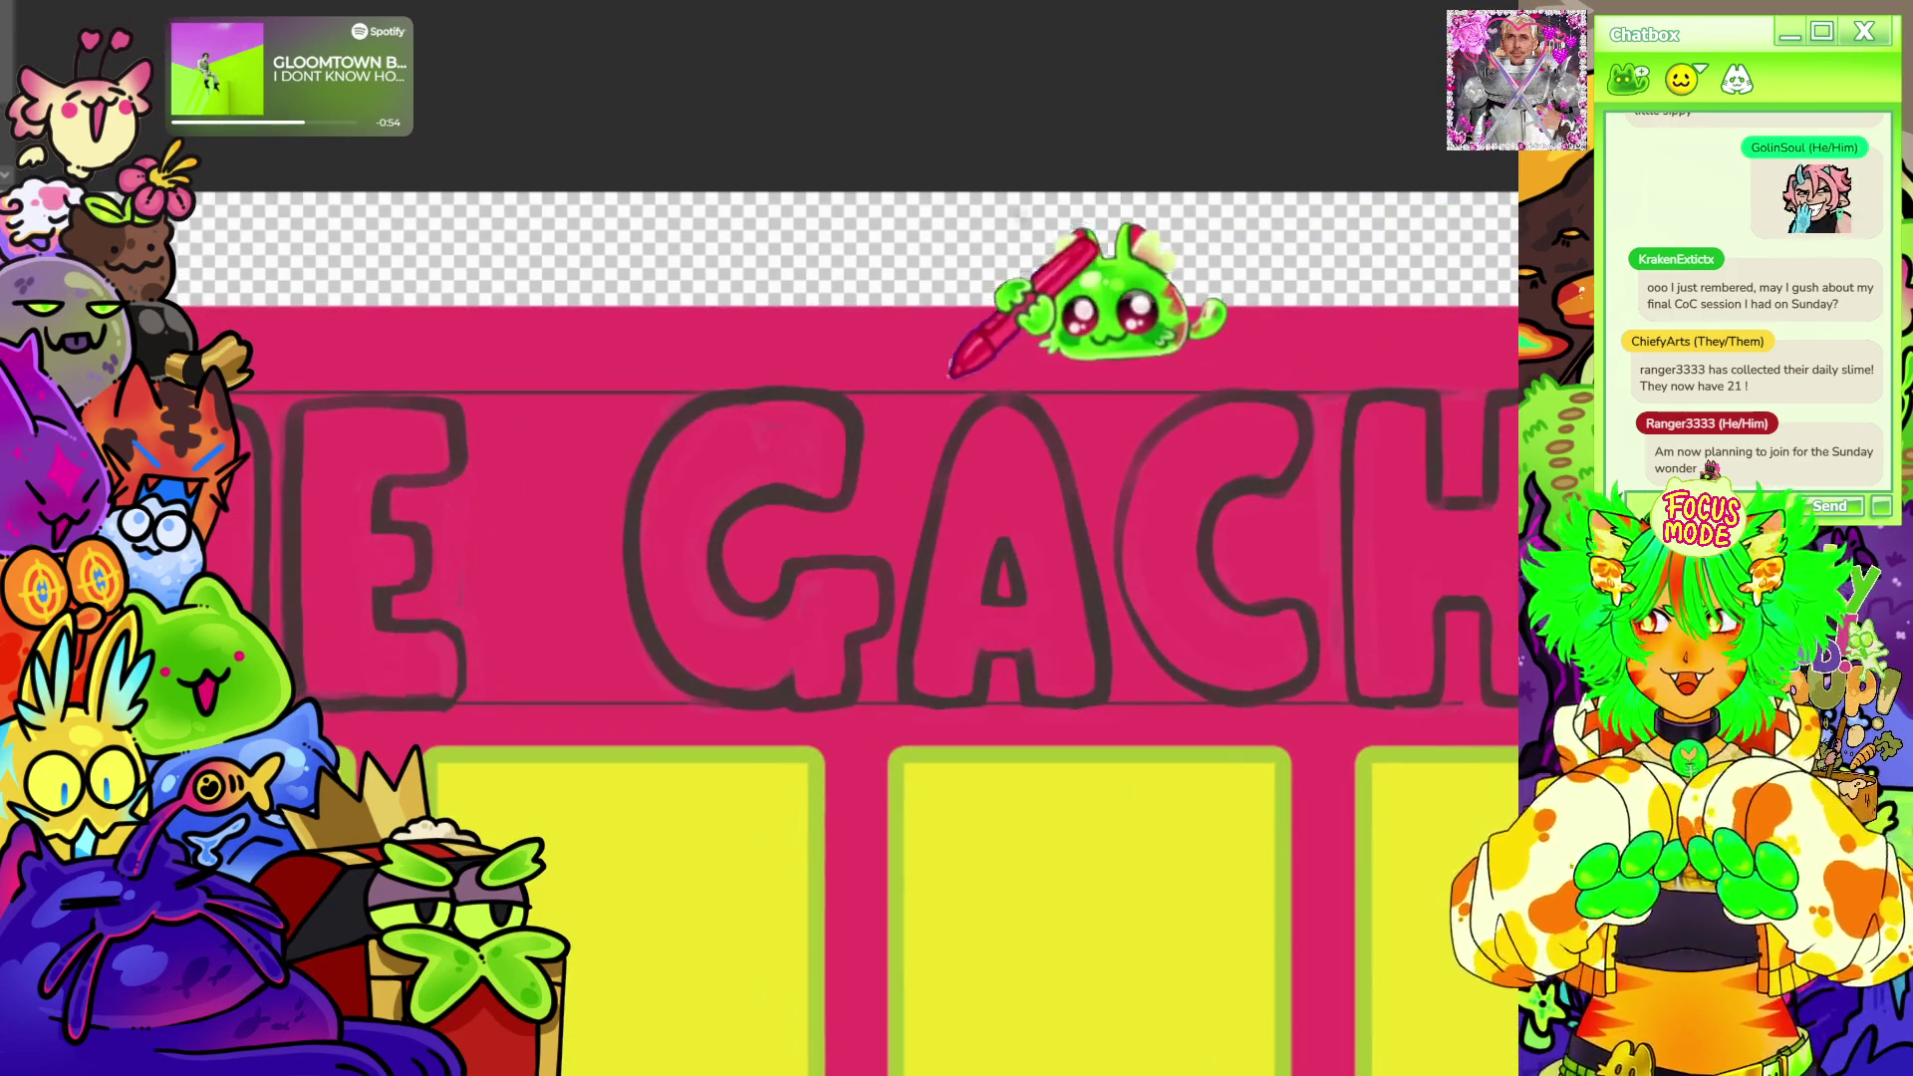
# Lasso the letter A of GACH to isolate it for adjustment.
pyautogui.moveTo(957, 374)
pyautogui.mouseDown()
pyautogui.moveTo(911, 628)
pyautogui.moveTo(1106, 732)
pyautogui.moveTo(1106, 495)
pyautogui.mouseUp()
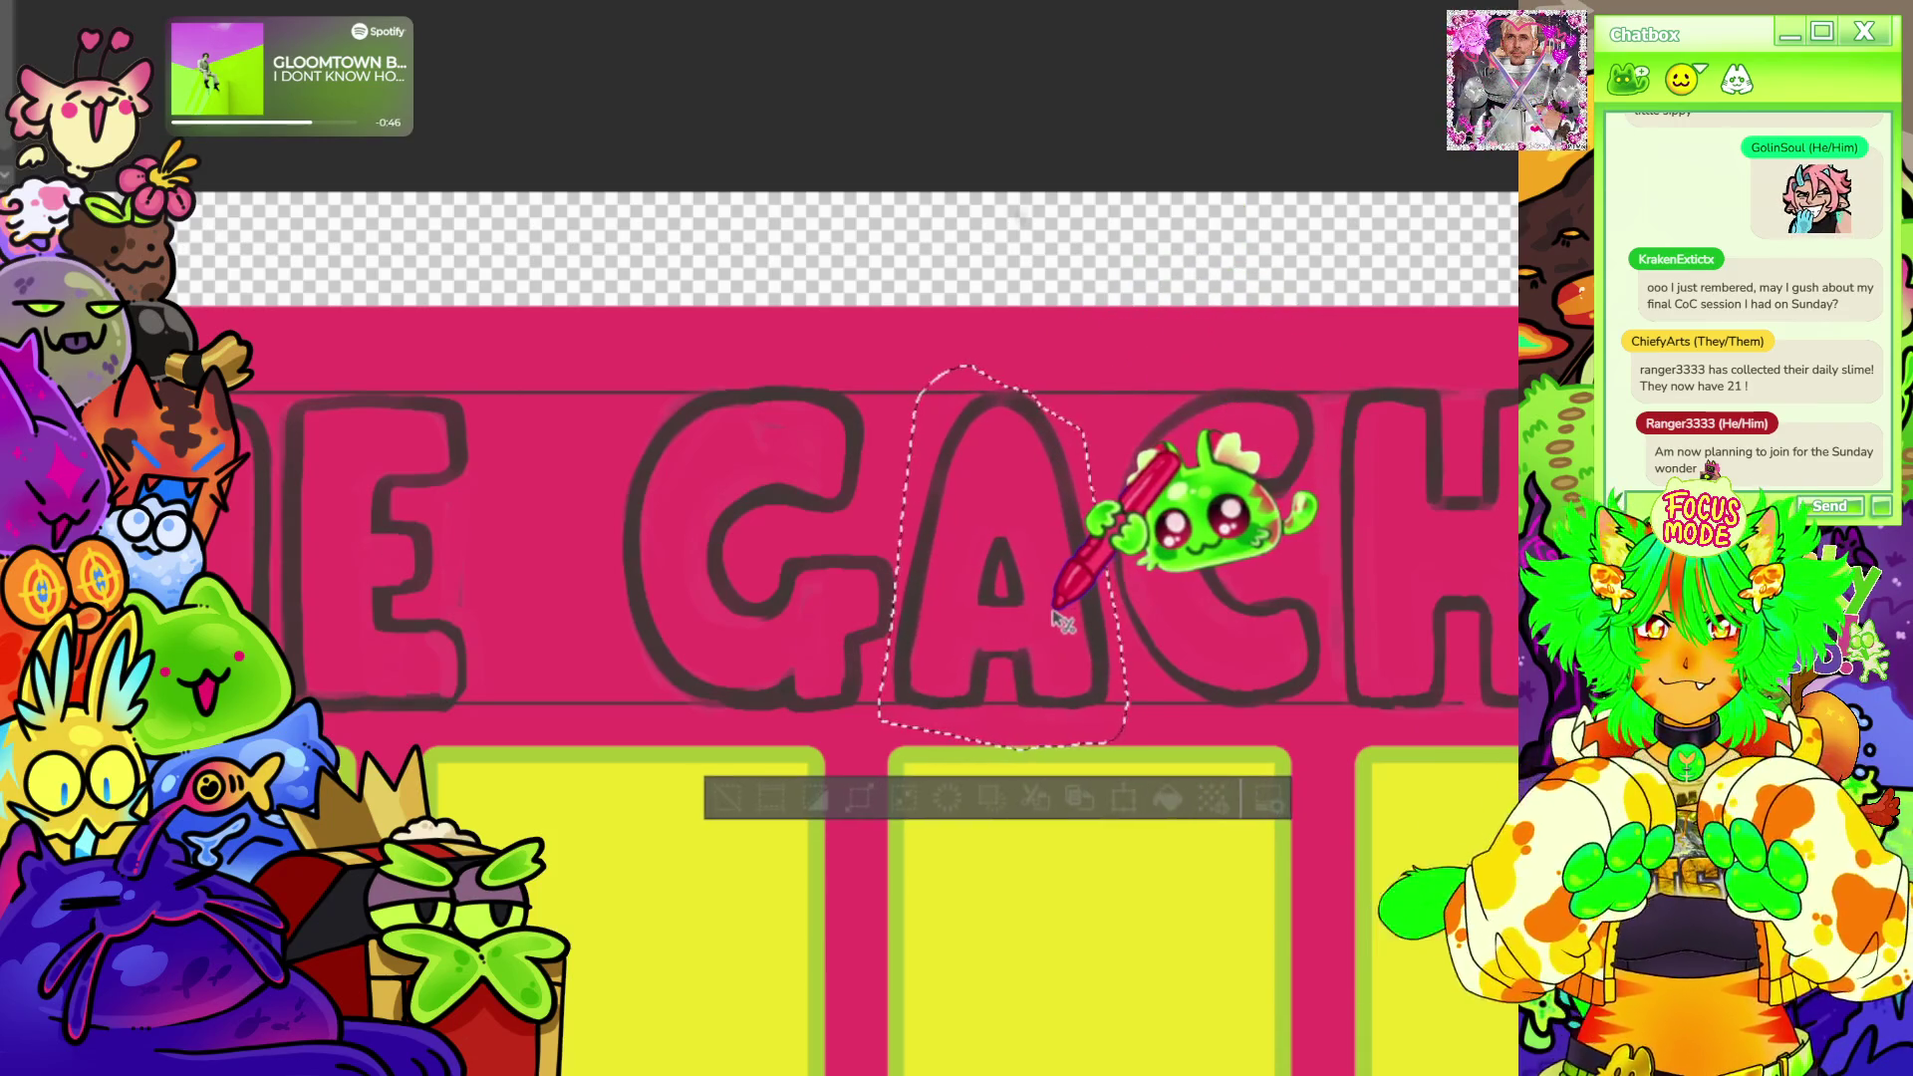
# Clear the A's selection, lasso the C and shift it slightly left.
pyautogui.click(729, 797)
pyautogui.moveTo(1226, 367); pyautogui.dragTo(1316, 374)
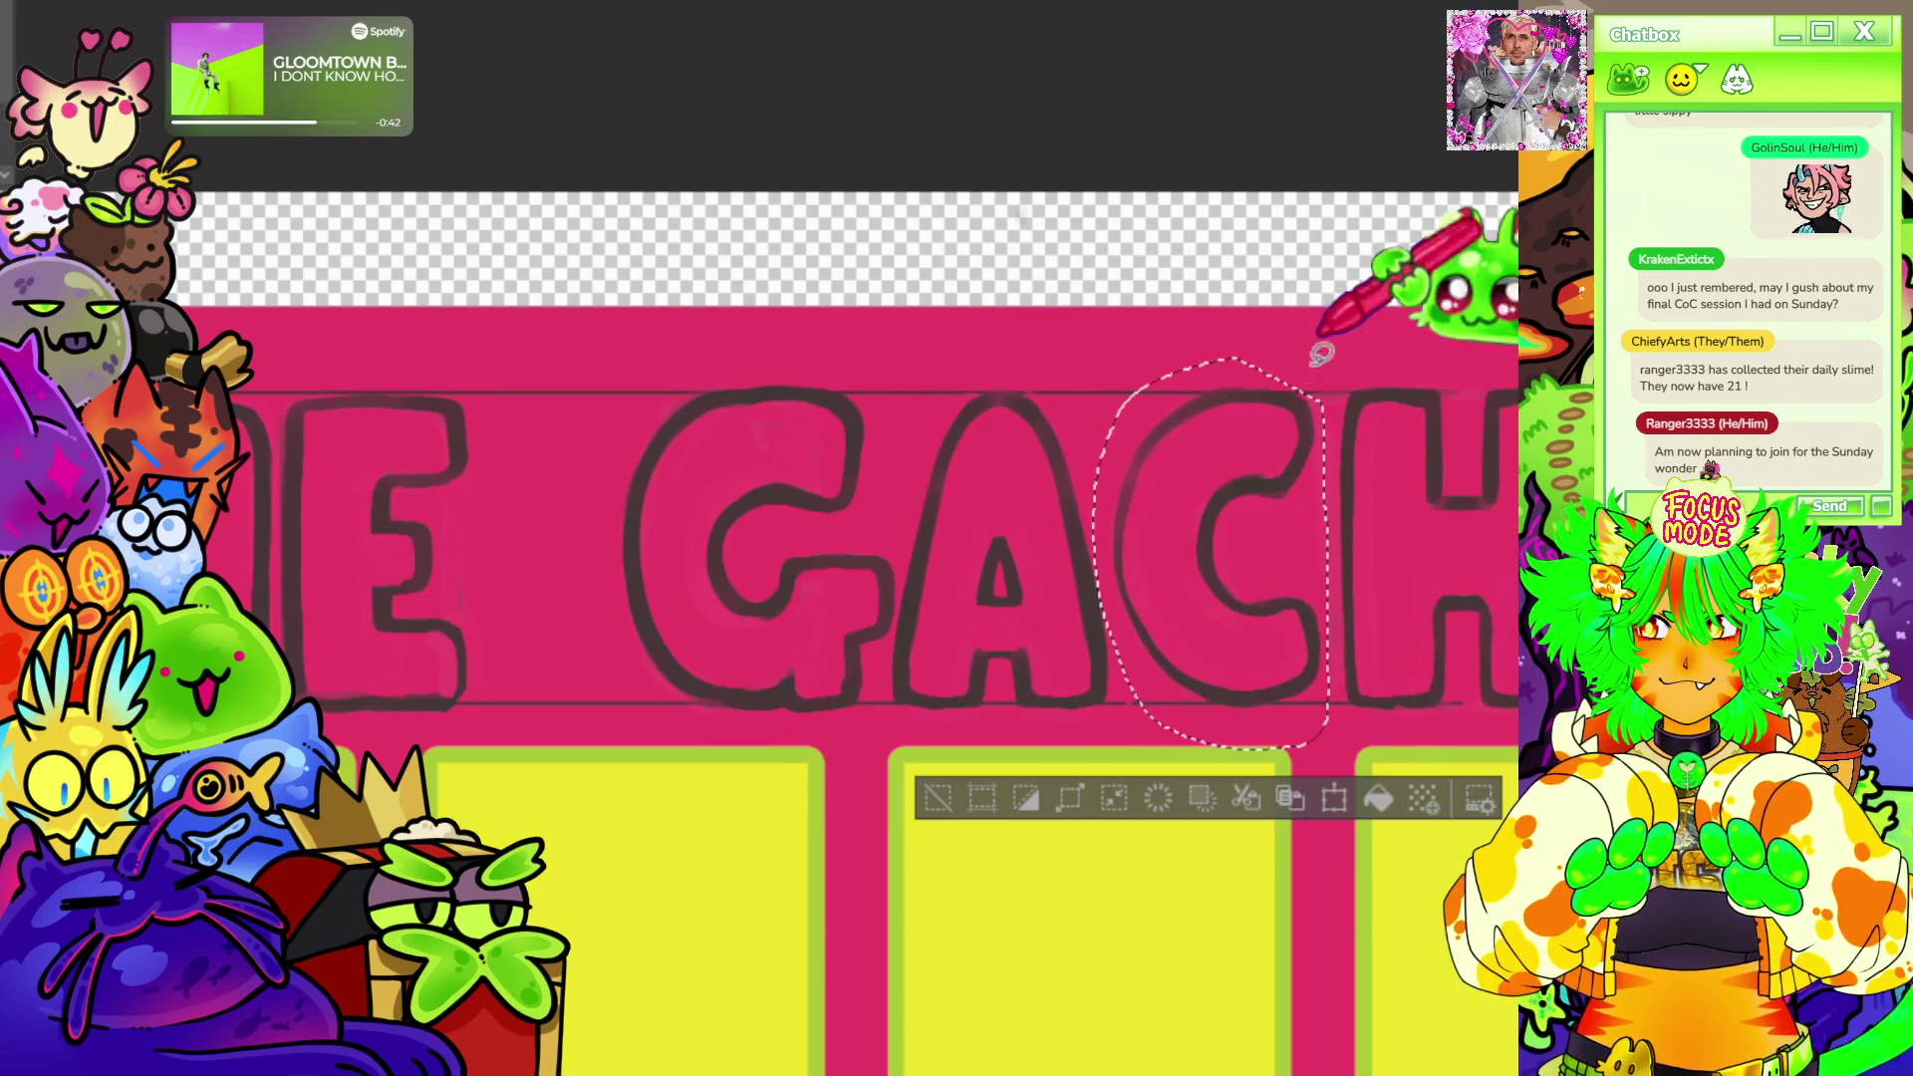
pyautogui.moveTo(1291, 569); pyautogui.dragTo(1270, 581)
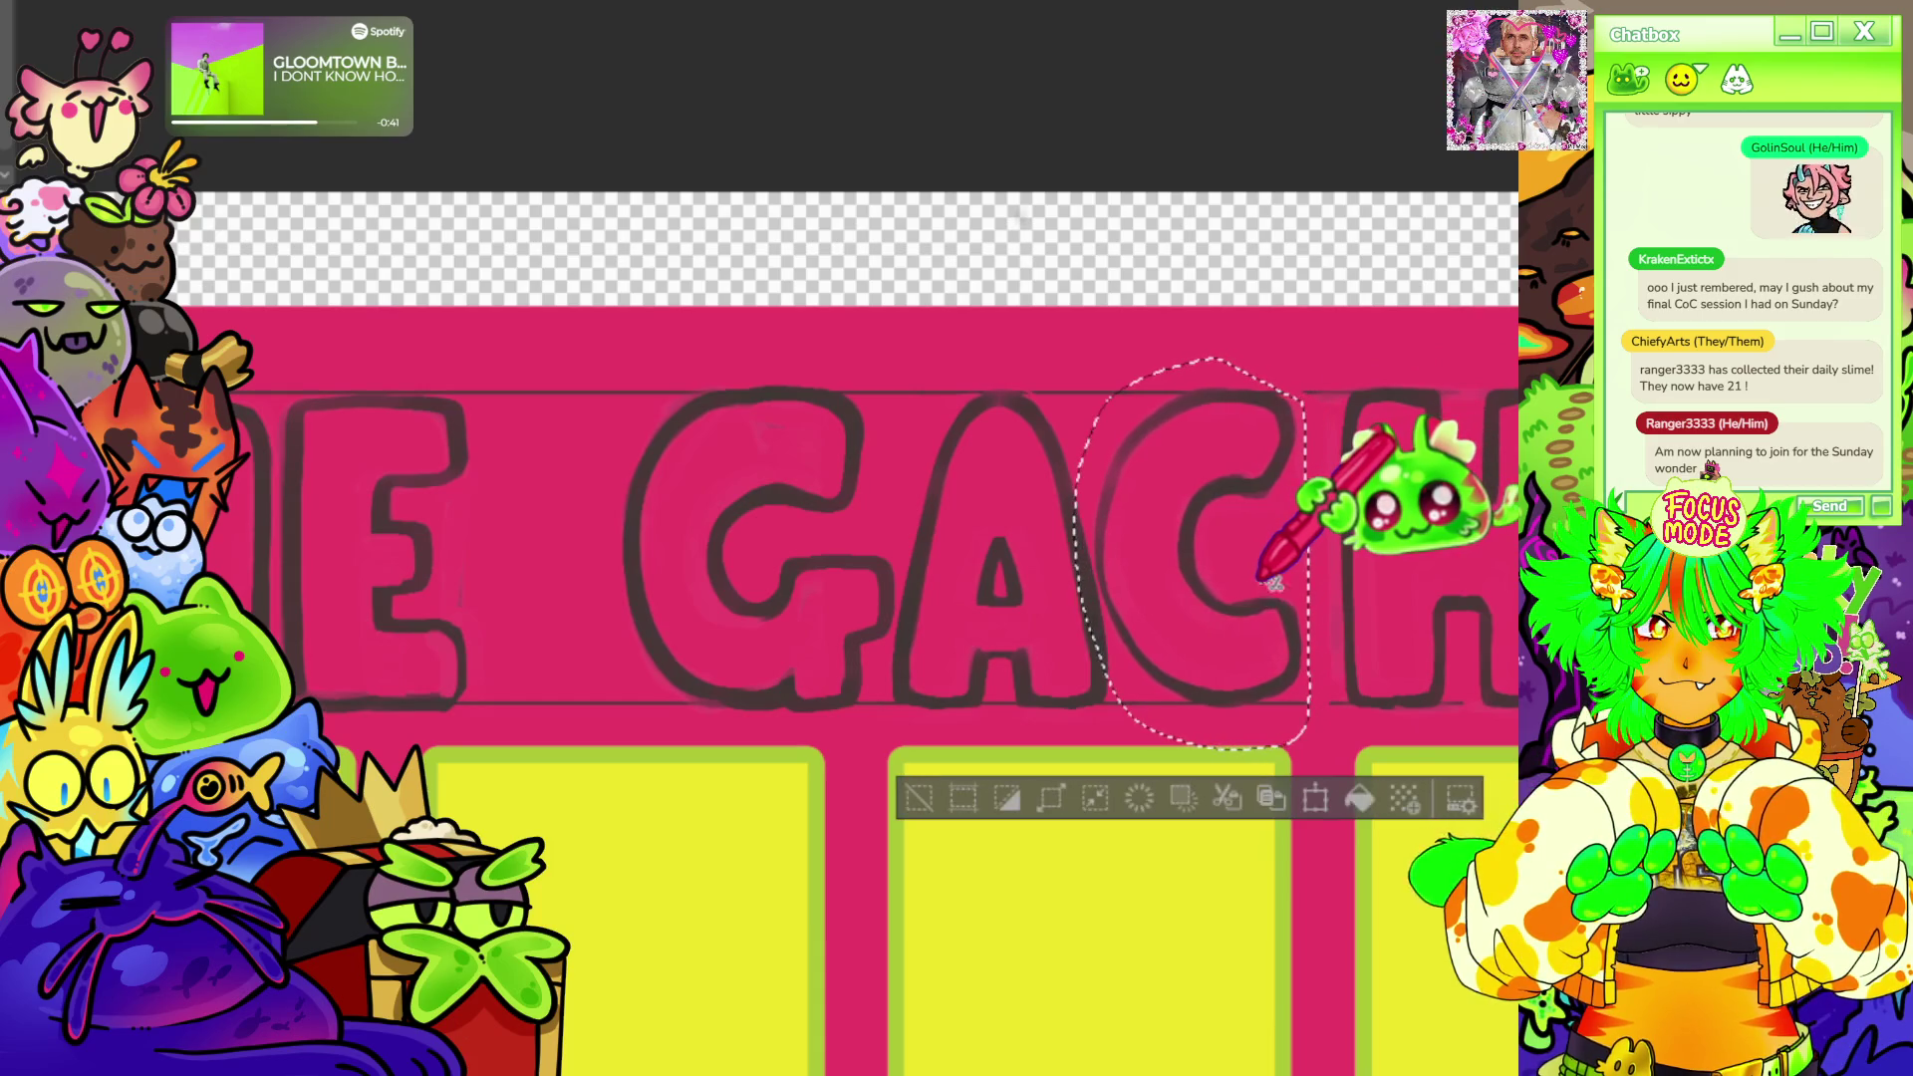
pyautogui.click(930, 777)
pyautogui.scroll(-2, 284, 254)
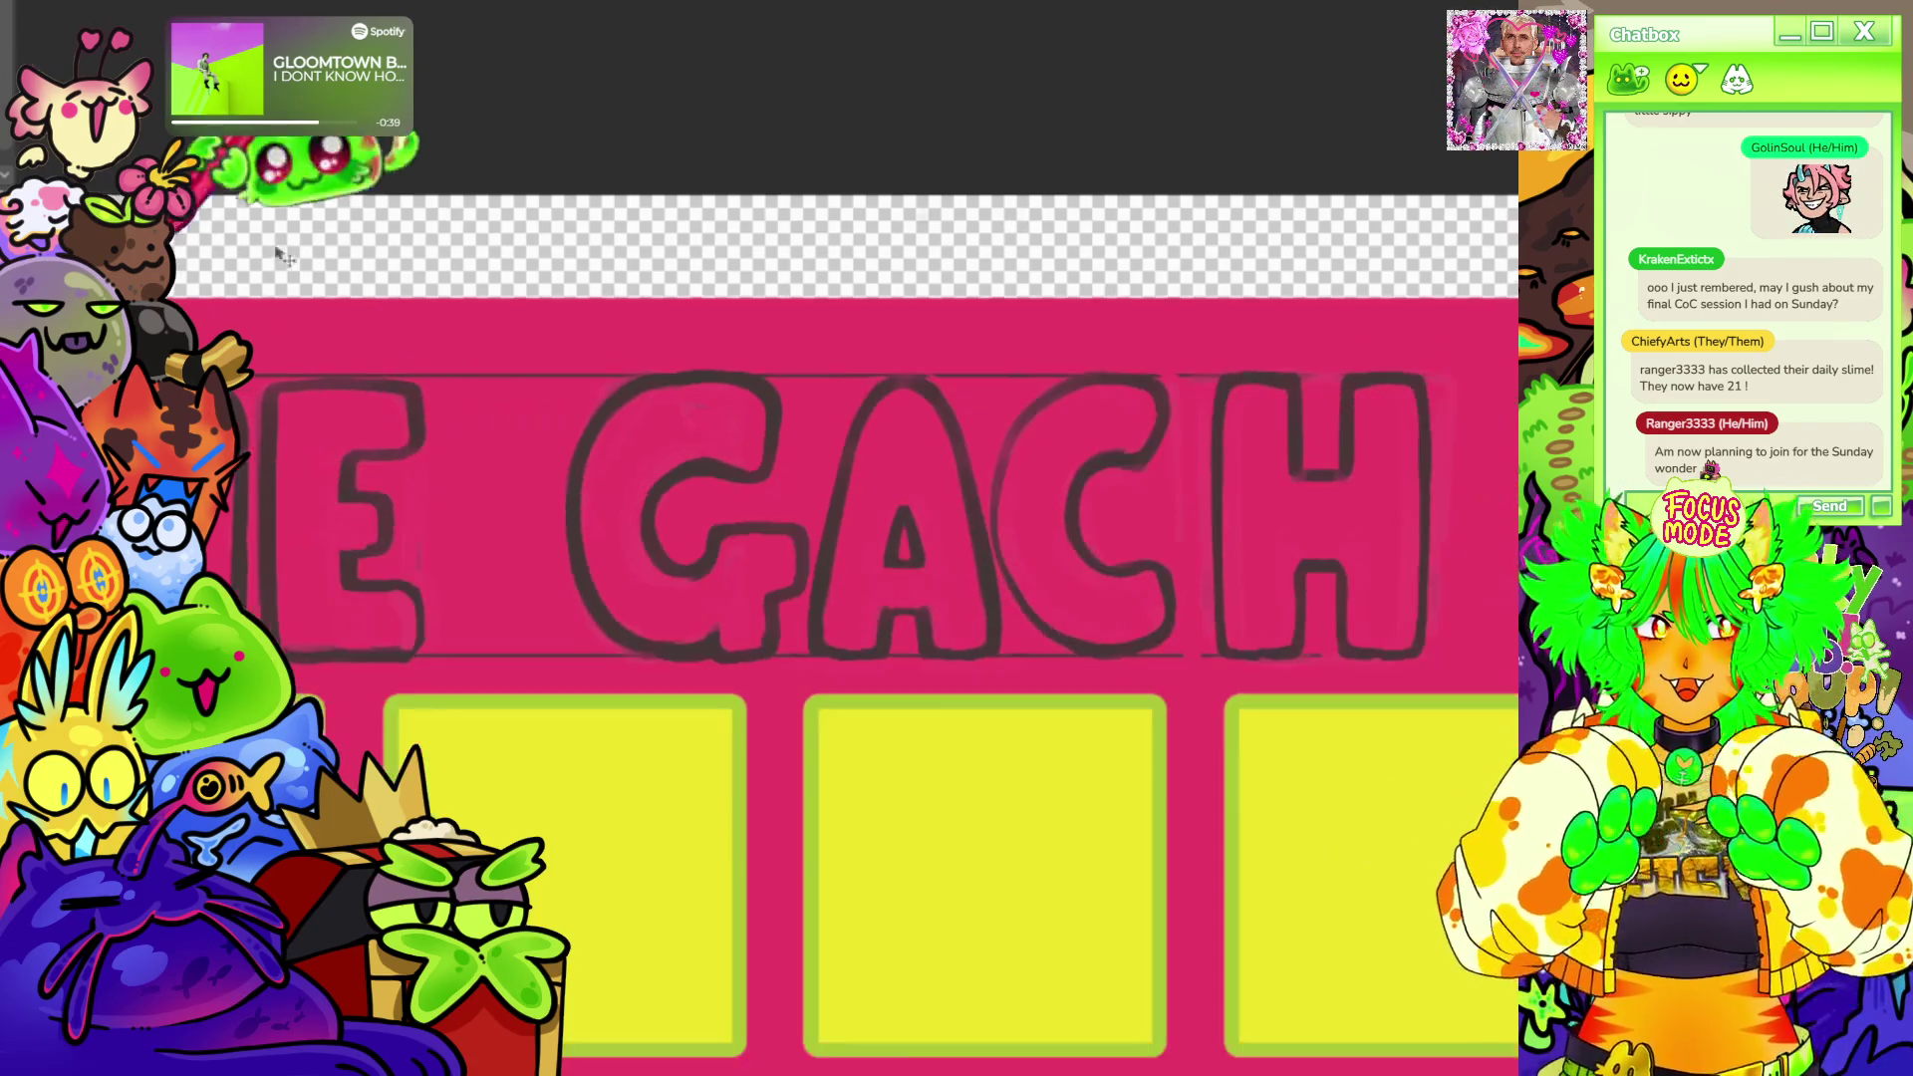
pyautogui.scroll(-3, 281, 255)
pyautogui.scroll(4, 1114, 401)
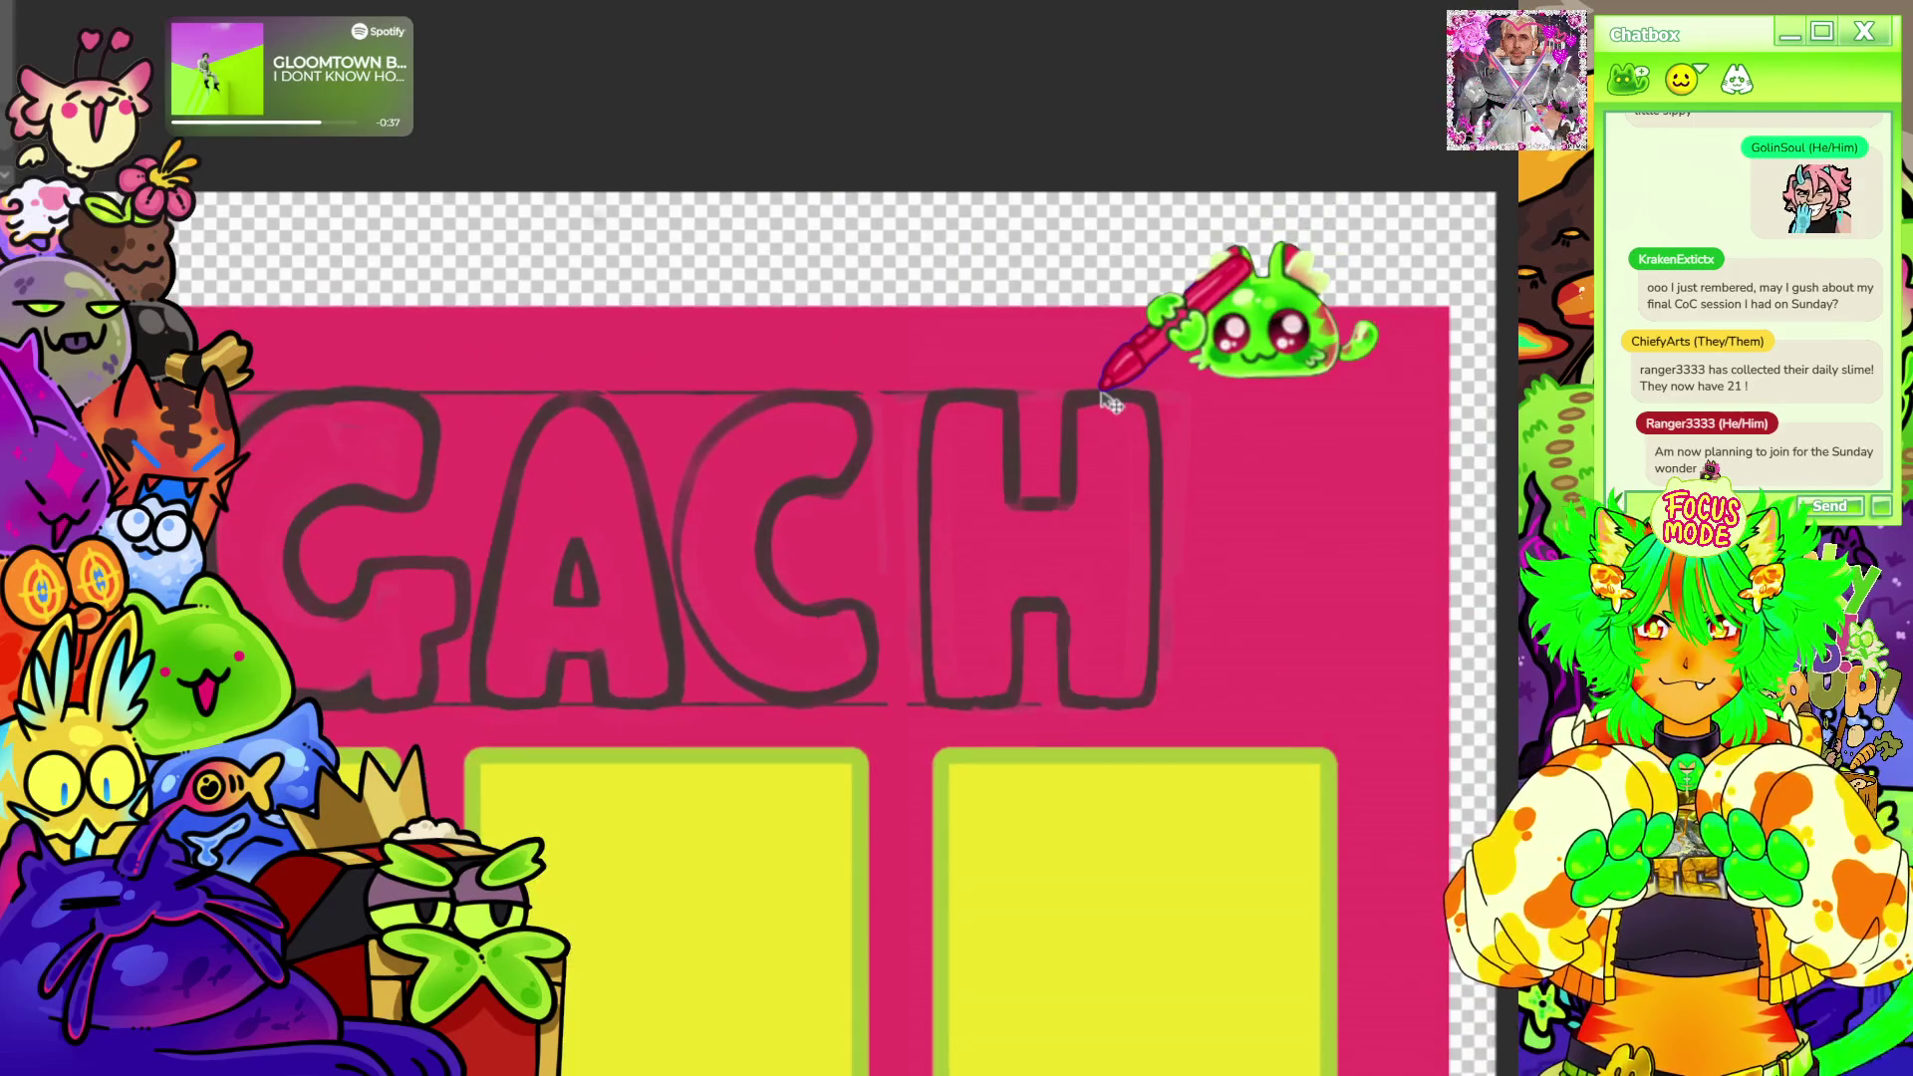
# Lasso the H, shift it left toward the C and clear the selection.
pyautogui.moveTo(956, 375)
pyautogui.mouseDown()
pyautogui.moveTo(1018, 749)
pyautogui.moveTo(1196, 344)
pyautogui.mouseUp()
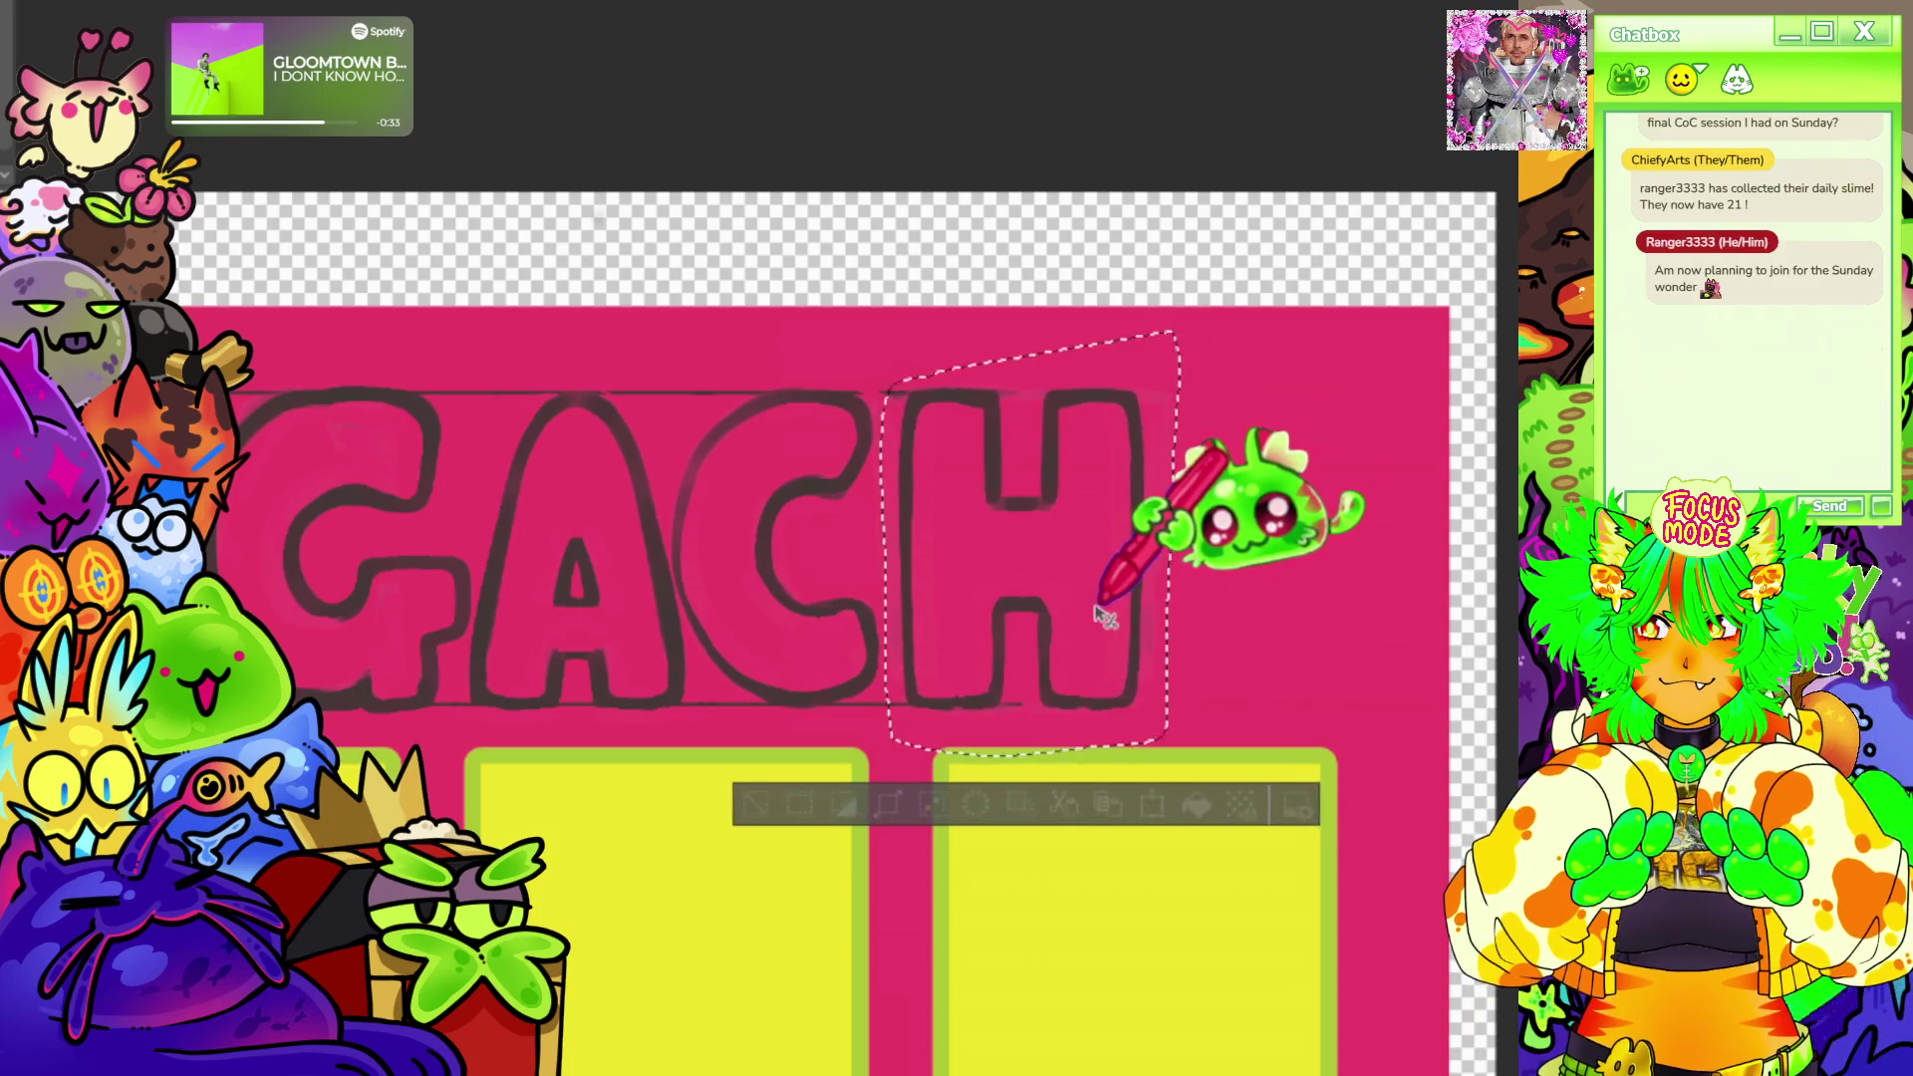
pyautogui.moveTo(1133, 613); pyautogui.dragTo(1064, 601)
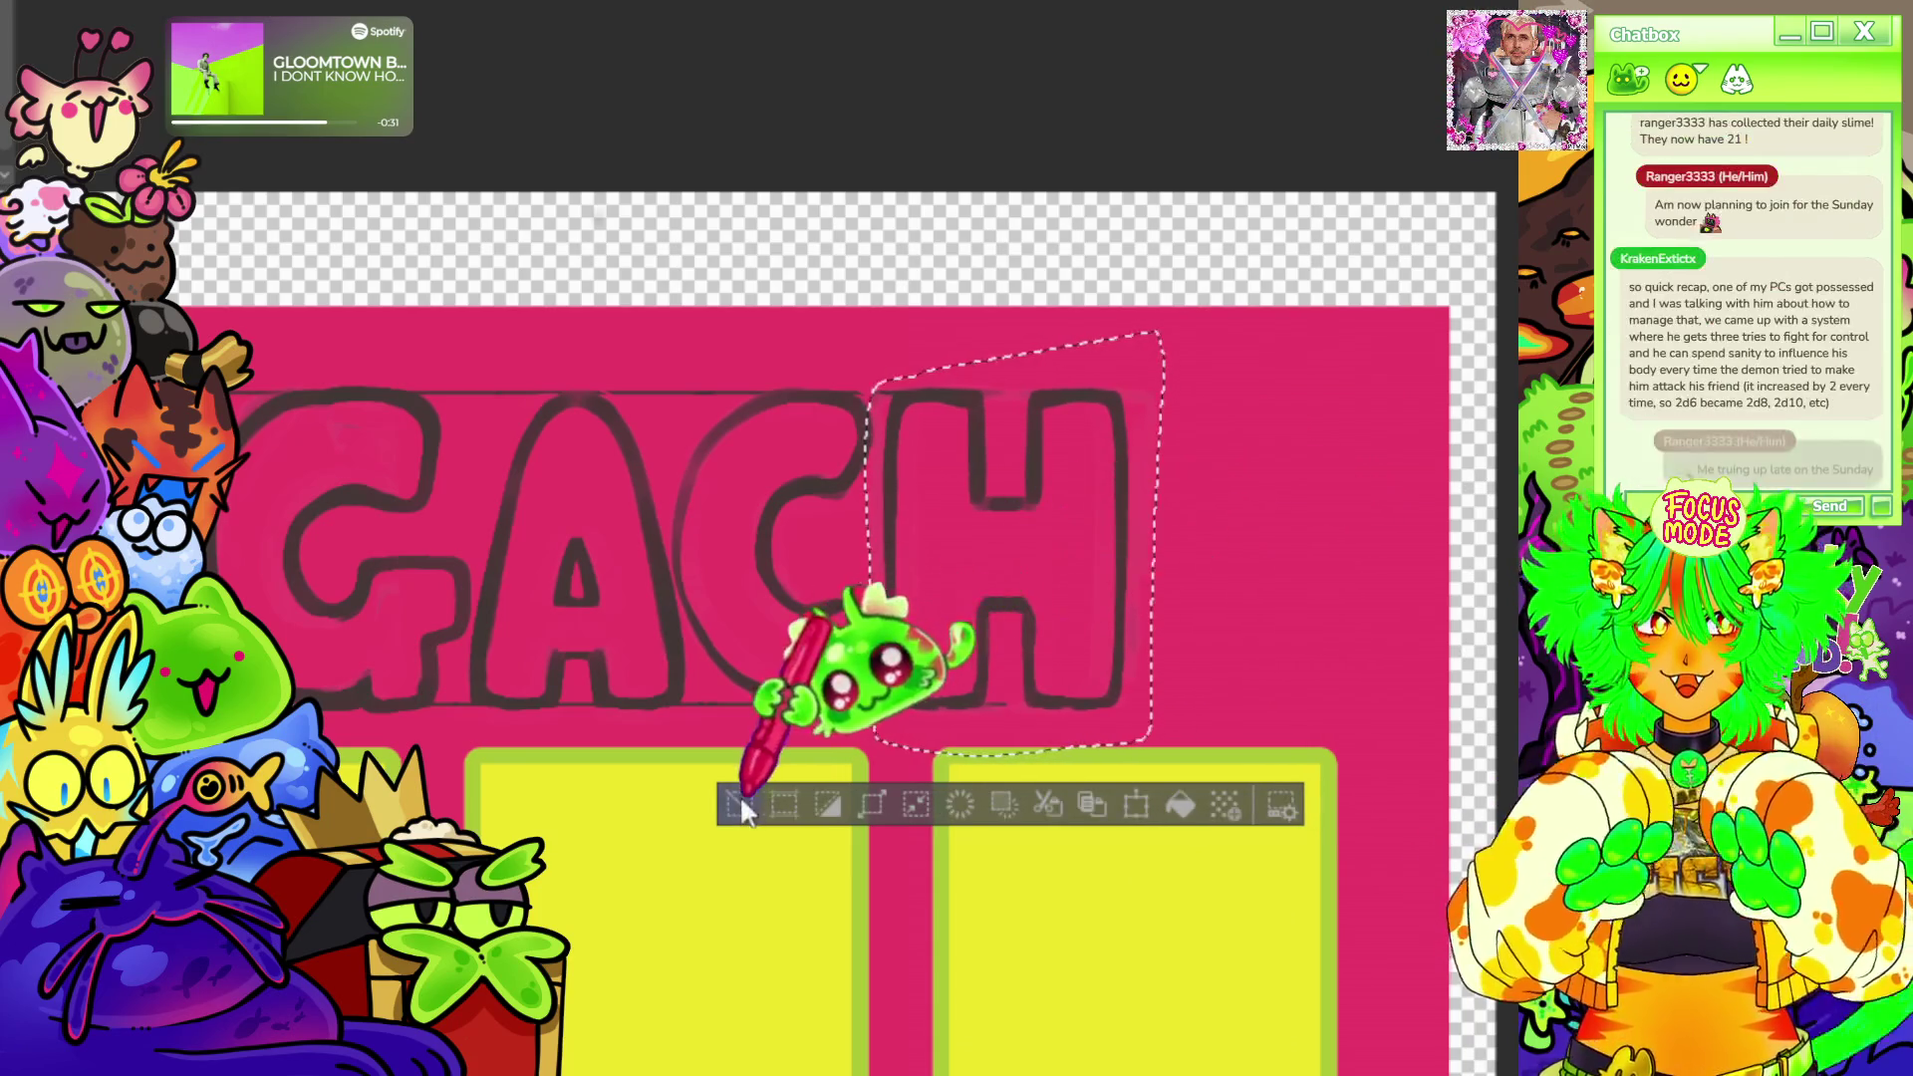
pyautogui.click(741, 795)
pyautogui.scroll(-2, 912, 524)
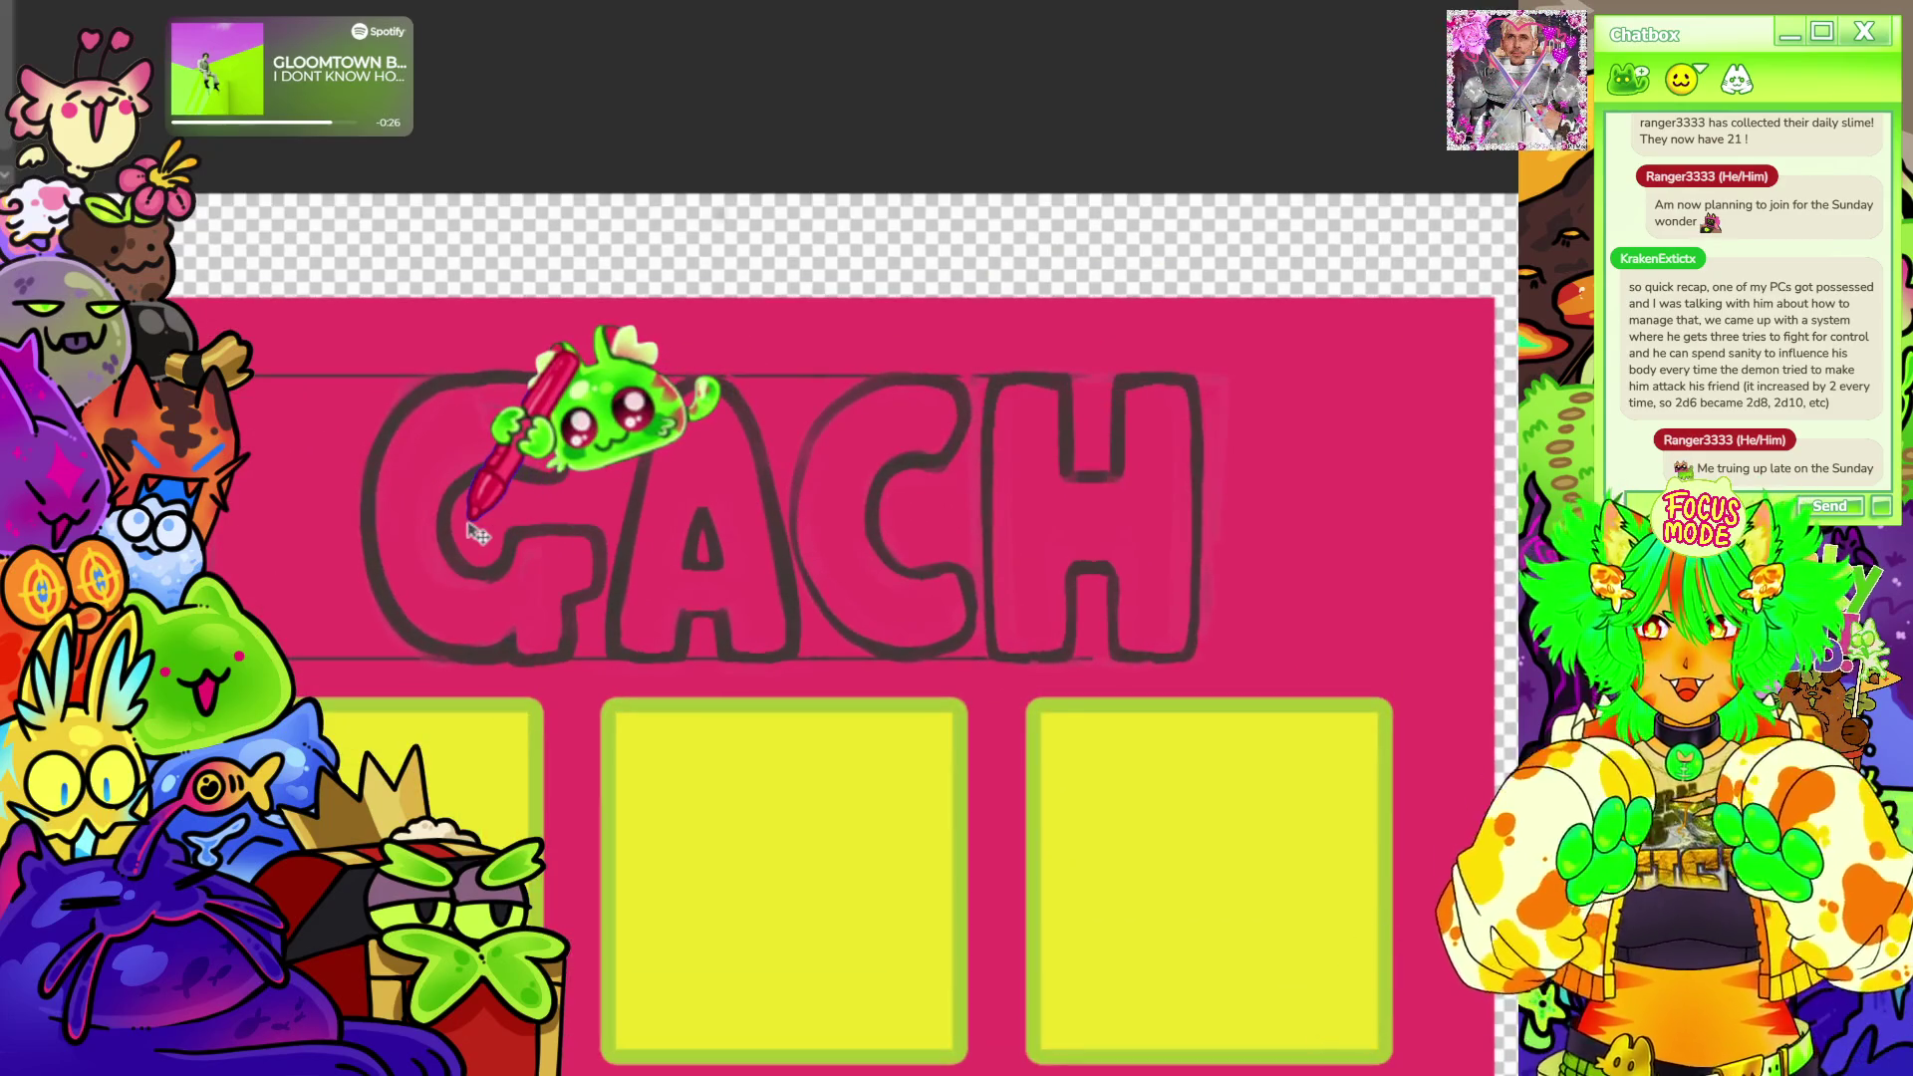
# Copy the bubbly A and place it after the H so the title reads SLIME GACHA, then deselect.
pyautogui.moveTo(680, 359)
pyautogui.mouseDown()
pyautogui.moveTo(733, 690)
pyautogui.moveTo(643, 373)
pyautogui.mouseUp()
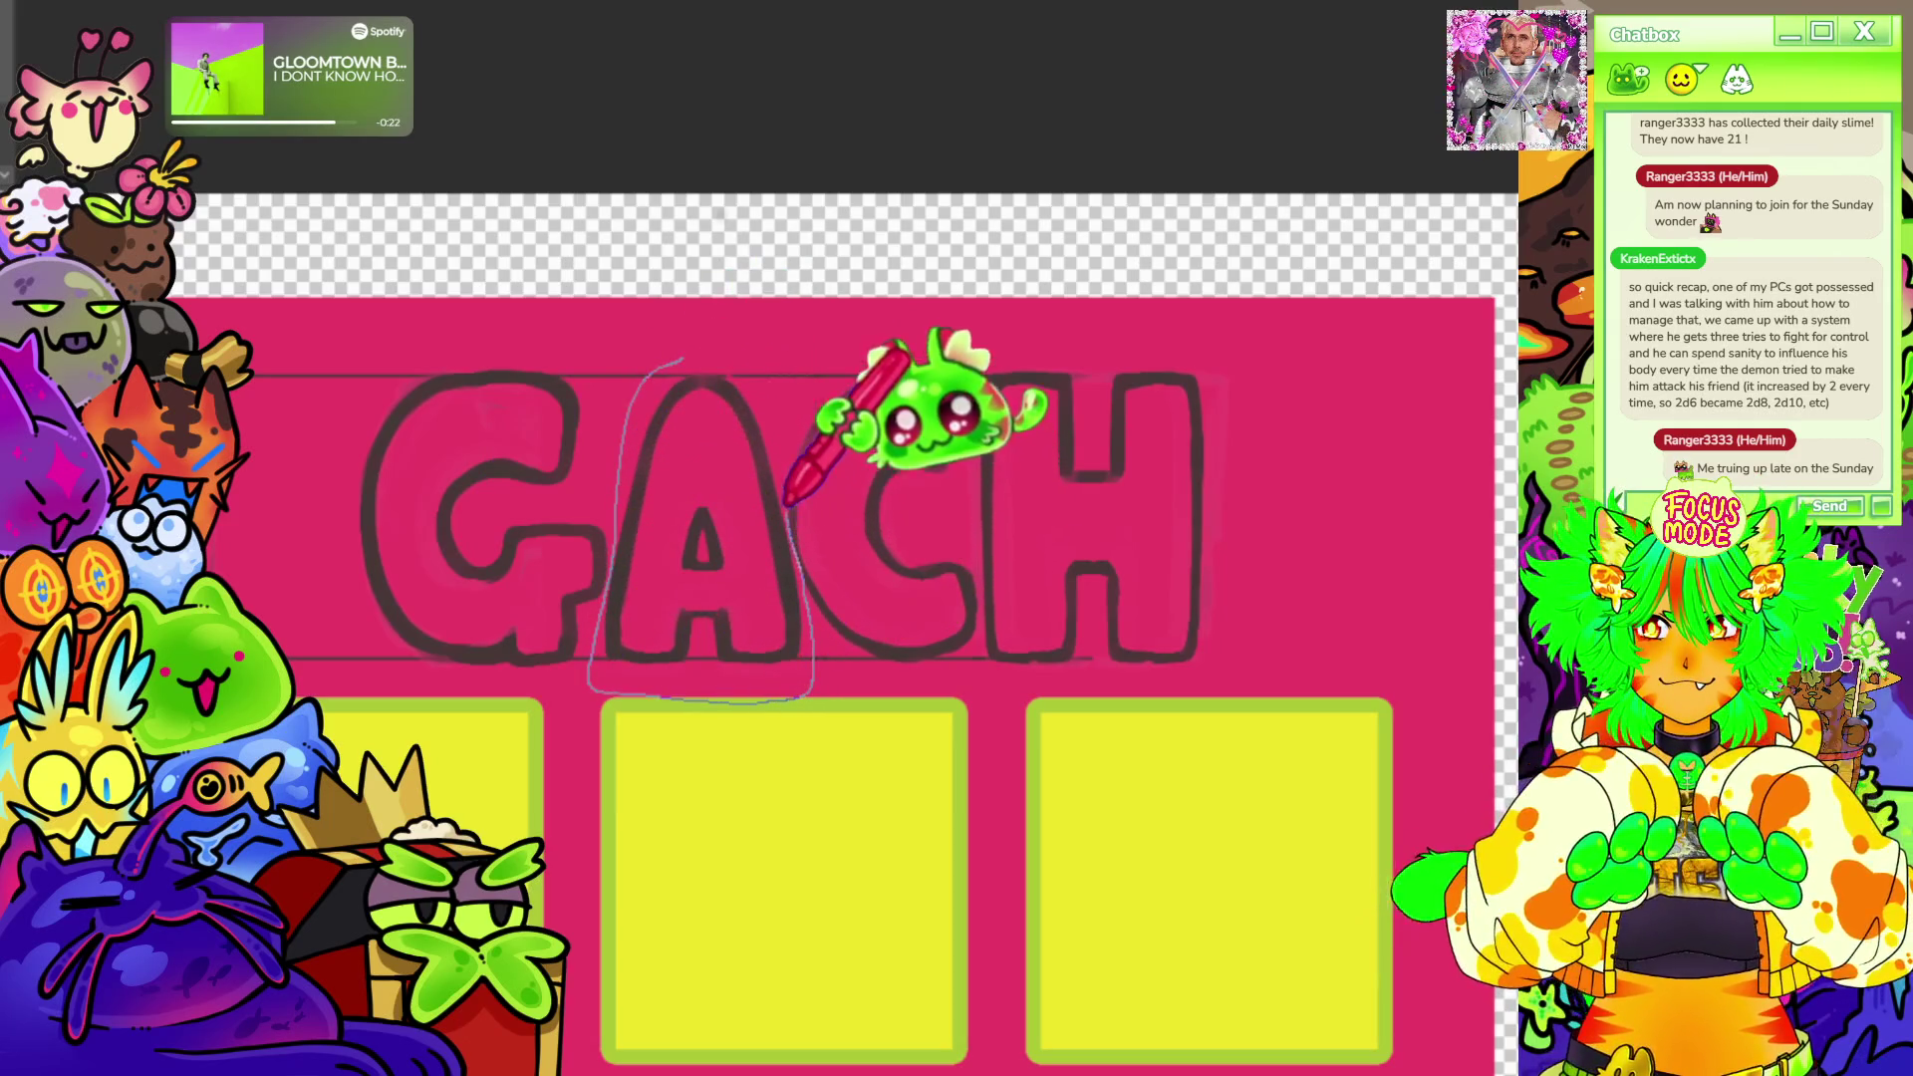
pyautogui.moveTo(717, 523); pyautogui.dragTo(1308, 664)
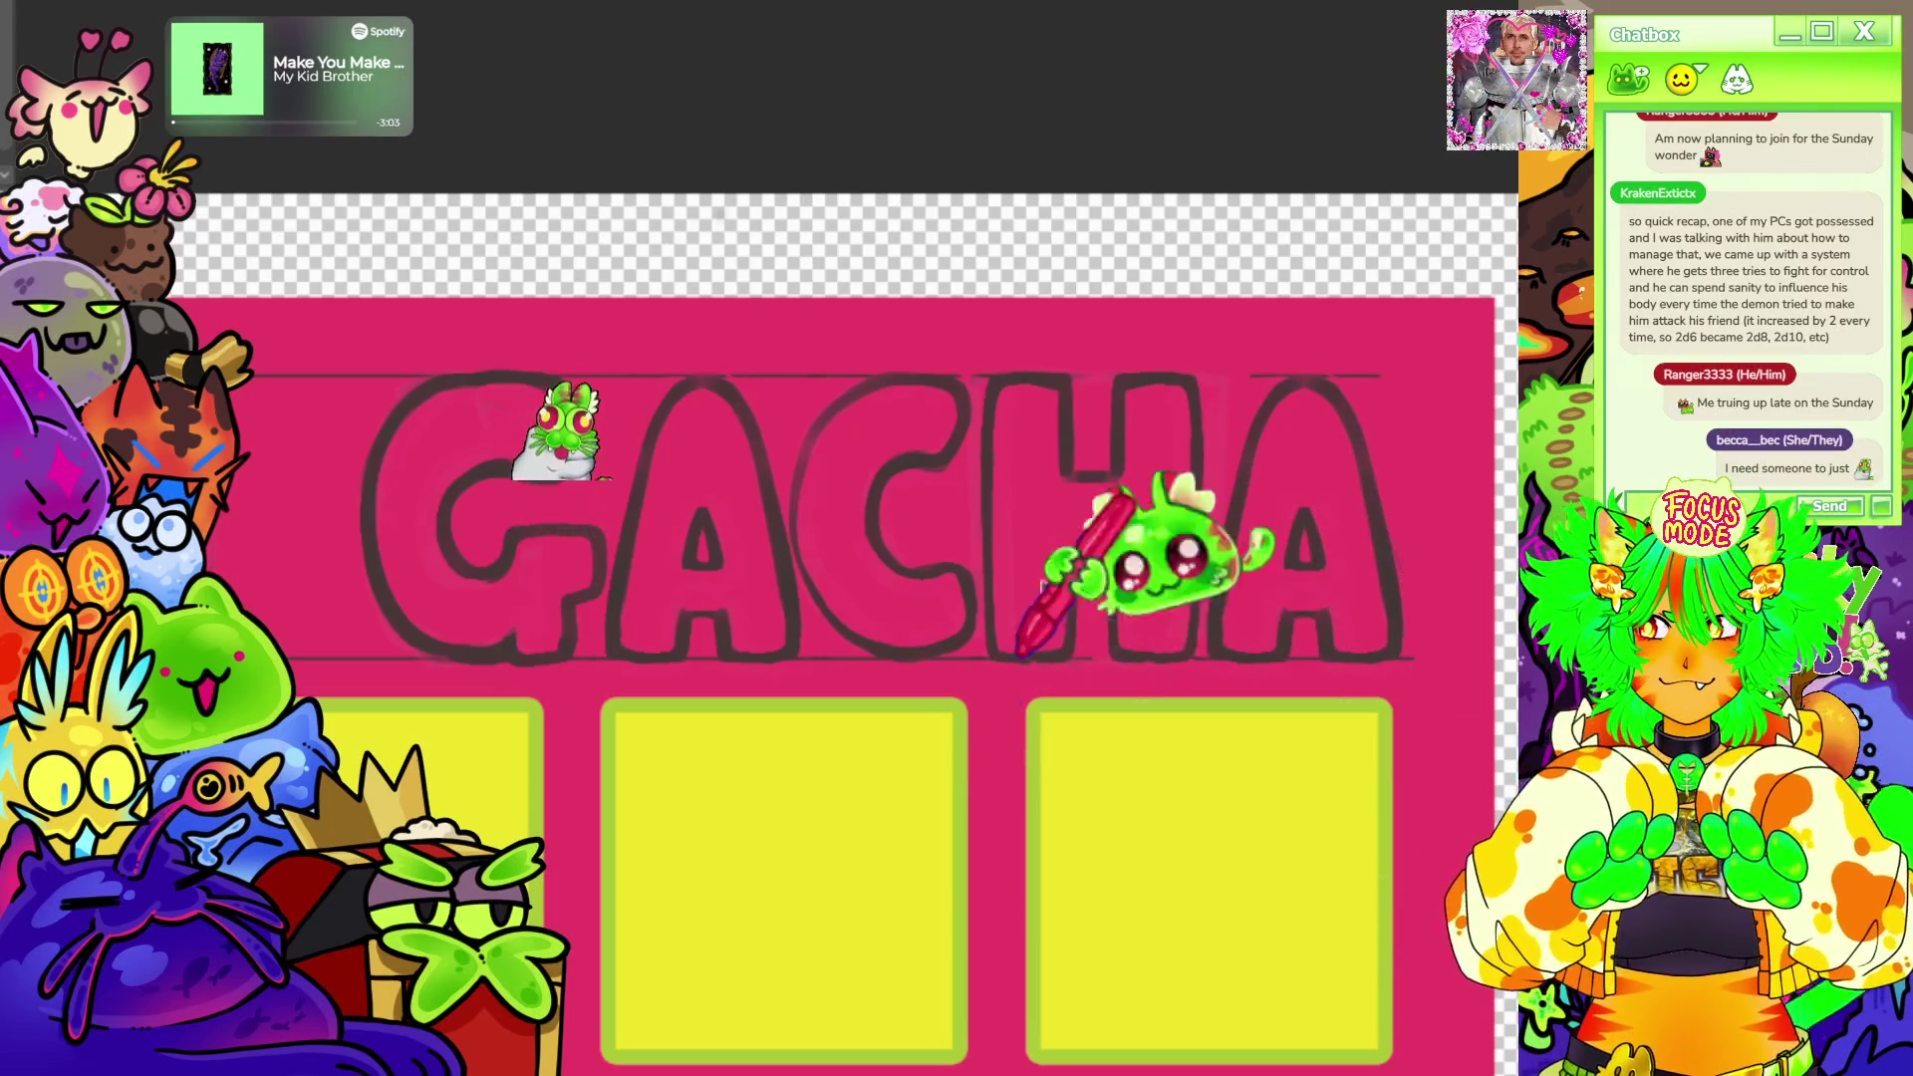
pyautogui.hotkey('ctrl', '0')
pyautogui.scroll(-2, 942, 178)
pyautogui.scroll(2, 957, 239)
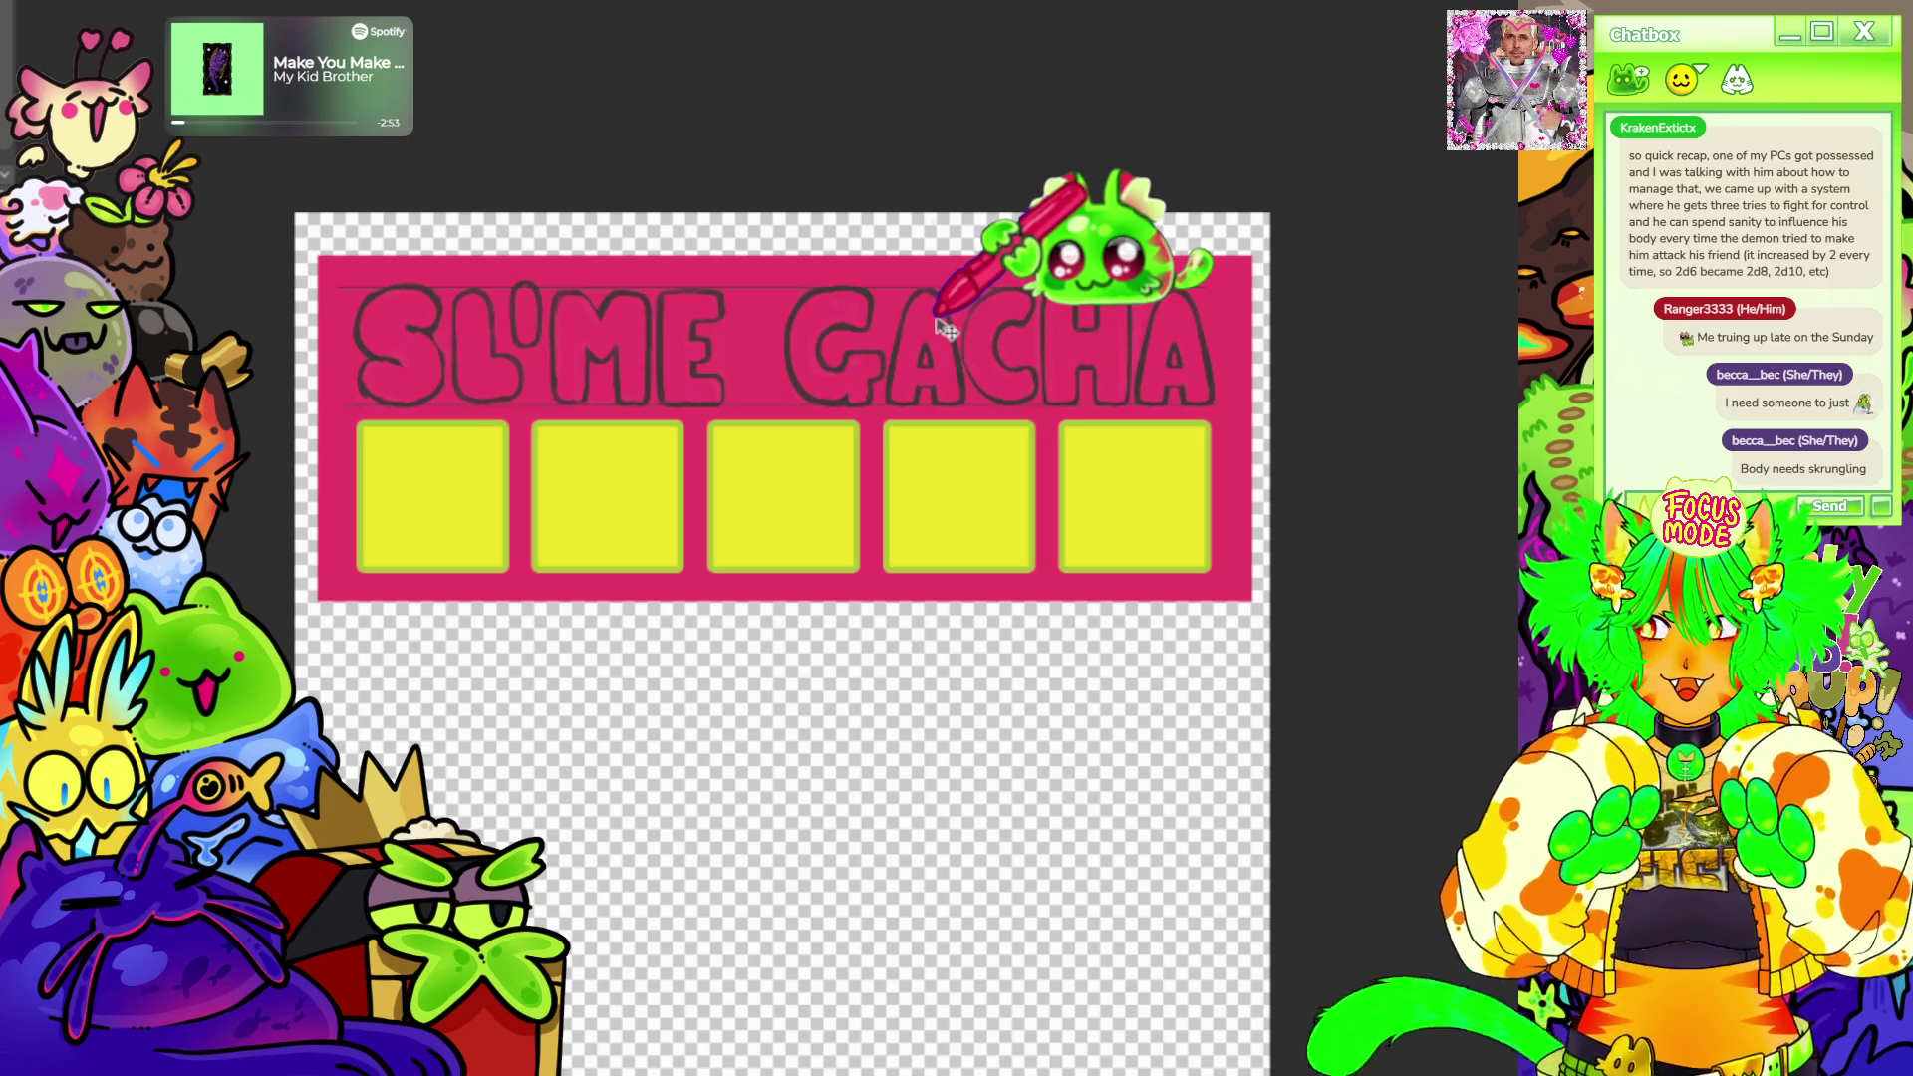
pyautogui.scroll(-3, 942, 328)
pyautogui.scroll(1, 968, 335)
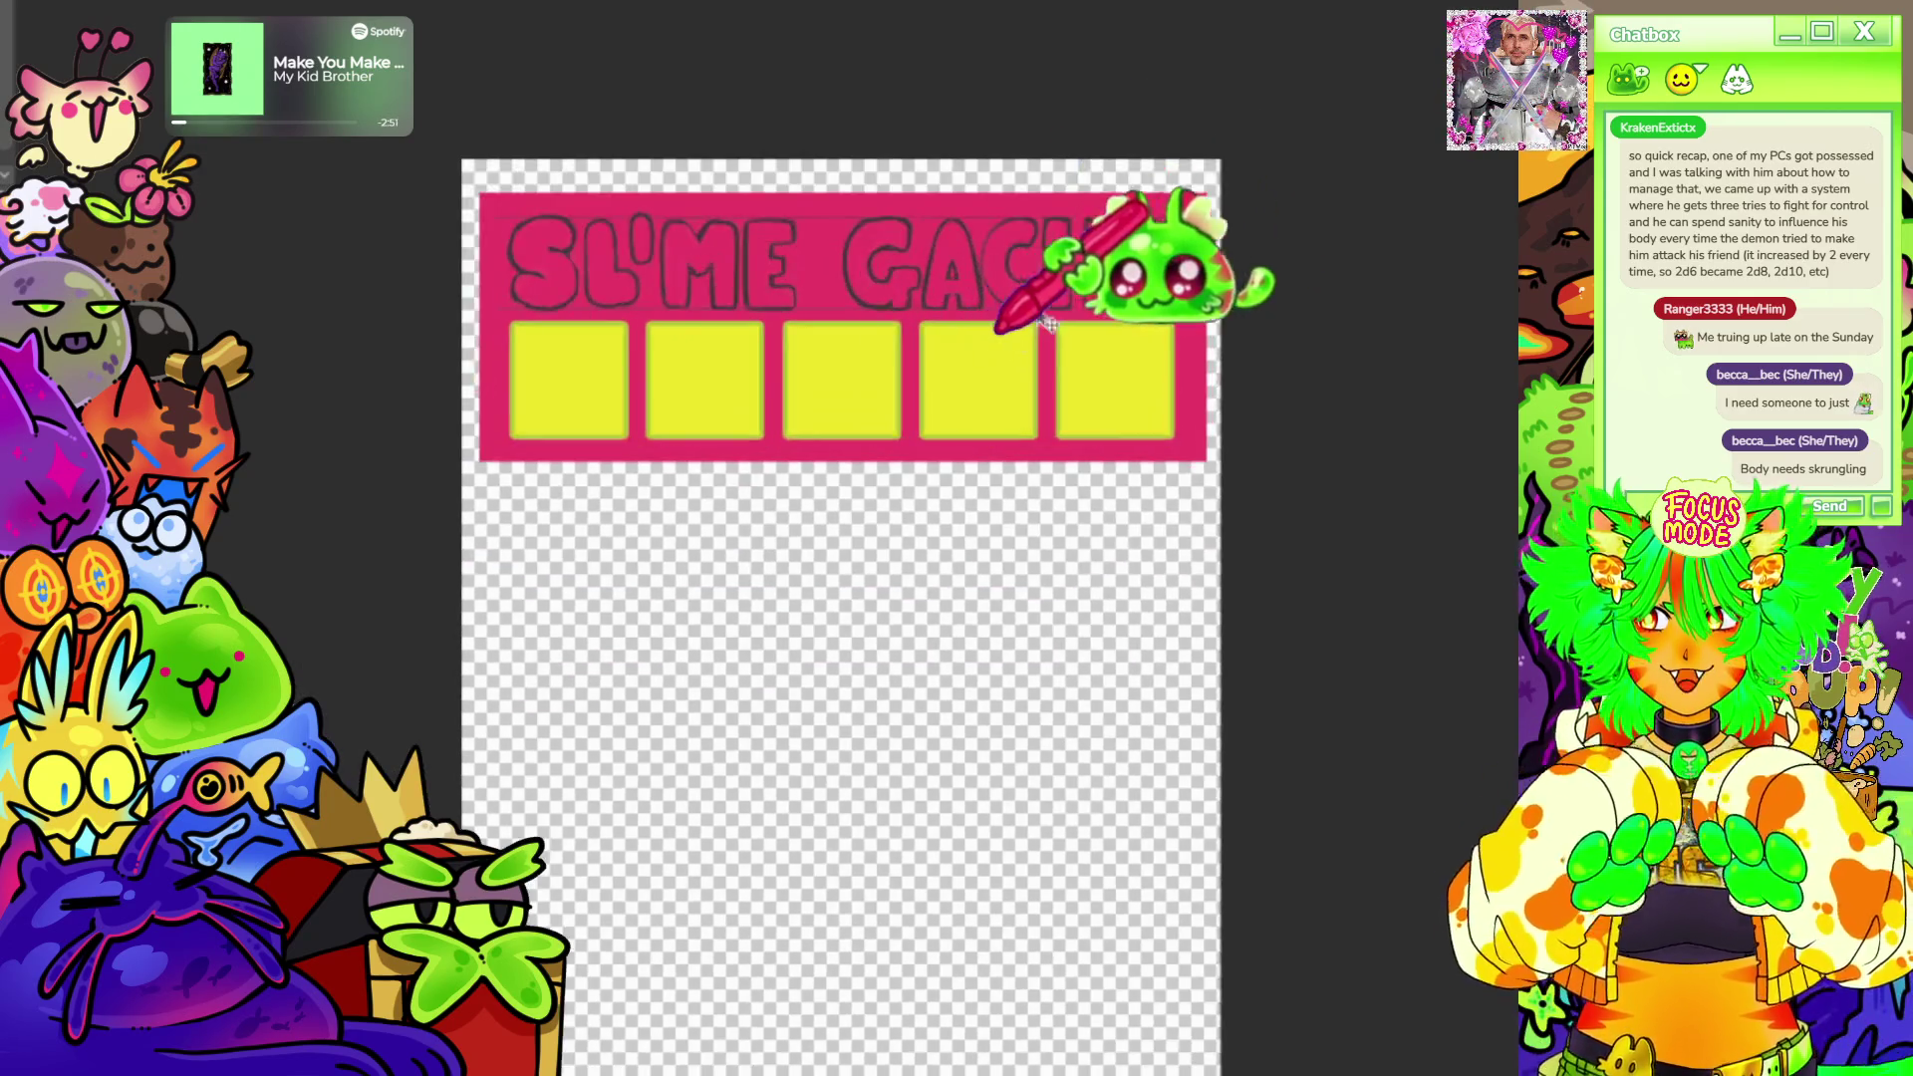
pyautogui.scroll(1, 969, 335)
pyautogui.scroll(1, 1016, 255)
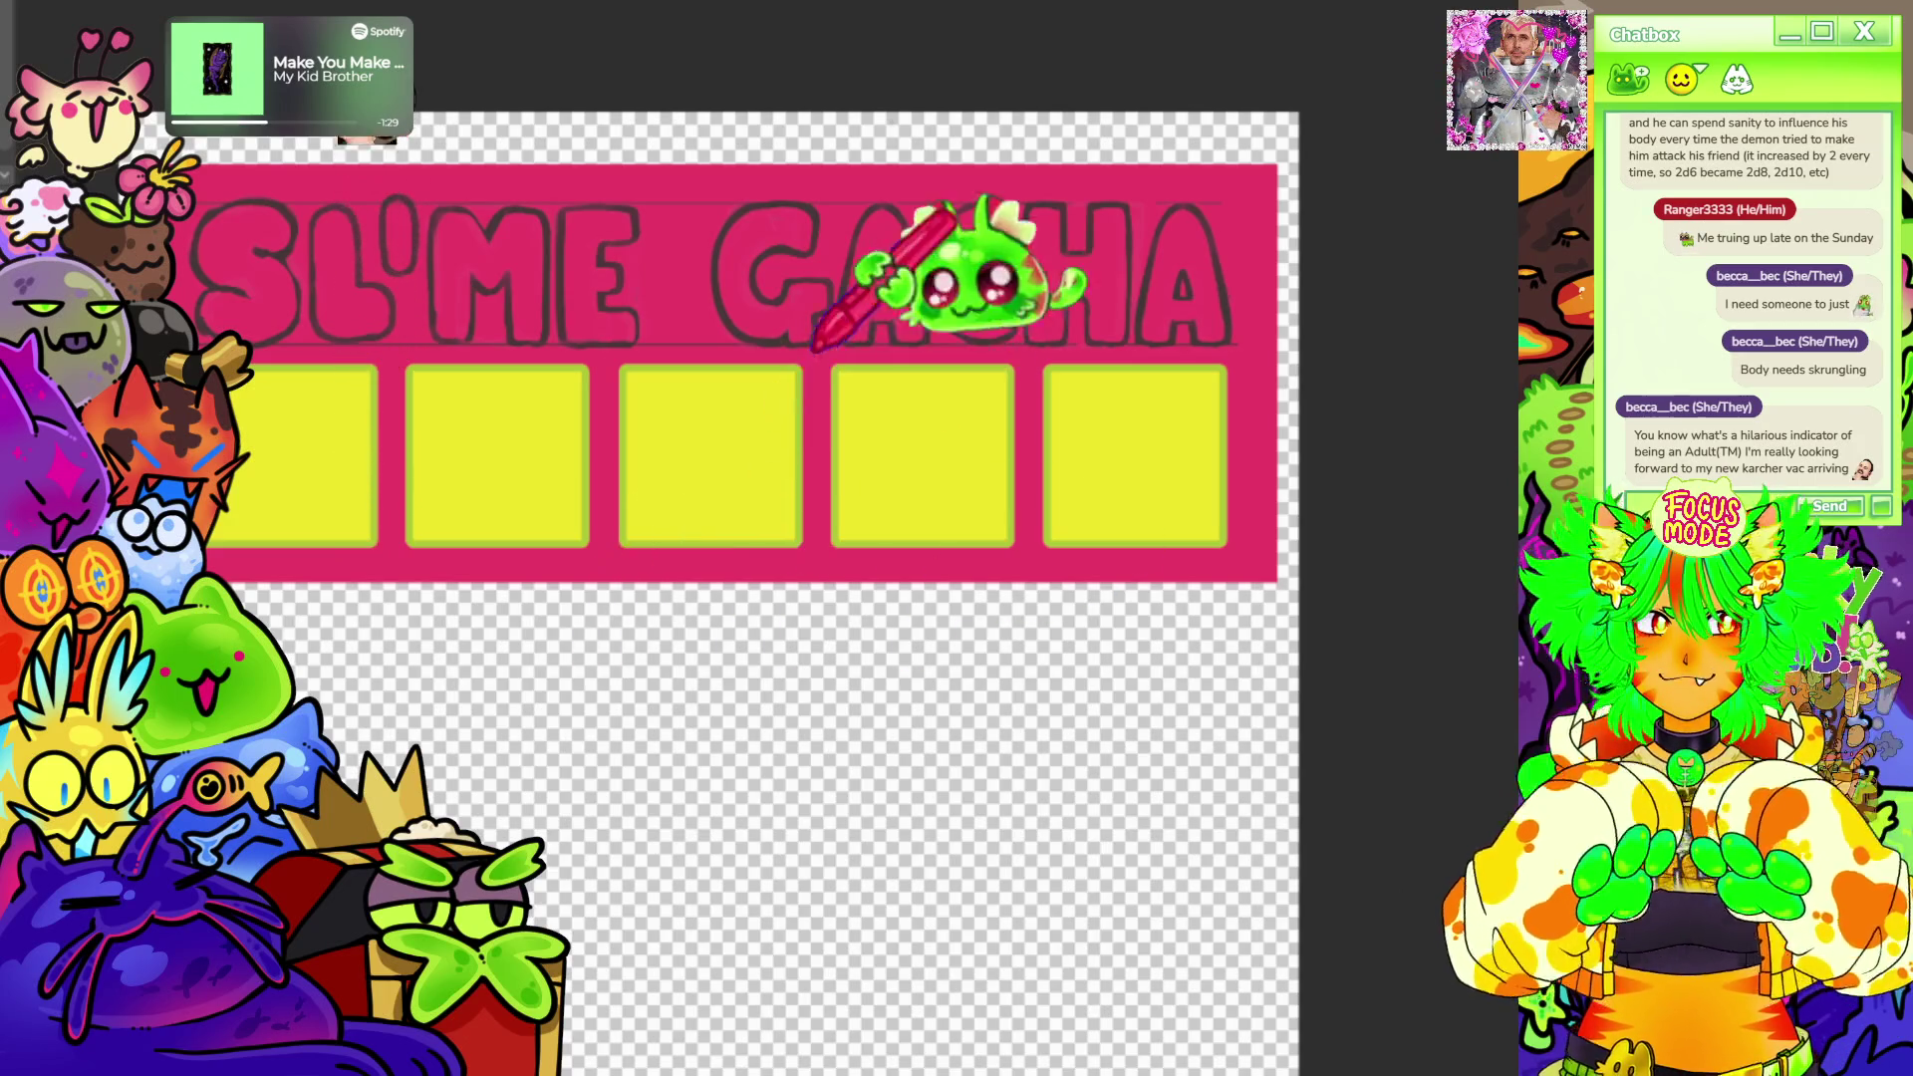
pyautogui.scroll(-2, 957, 225)
pyautogui.scroll(2, 957, 224)
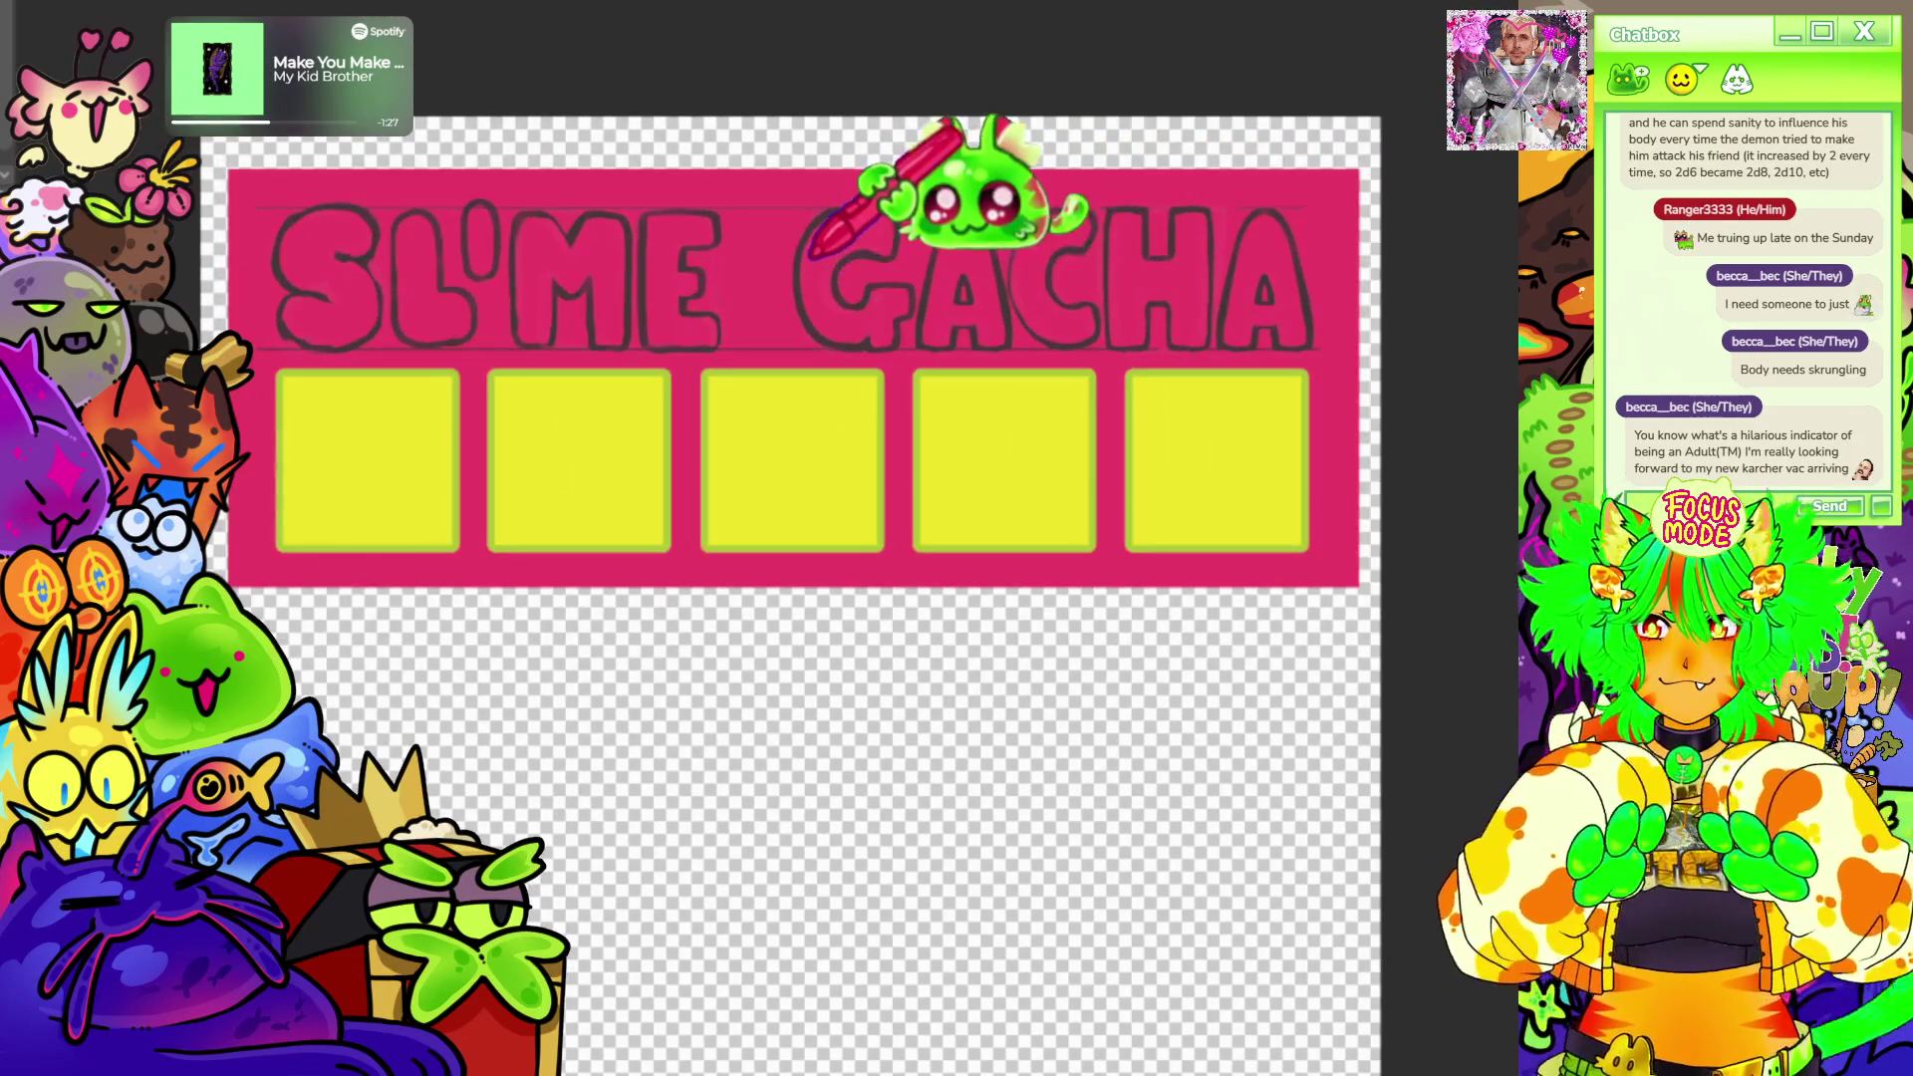
pyautogui.scroll(-1, 1076, 194)
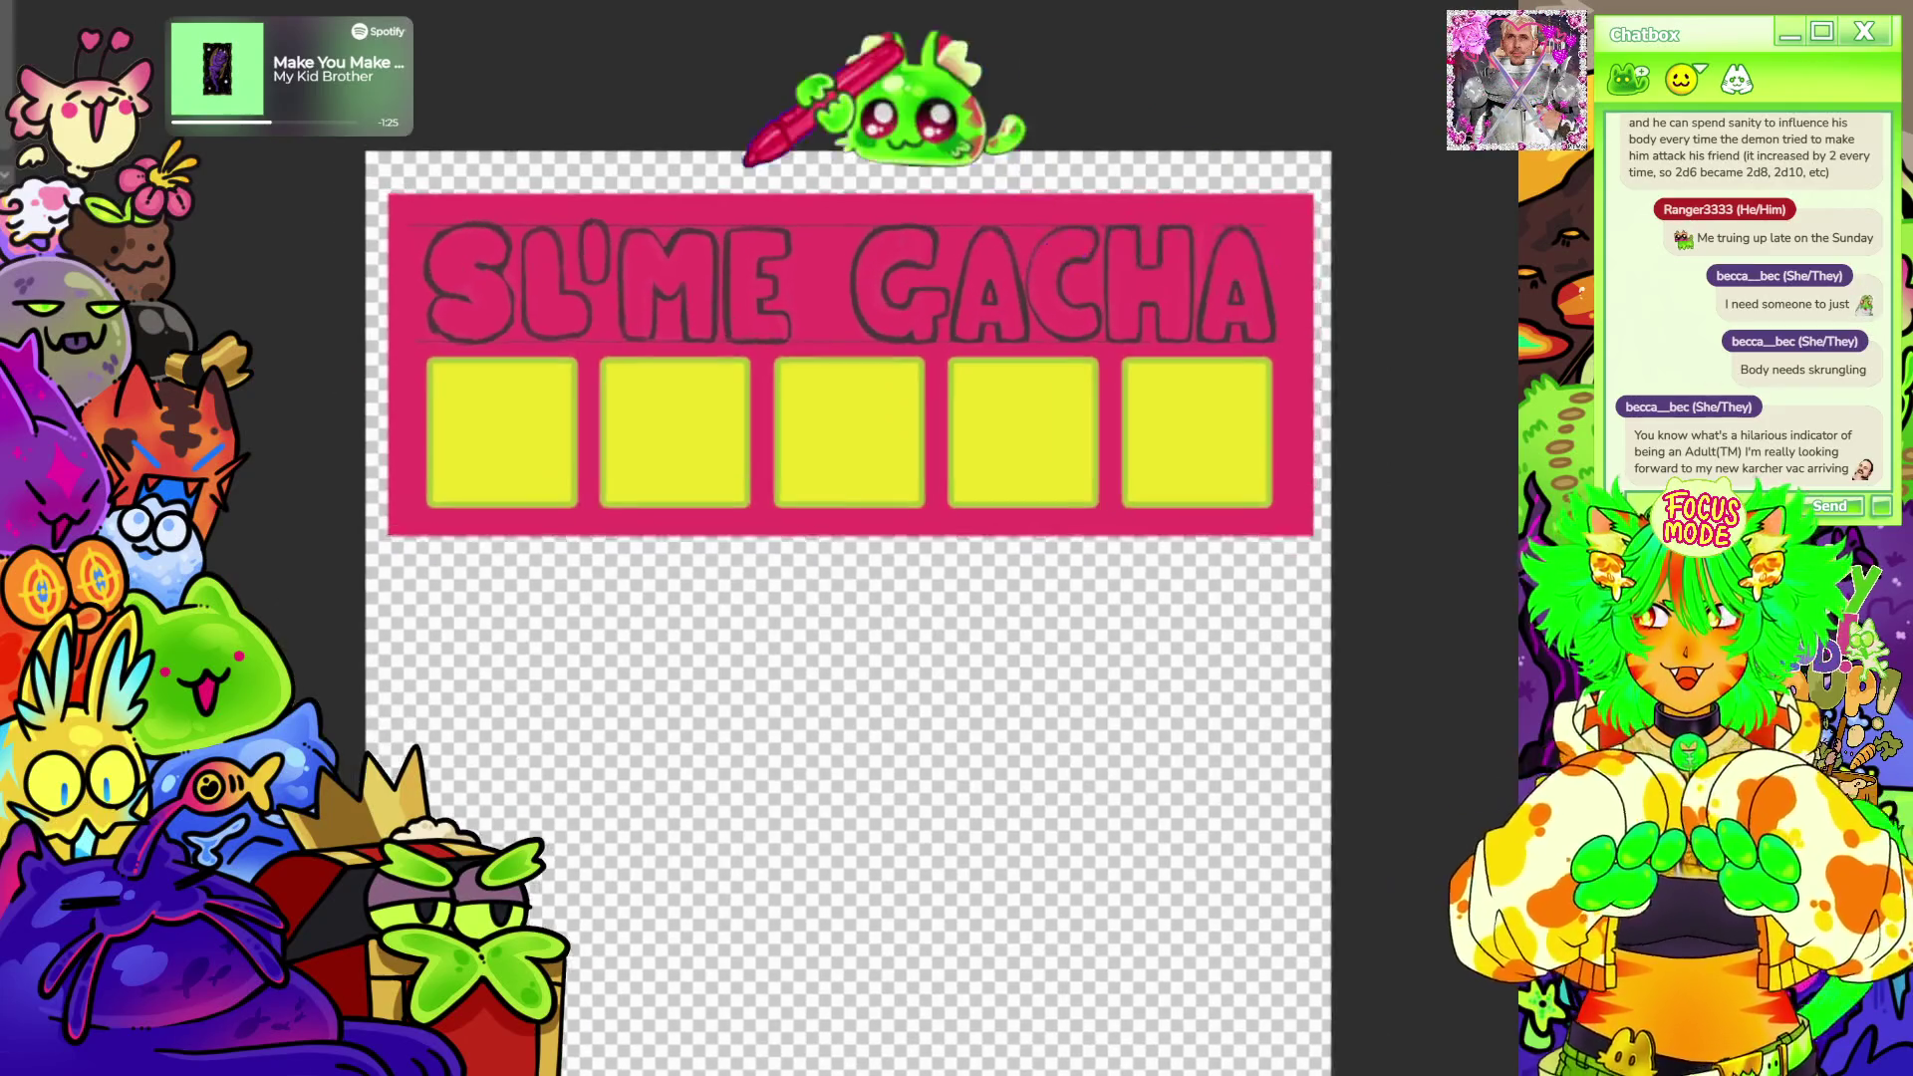
pyautogui.scroll(2, 1047, 166)
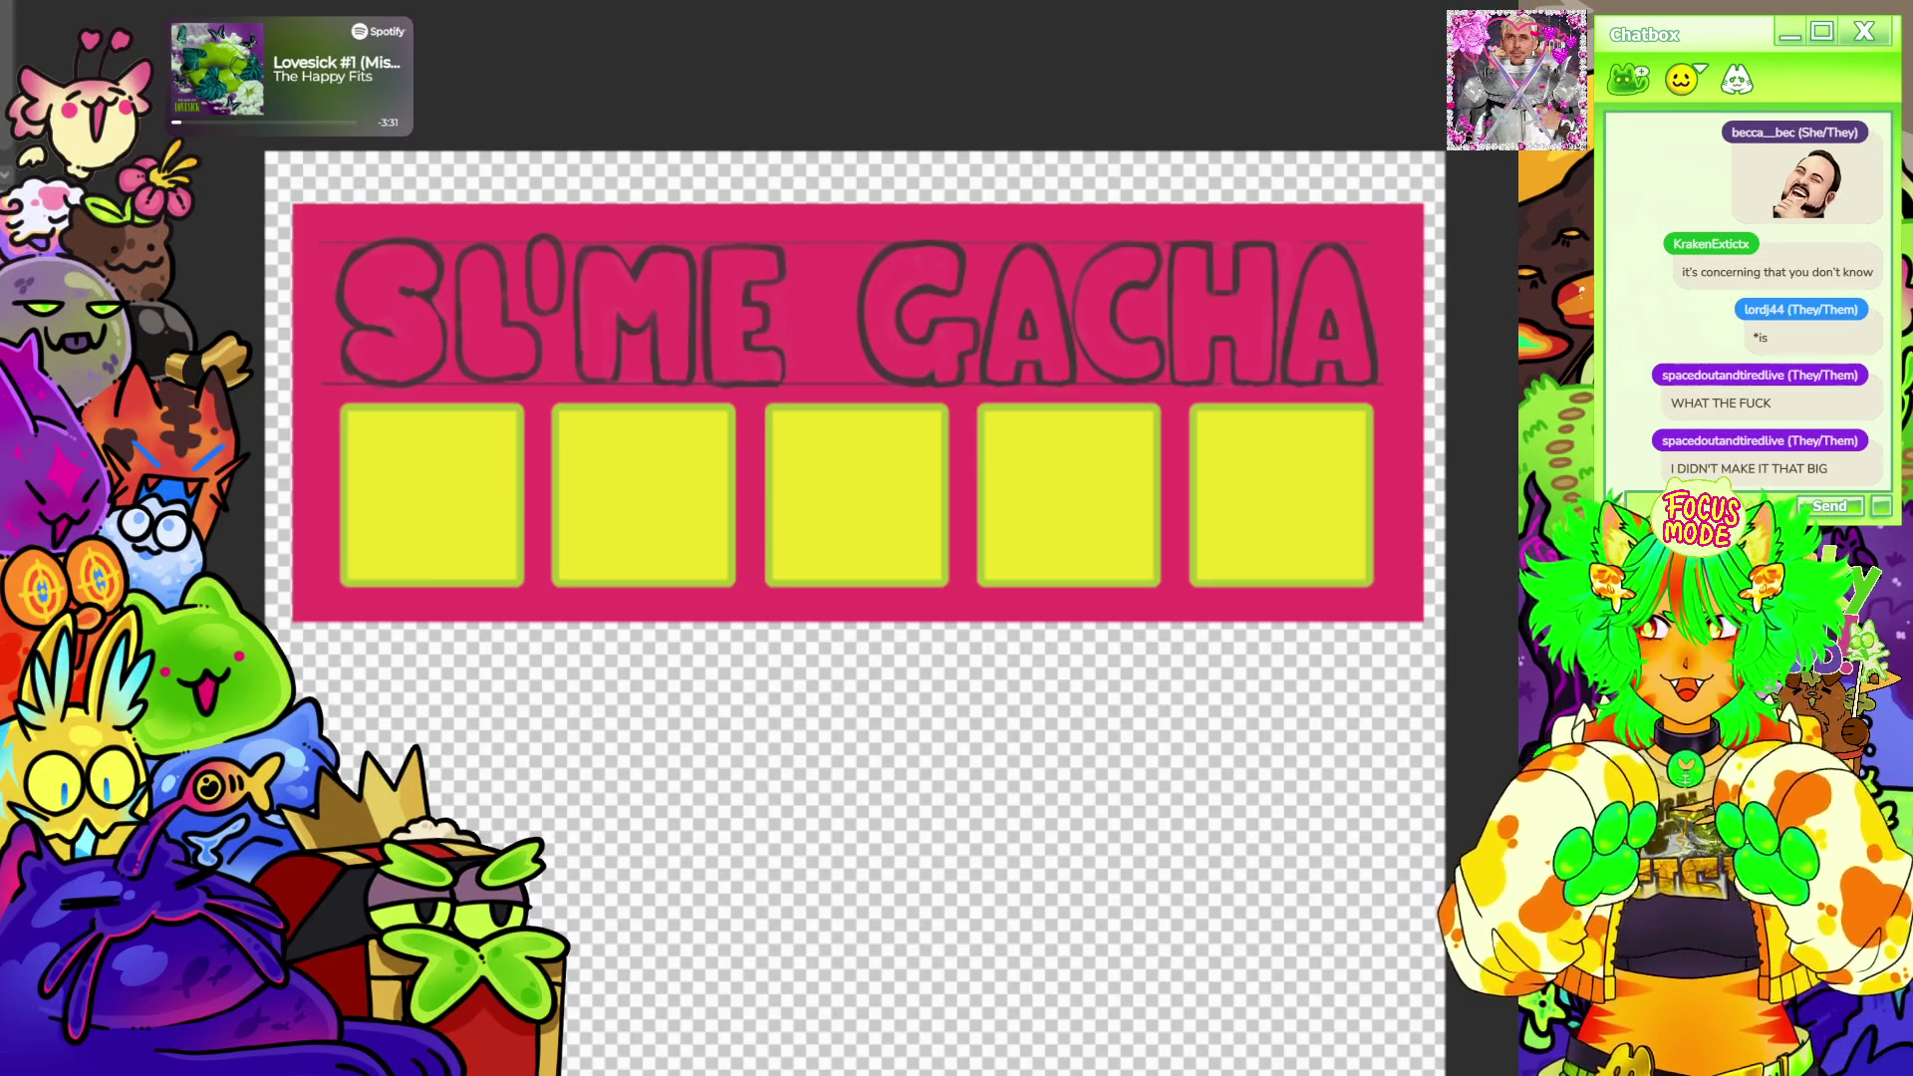
pyautogui.scroll(-3, 957, 150)
pyautogui.scroll(2, 957, 90)
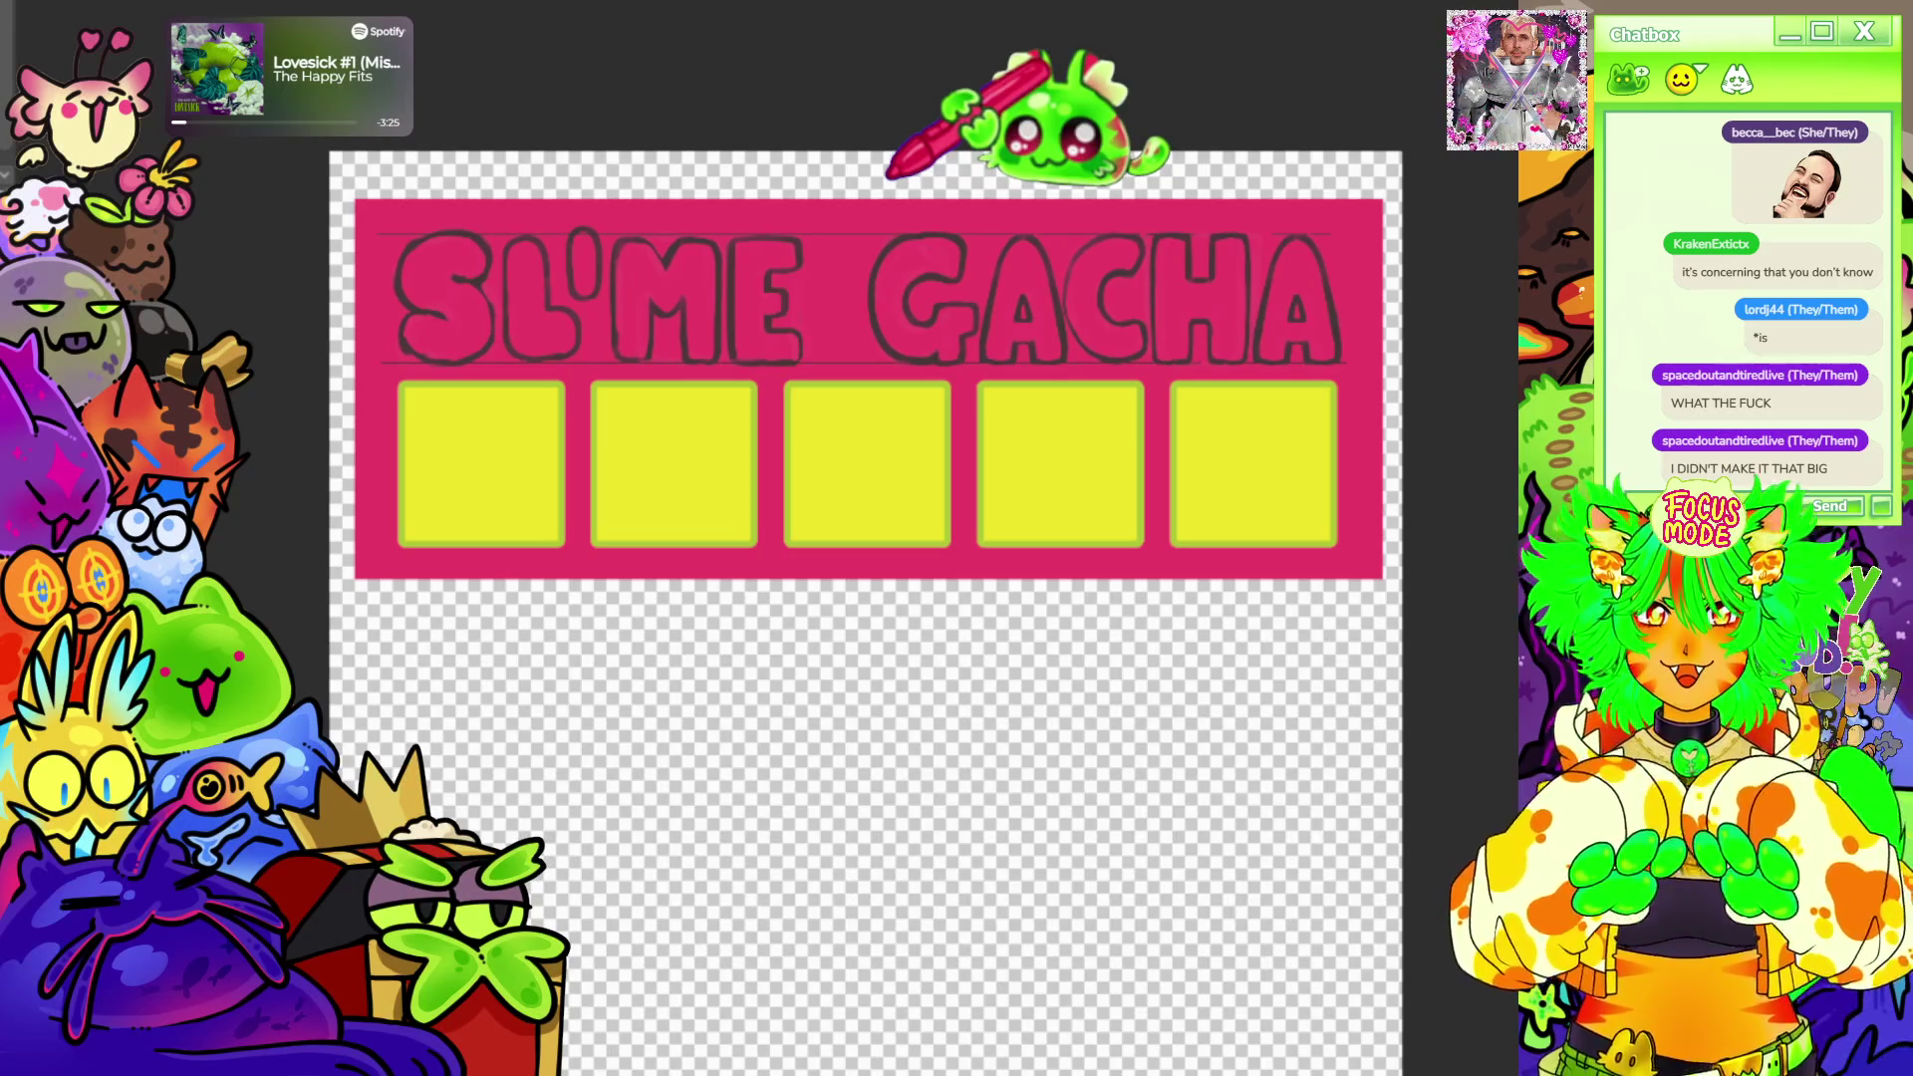
pyautogui.scroll(-3, 1032, 120)
pyautogui.scroll(1, 1032, 120)
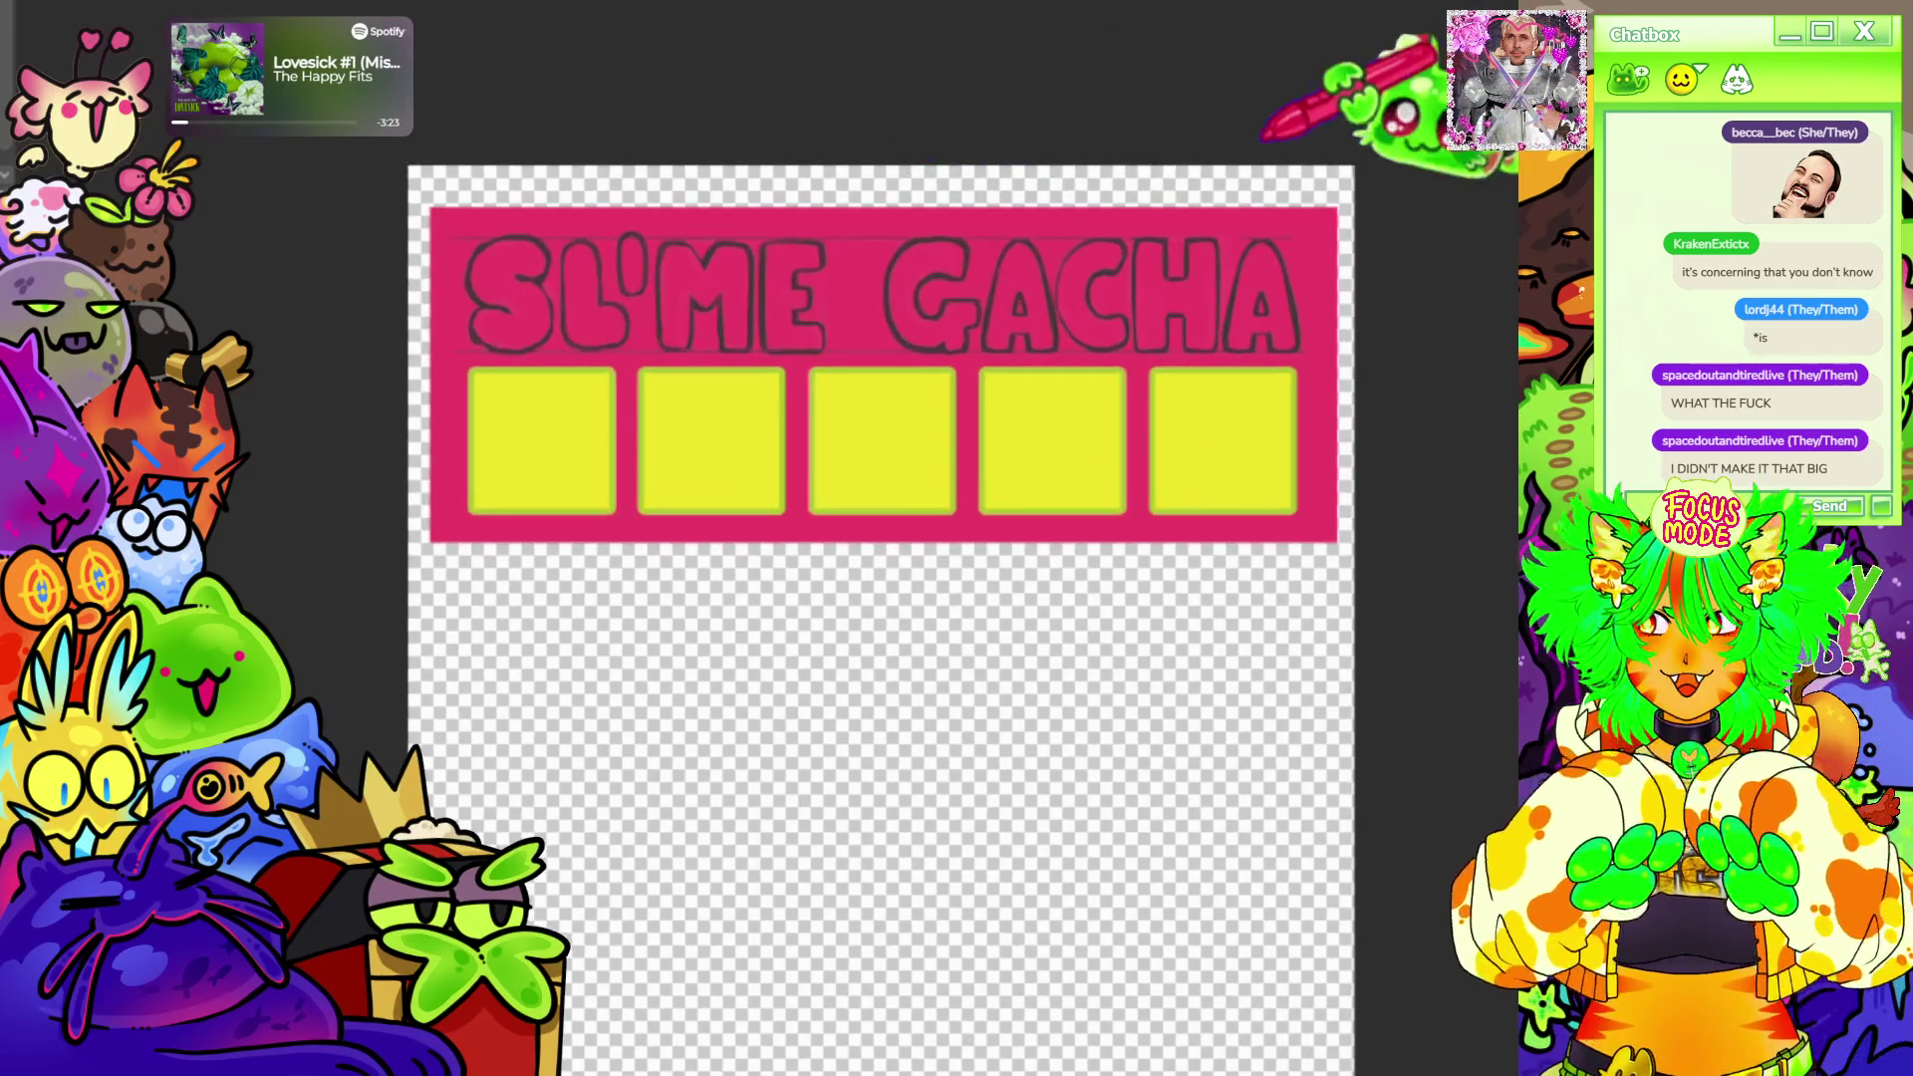
pyautogui.scroll(-2, 1136, 179)
pyautogui.scroll(3, 1091, 151)
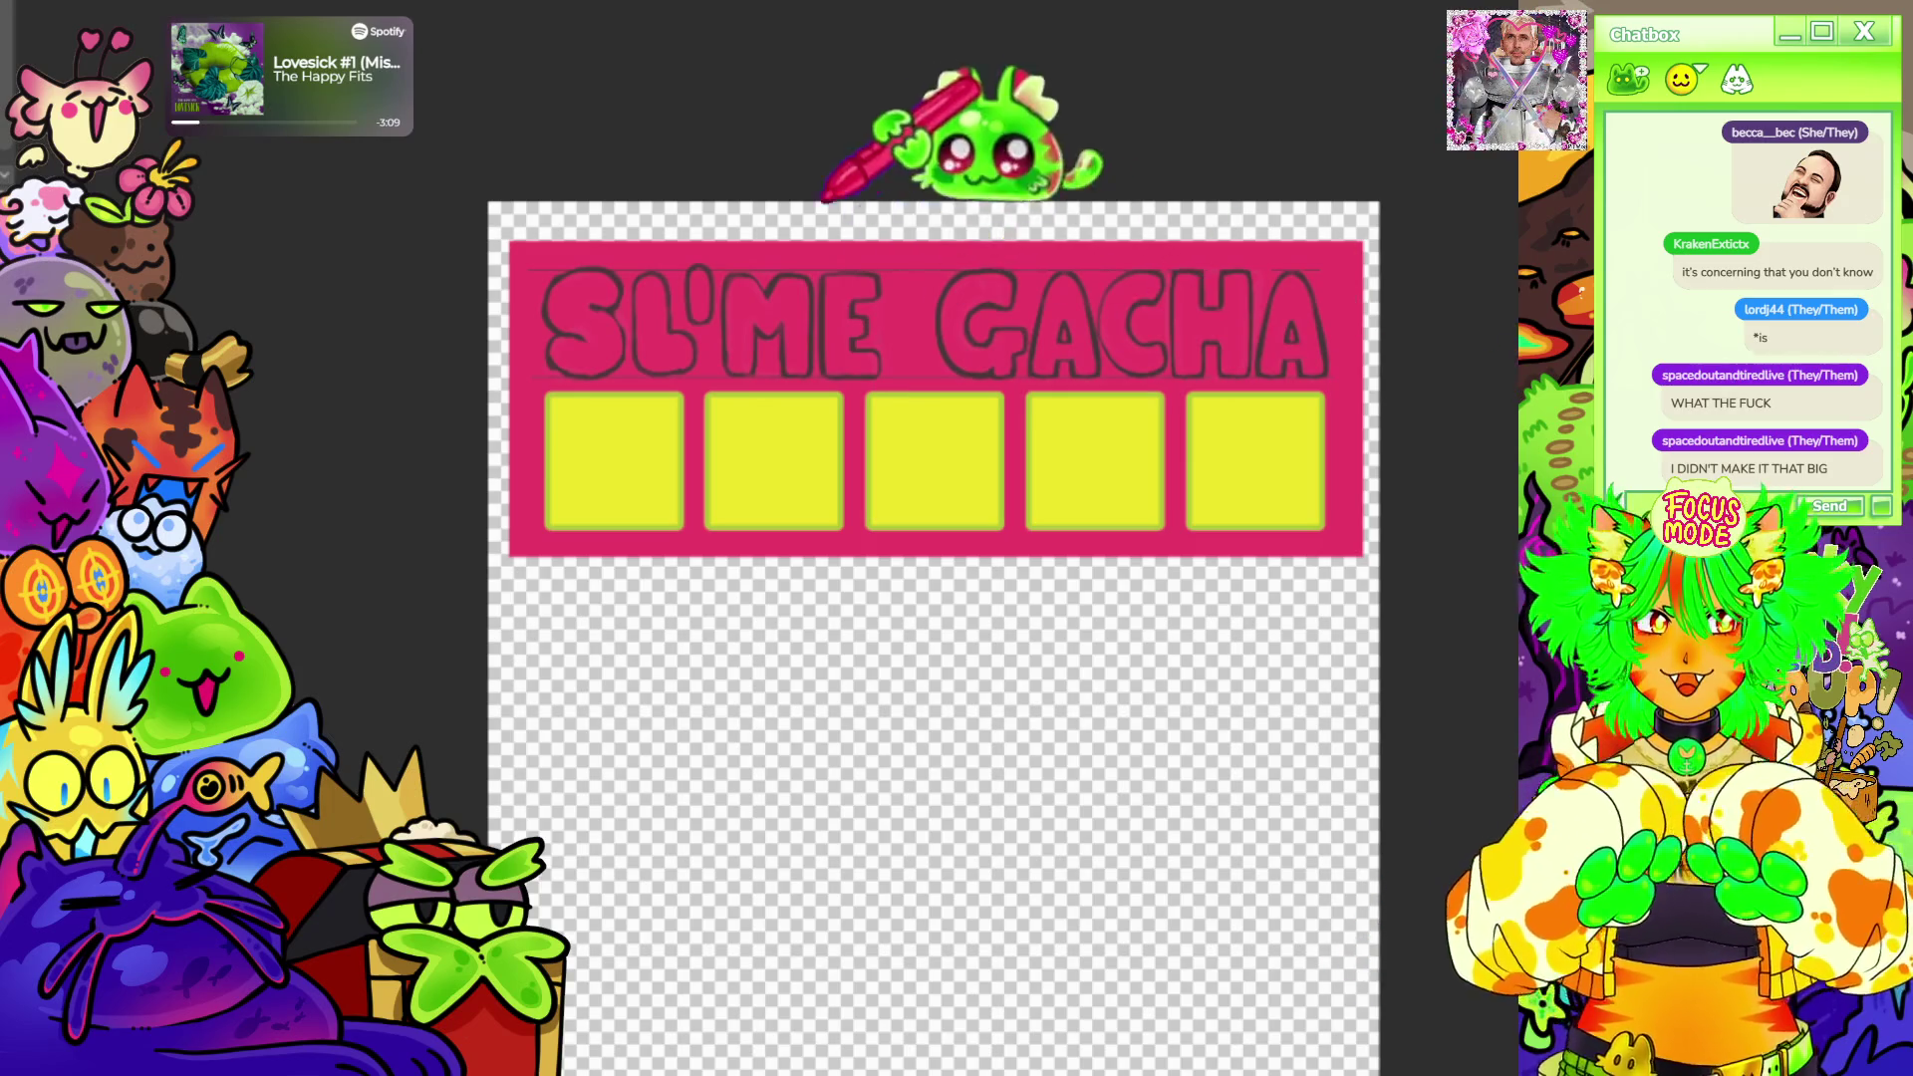
pyautogui.scroll(1, 935, 599)
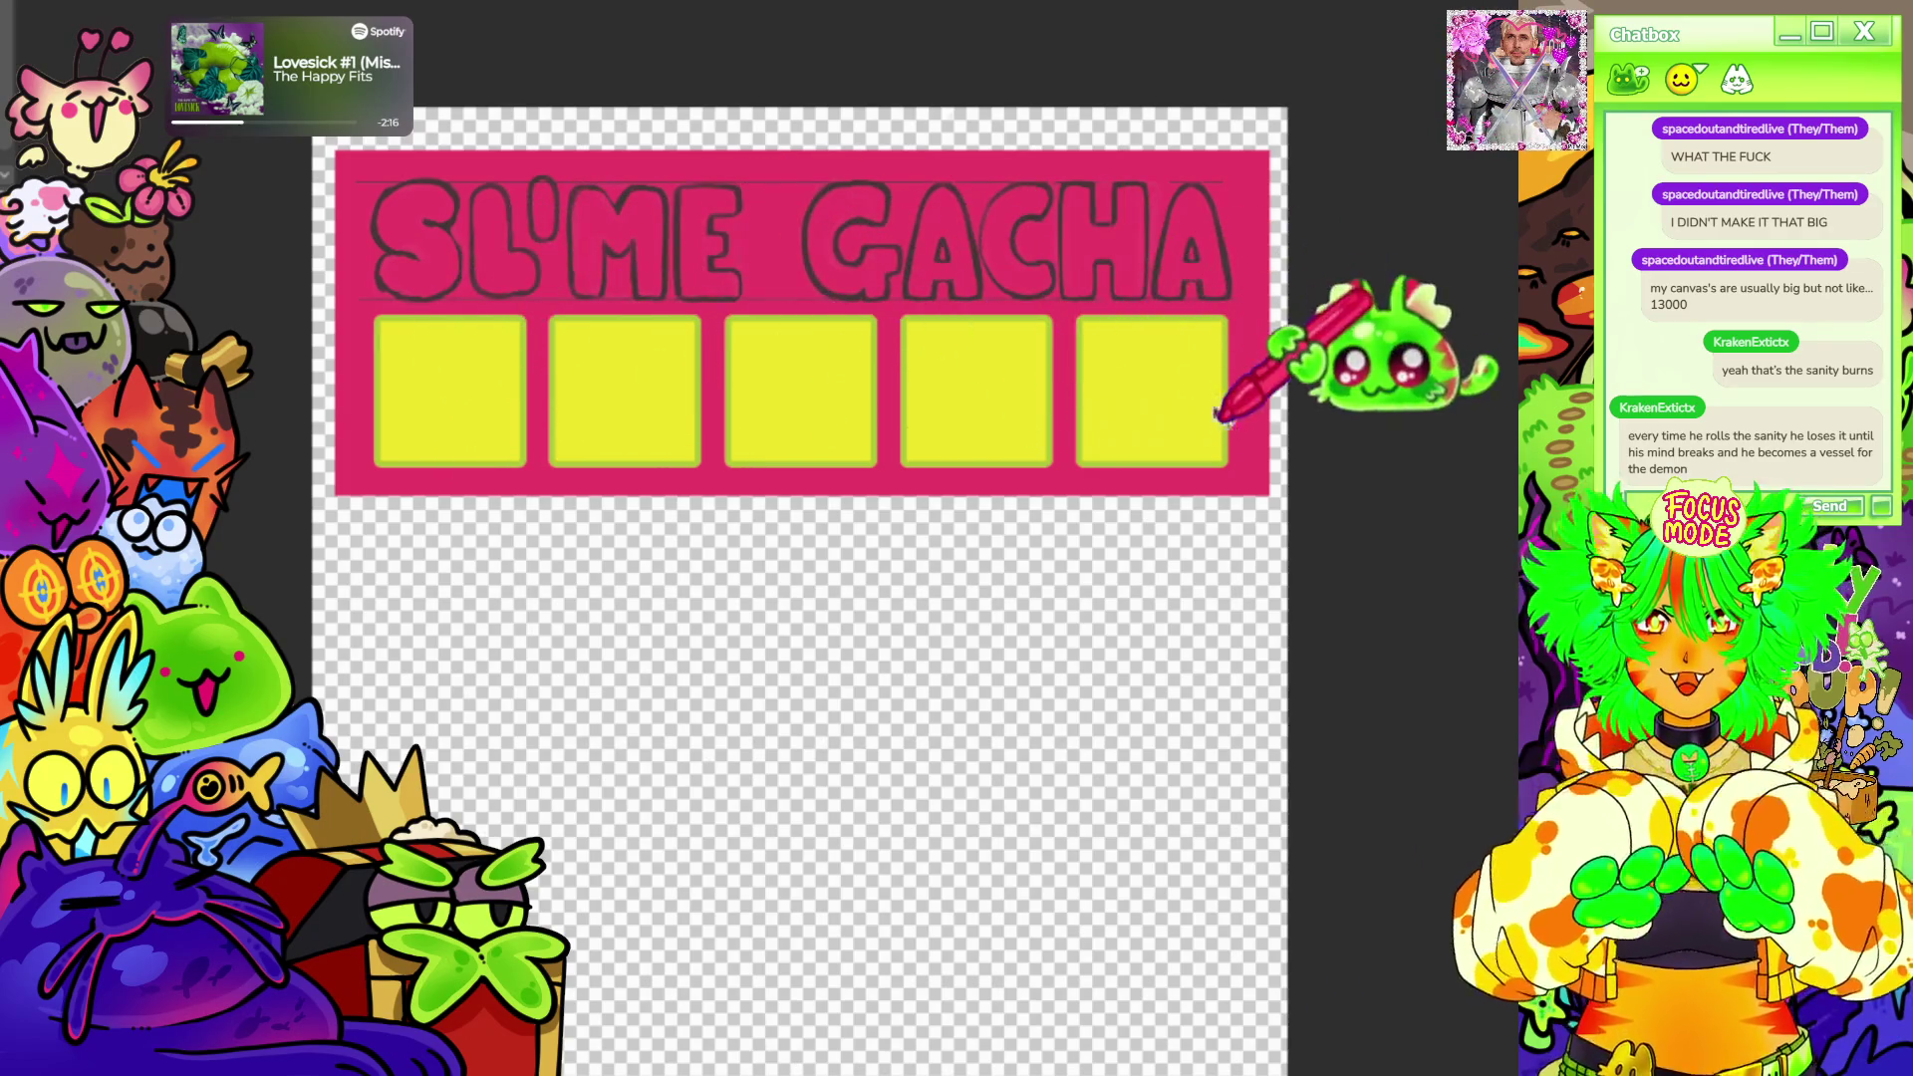
pyautogui.scroll(-2, 1163, 347)
pyautogui.scroll(3, 1136, 269)
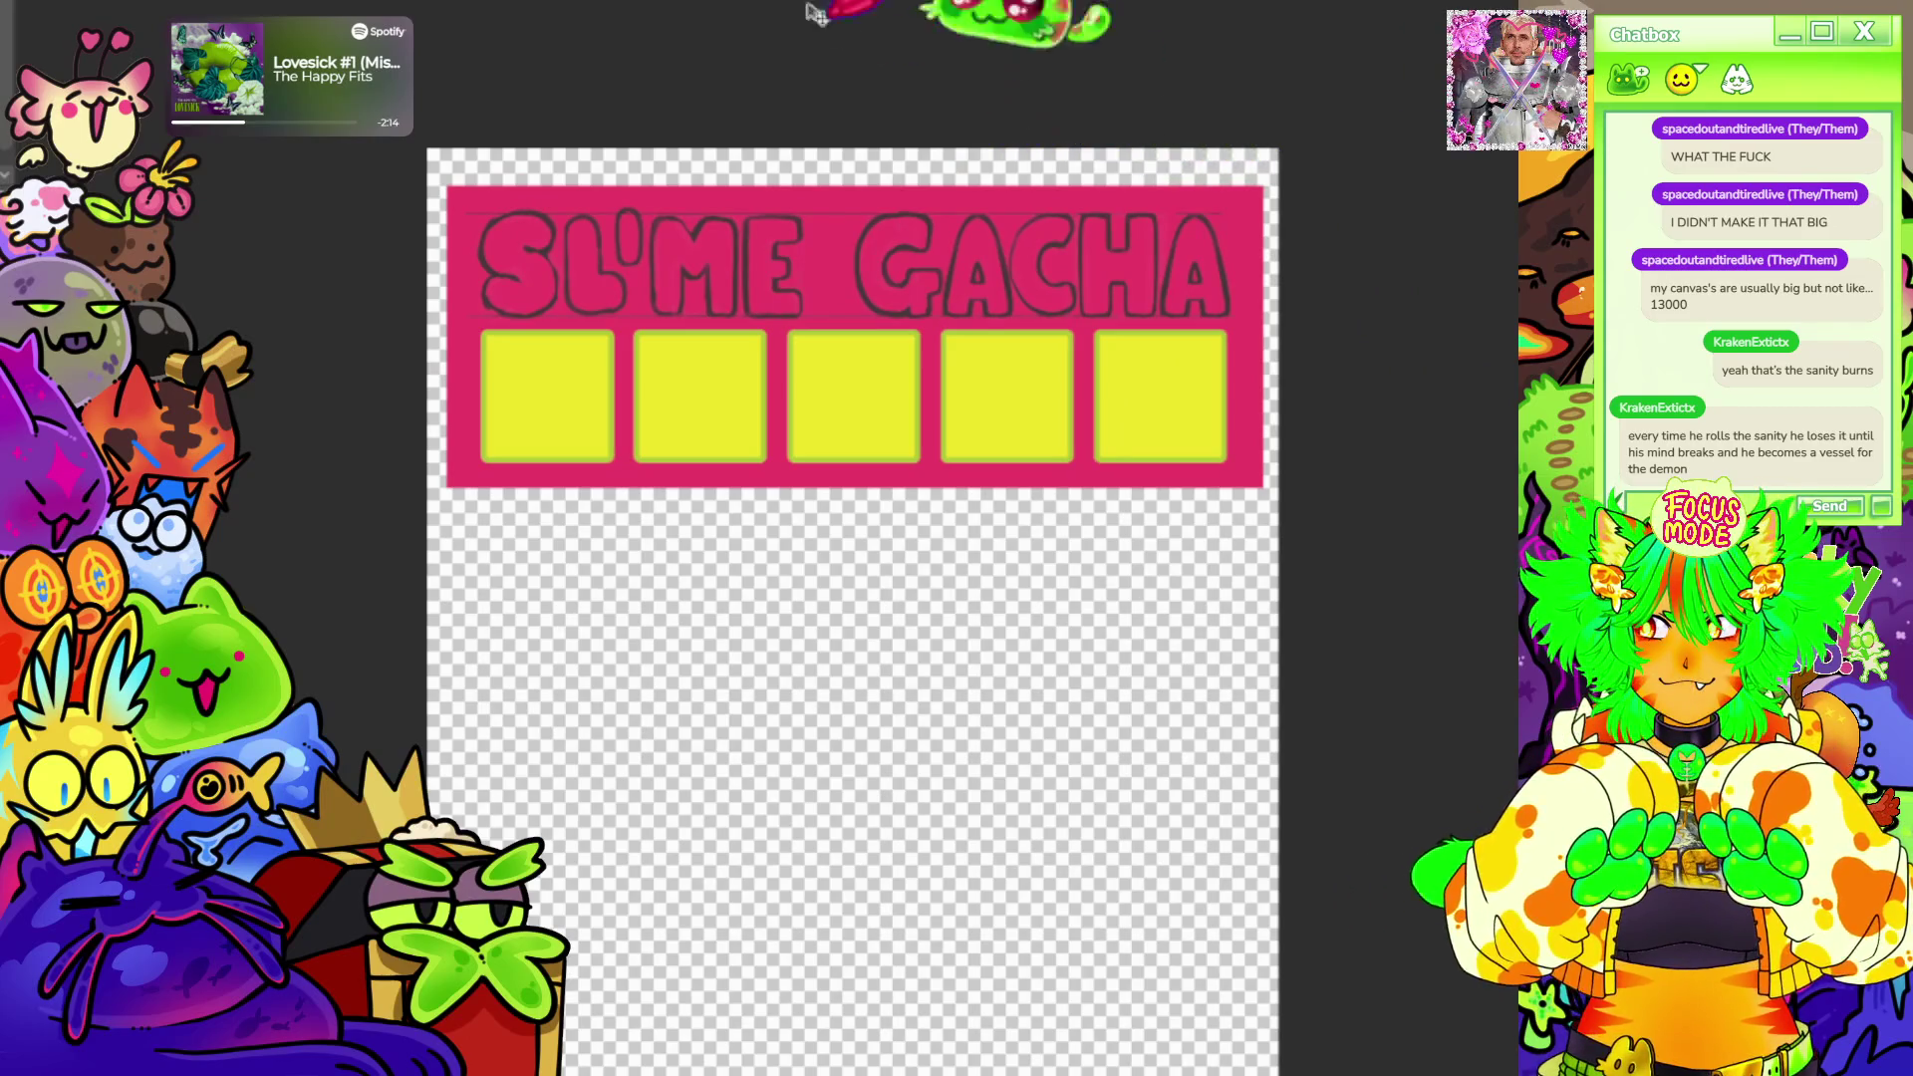
pyautogui.scroll(-1, 747, 60)
pyautogui.scroll(1, 671, 50)
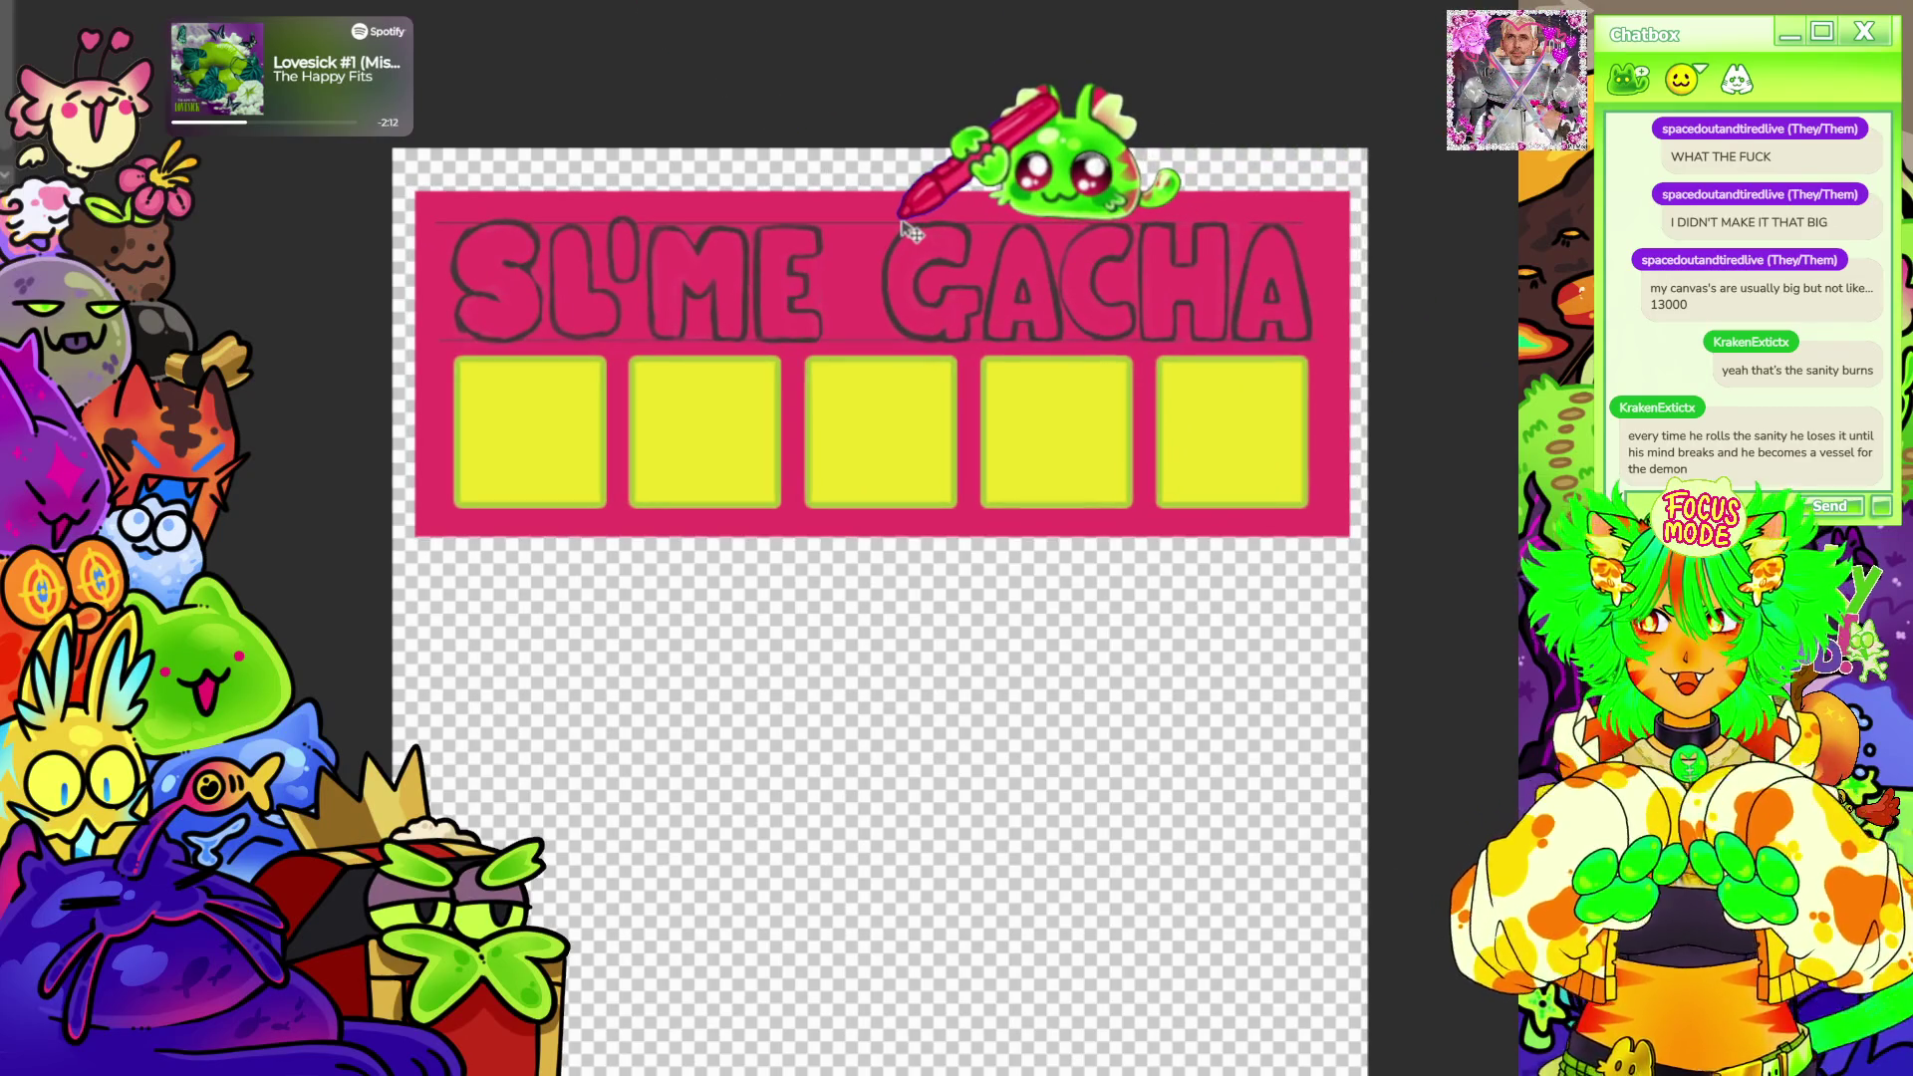
pyautogui.scroll(-1, 952, 67)
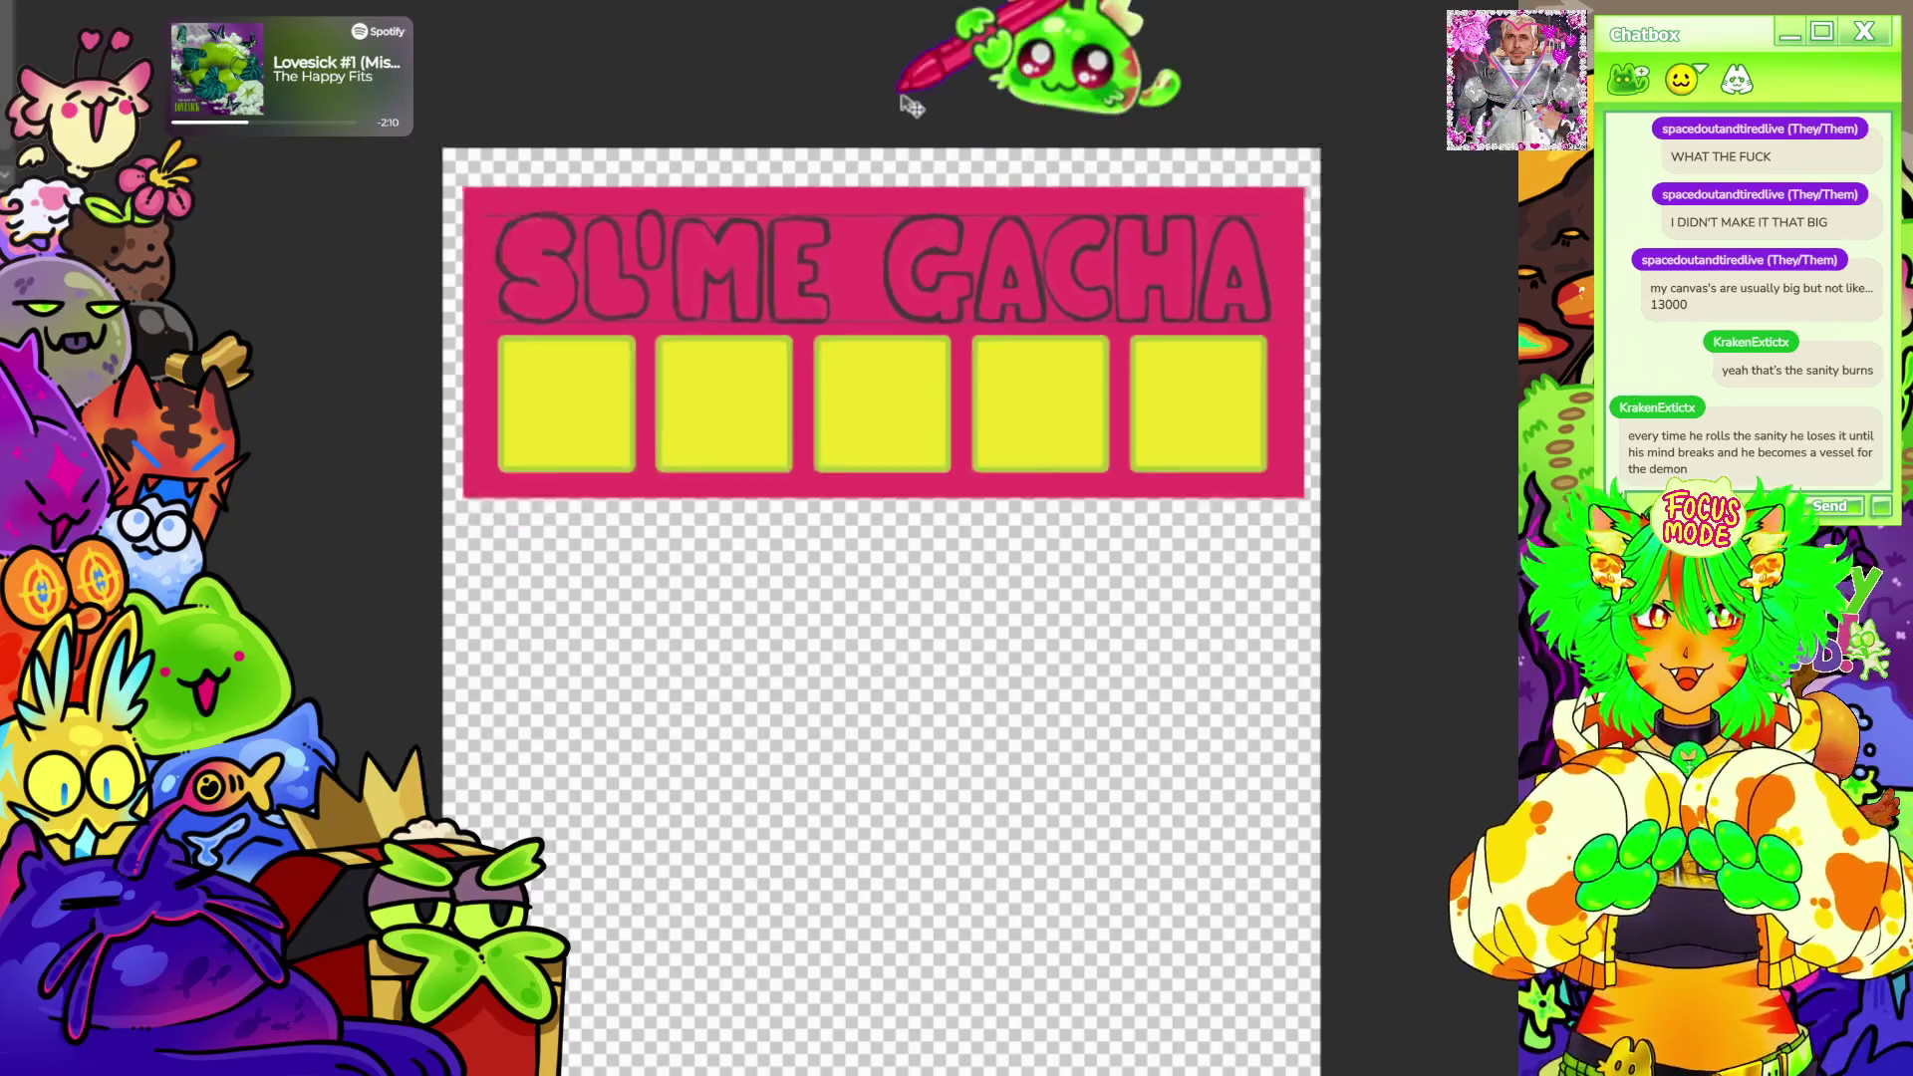
pyautogui.scroll(1, 952, 66)
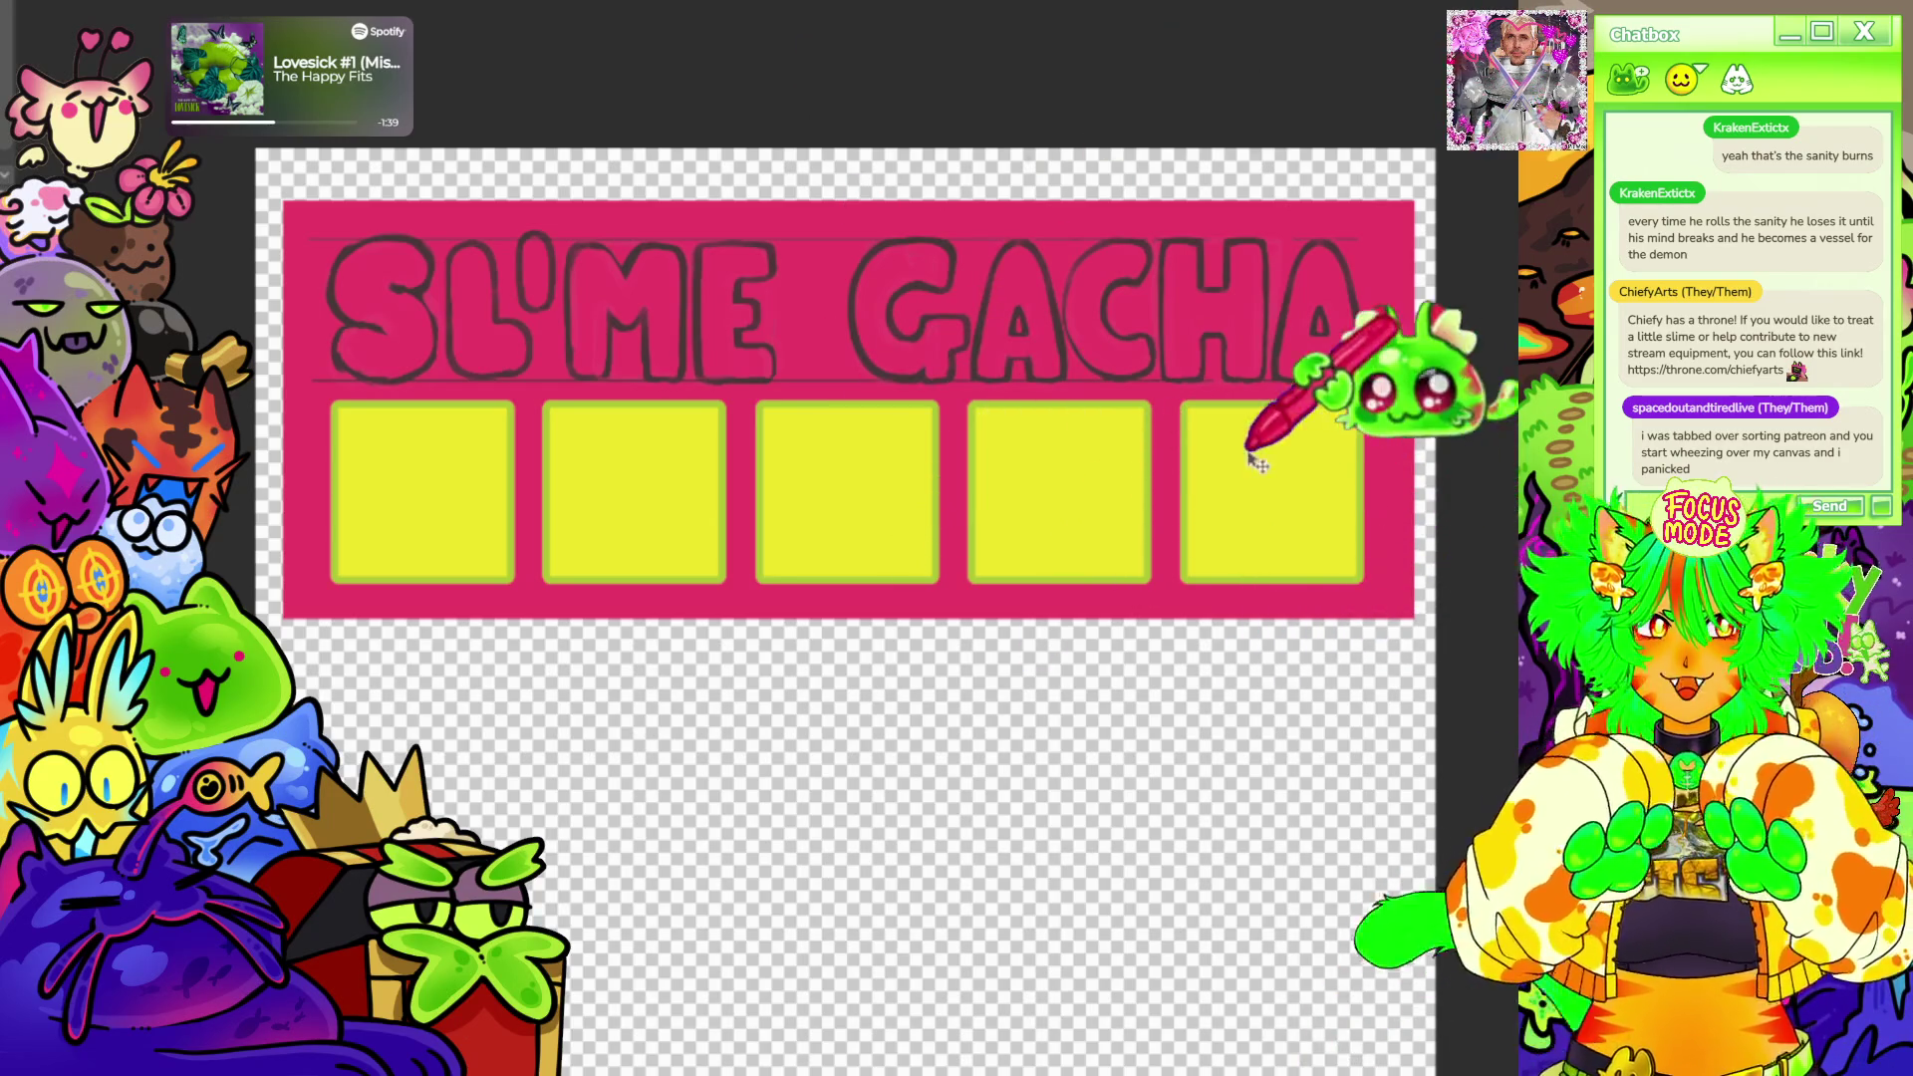
pyautogui.scroll(-1, 598, 299)
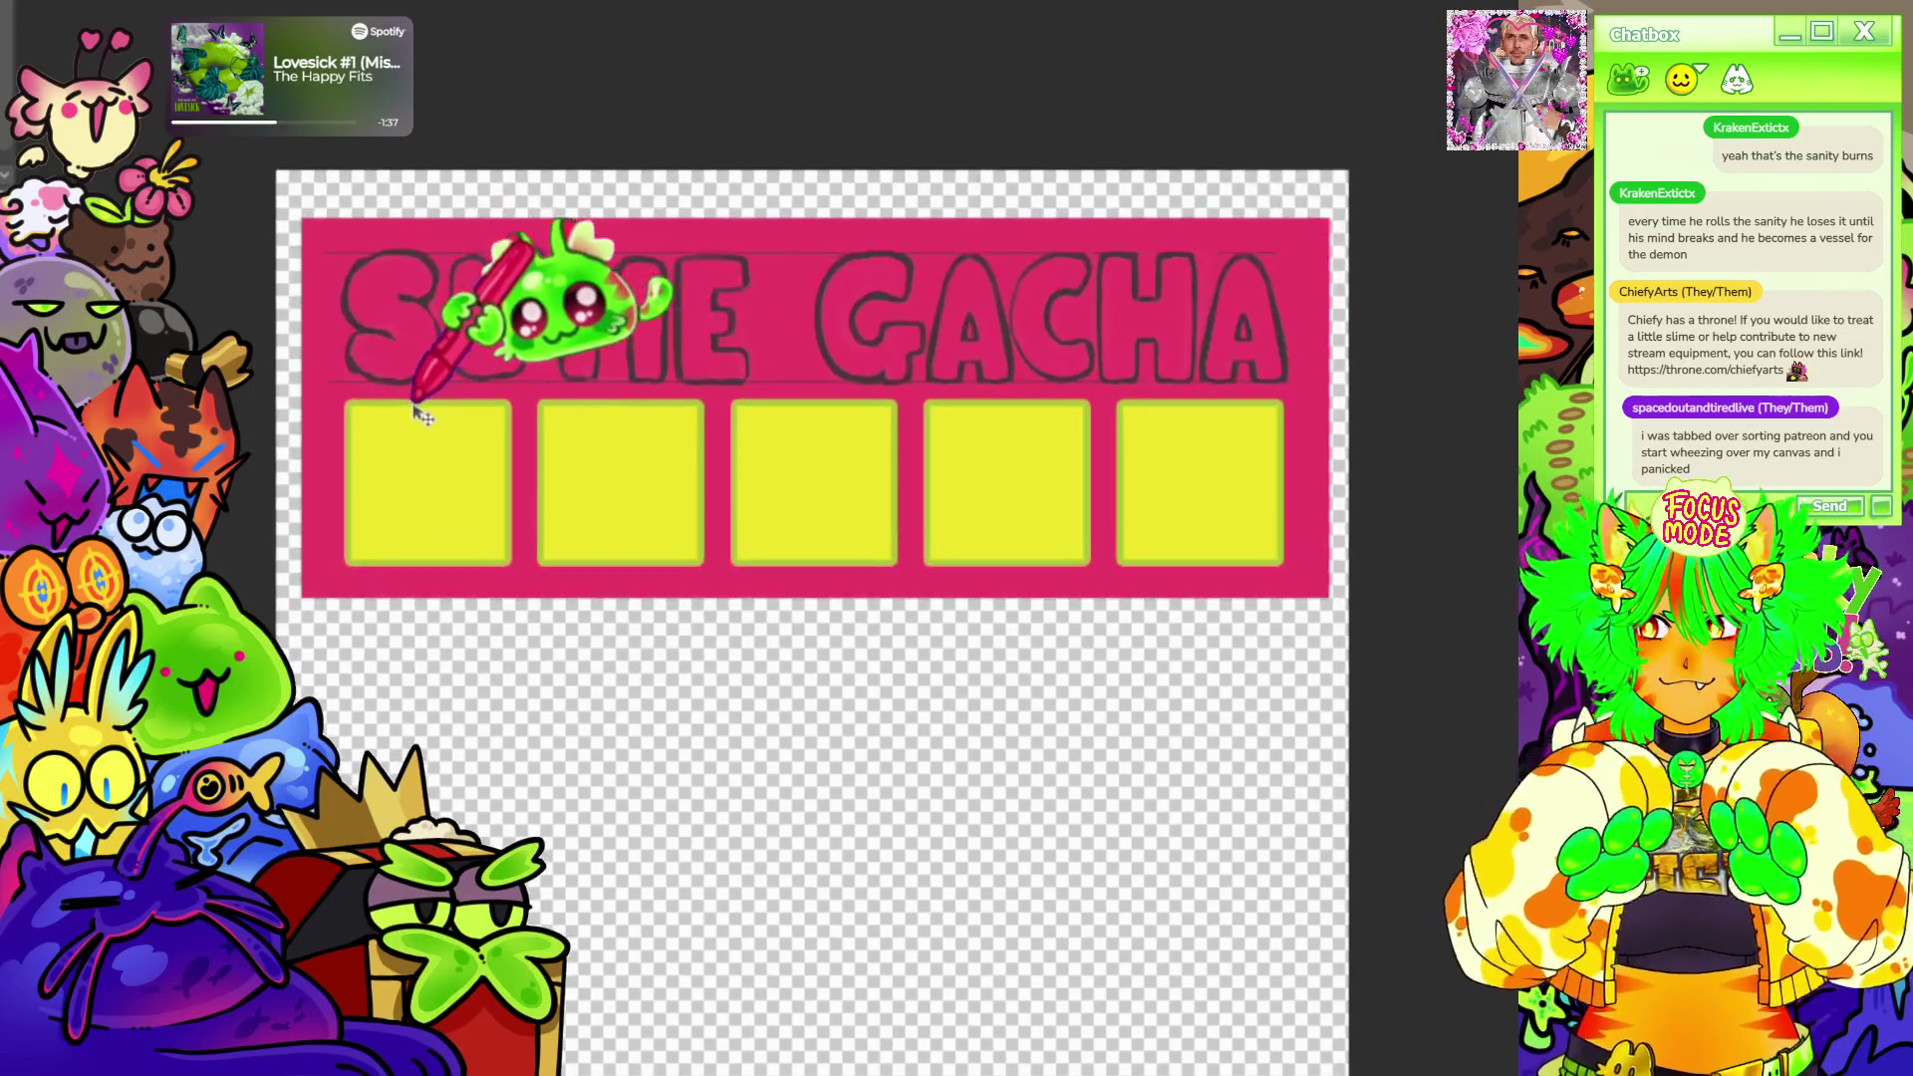
pyautogui.scroll(-1, 836, 428)
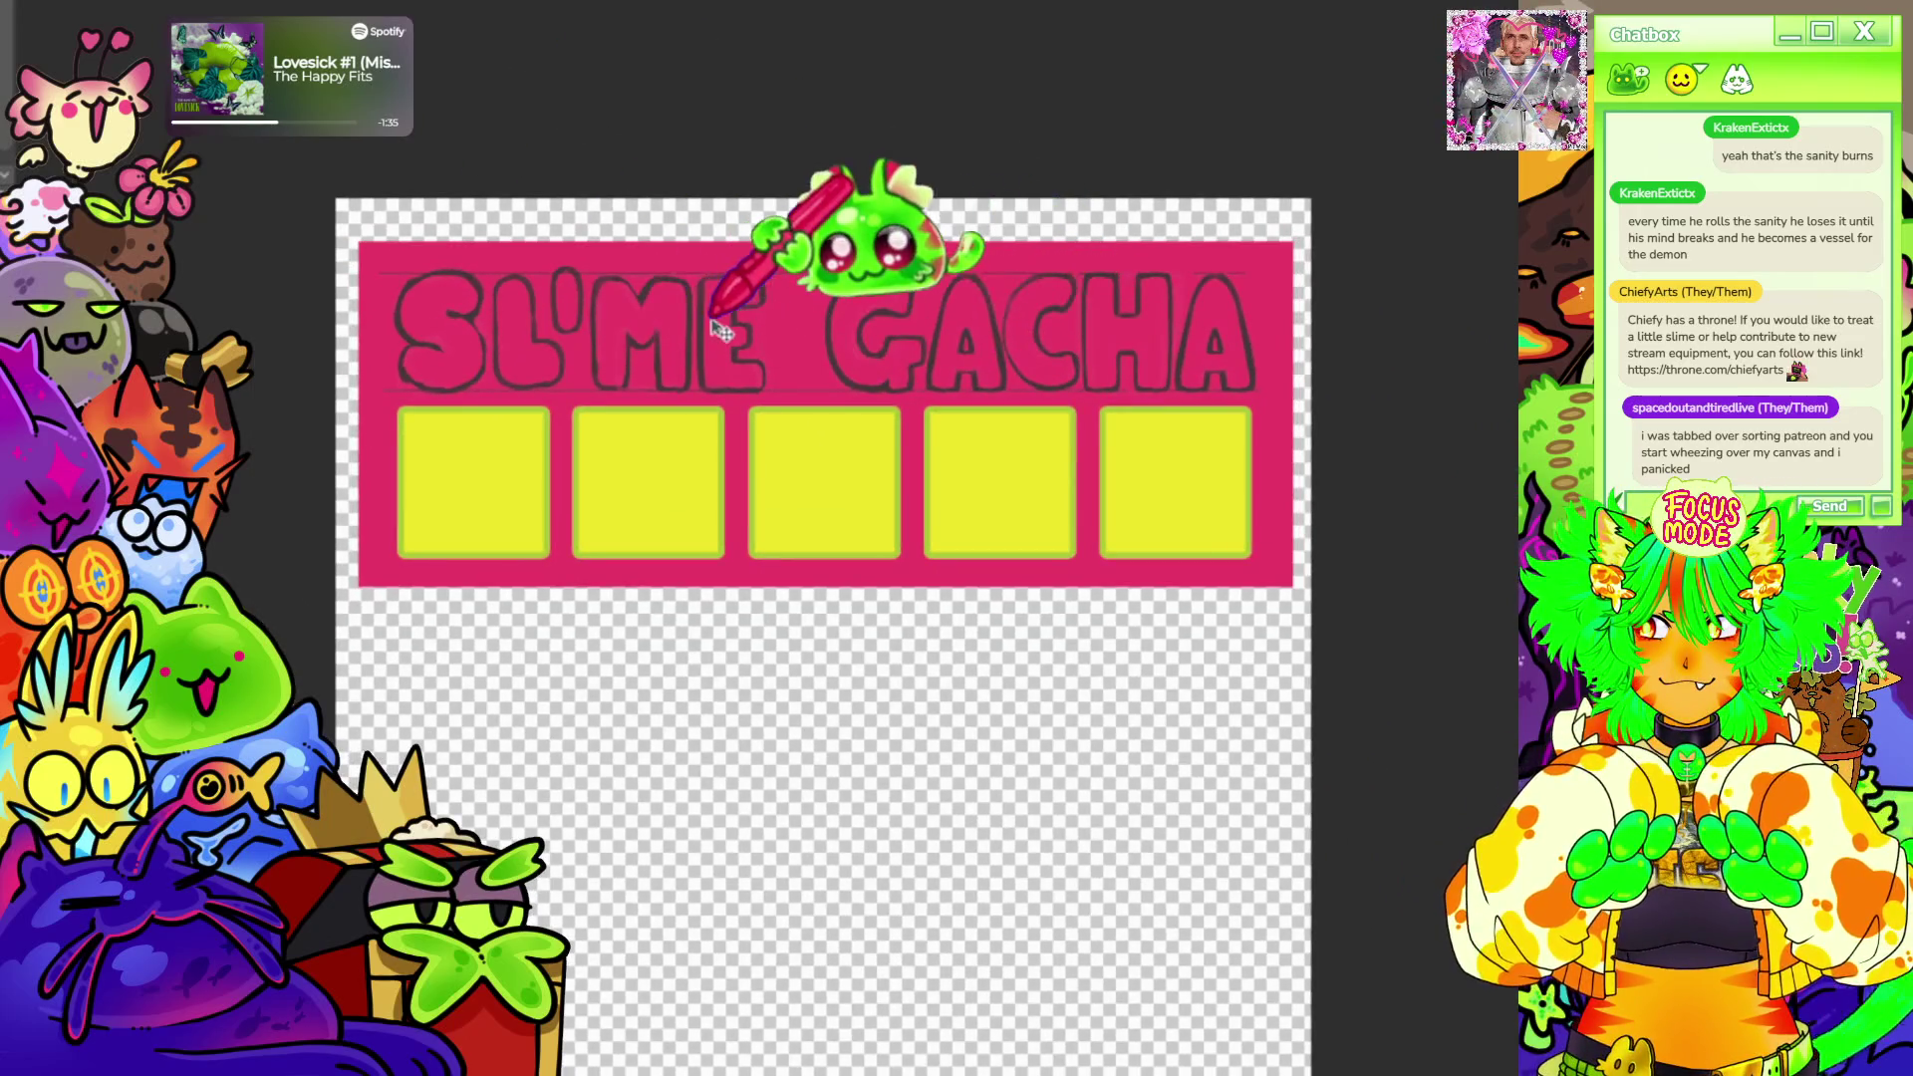
pyautogui.scroll(2, 732, 382)
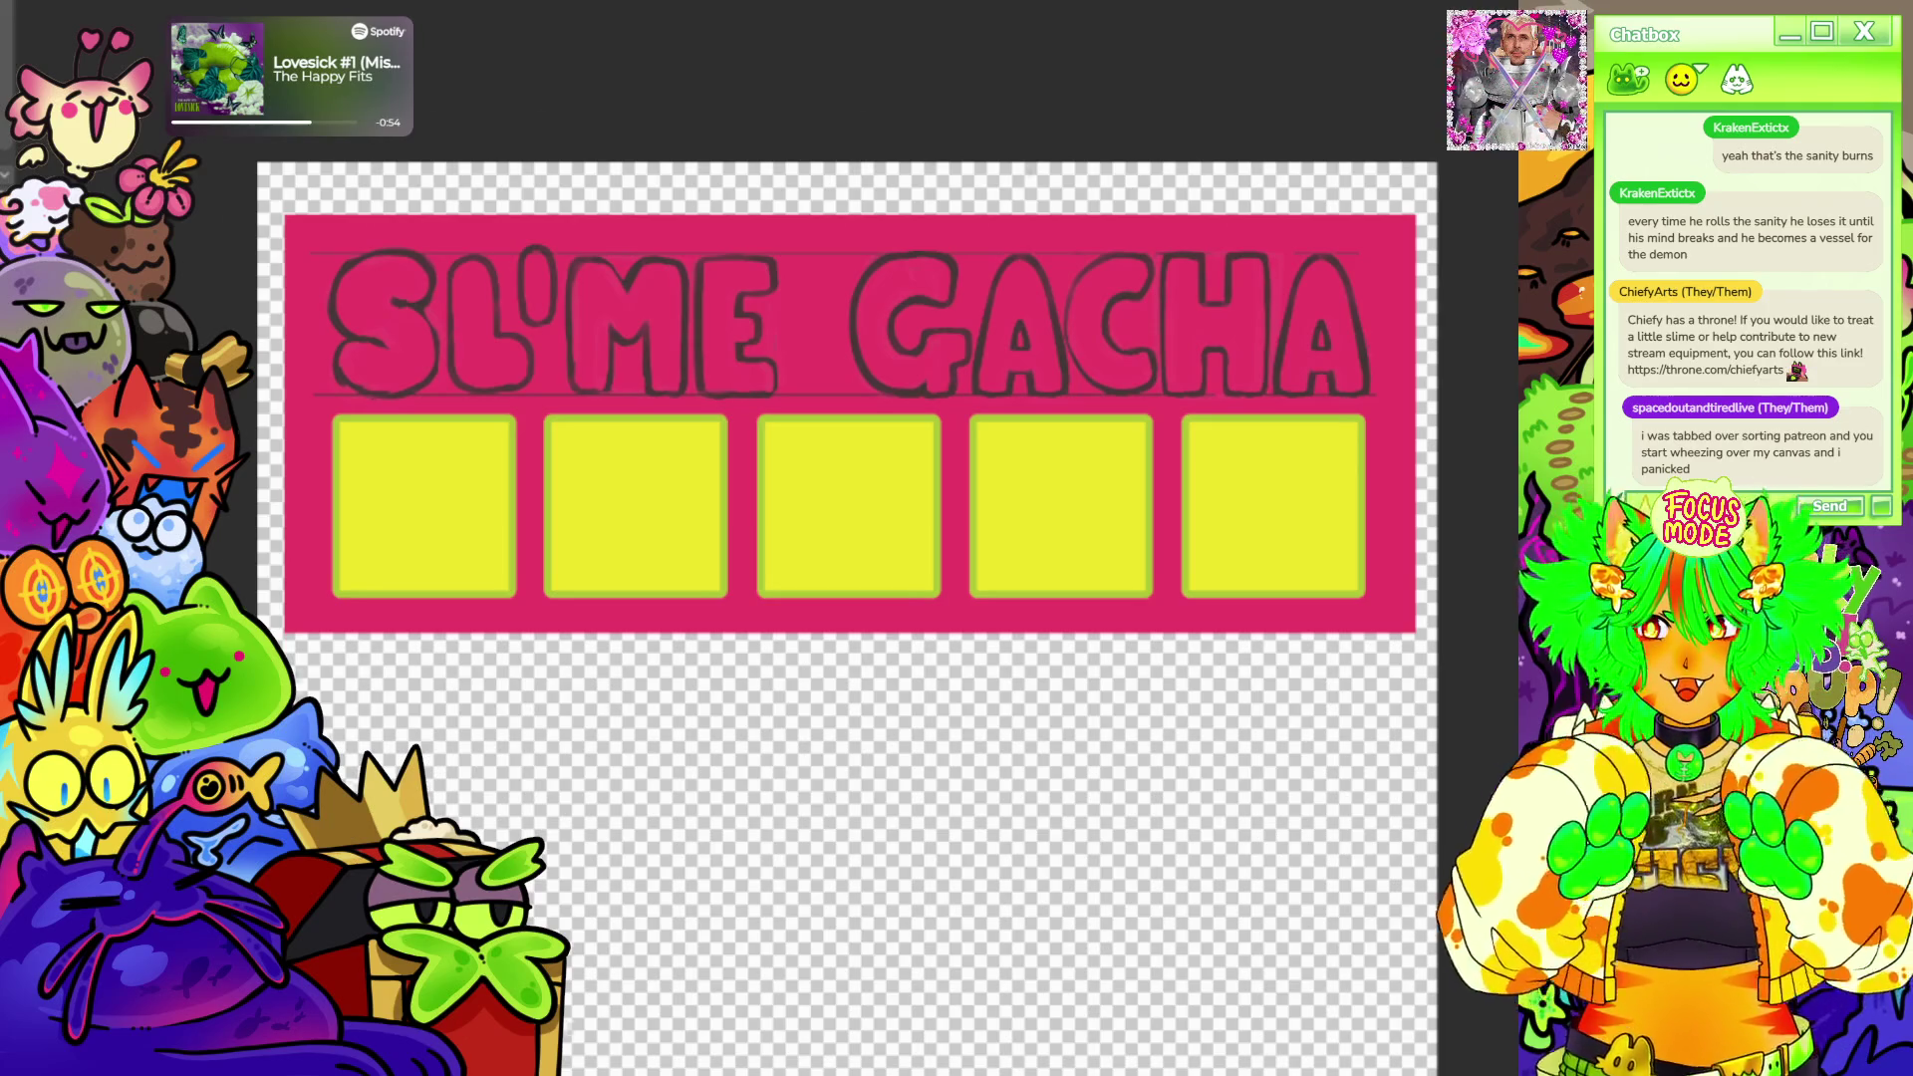
pyautogui.moveTo(898, 747); pyautogui.dragTo(837, 700)
pyautogui.scroll(-3, 1046, 181)
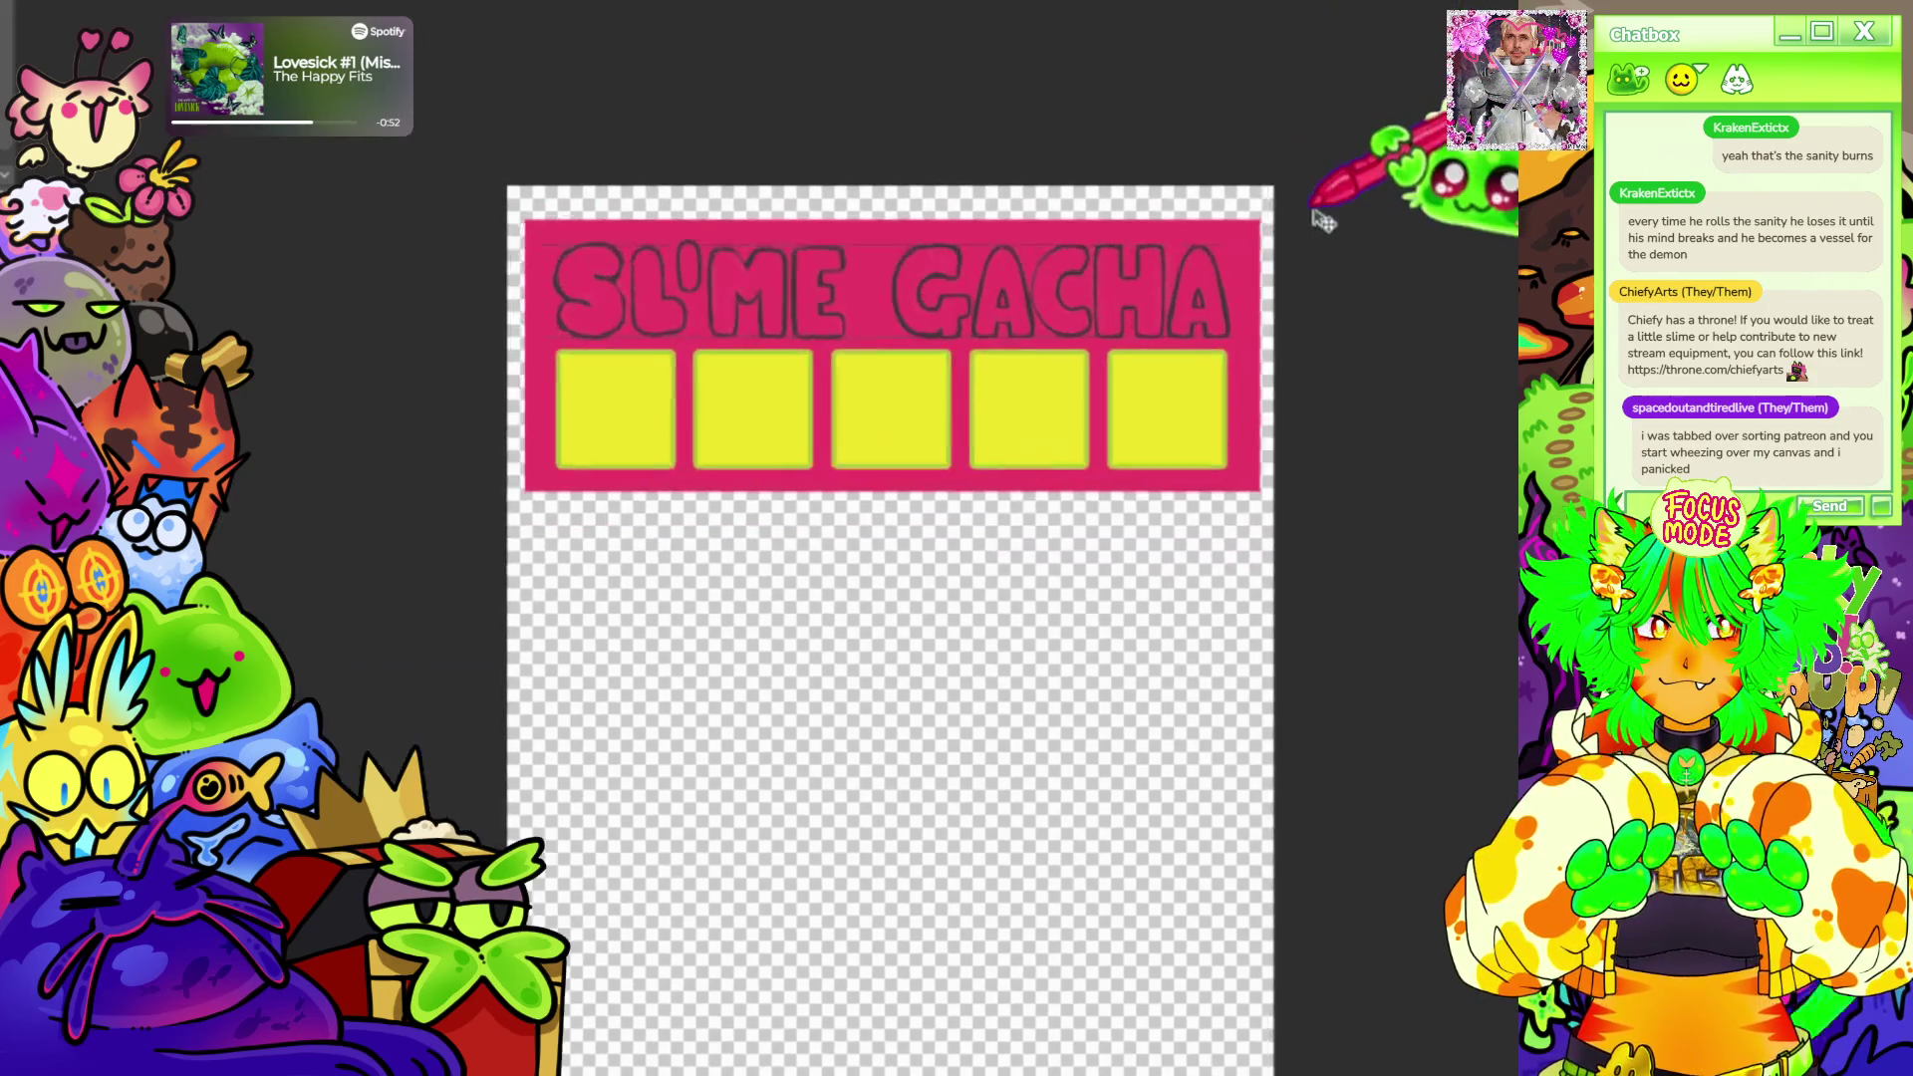
pyautogui.scroll(1, 897, 224)
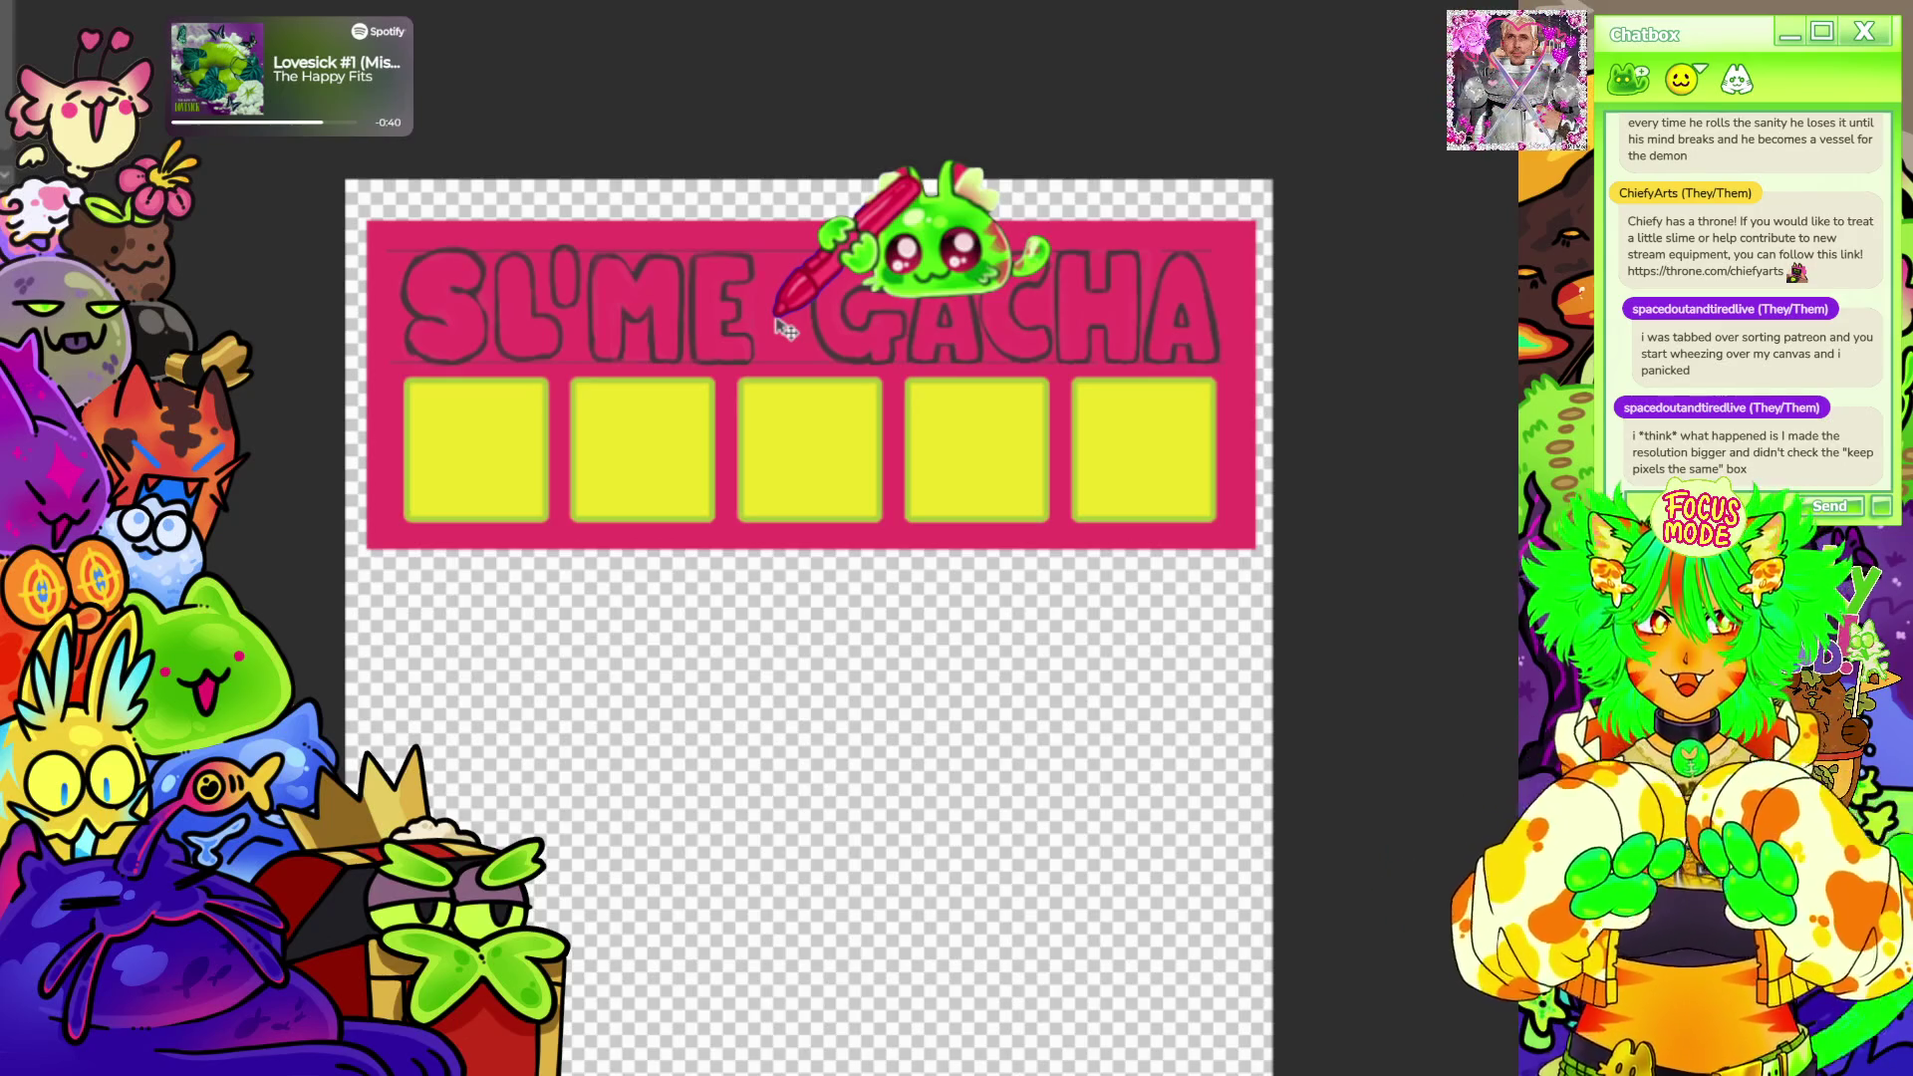
pyautogui.scroll(2, 787, 328)
pyautogui.scroll(2, 777, 373)
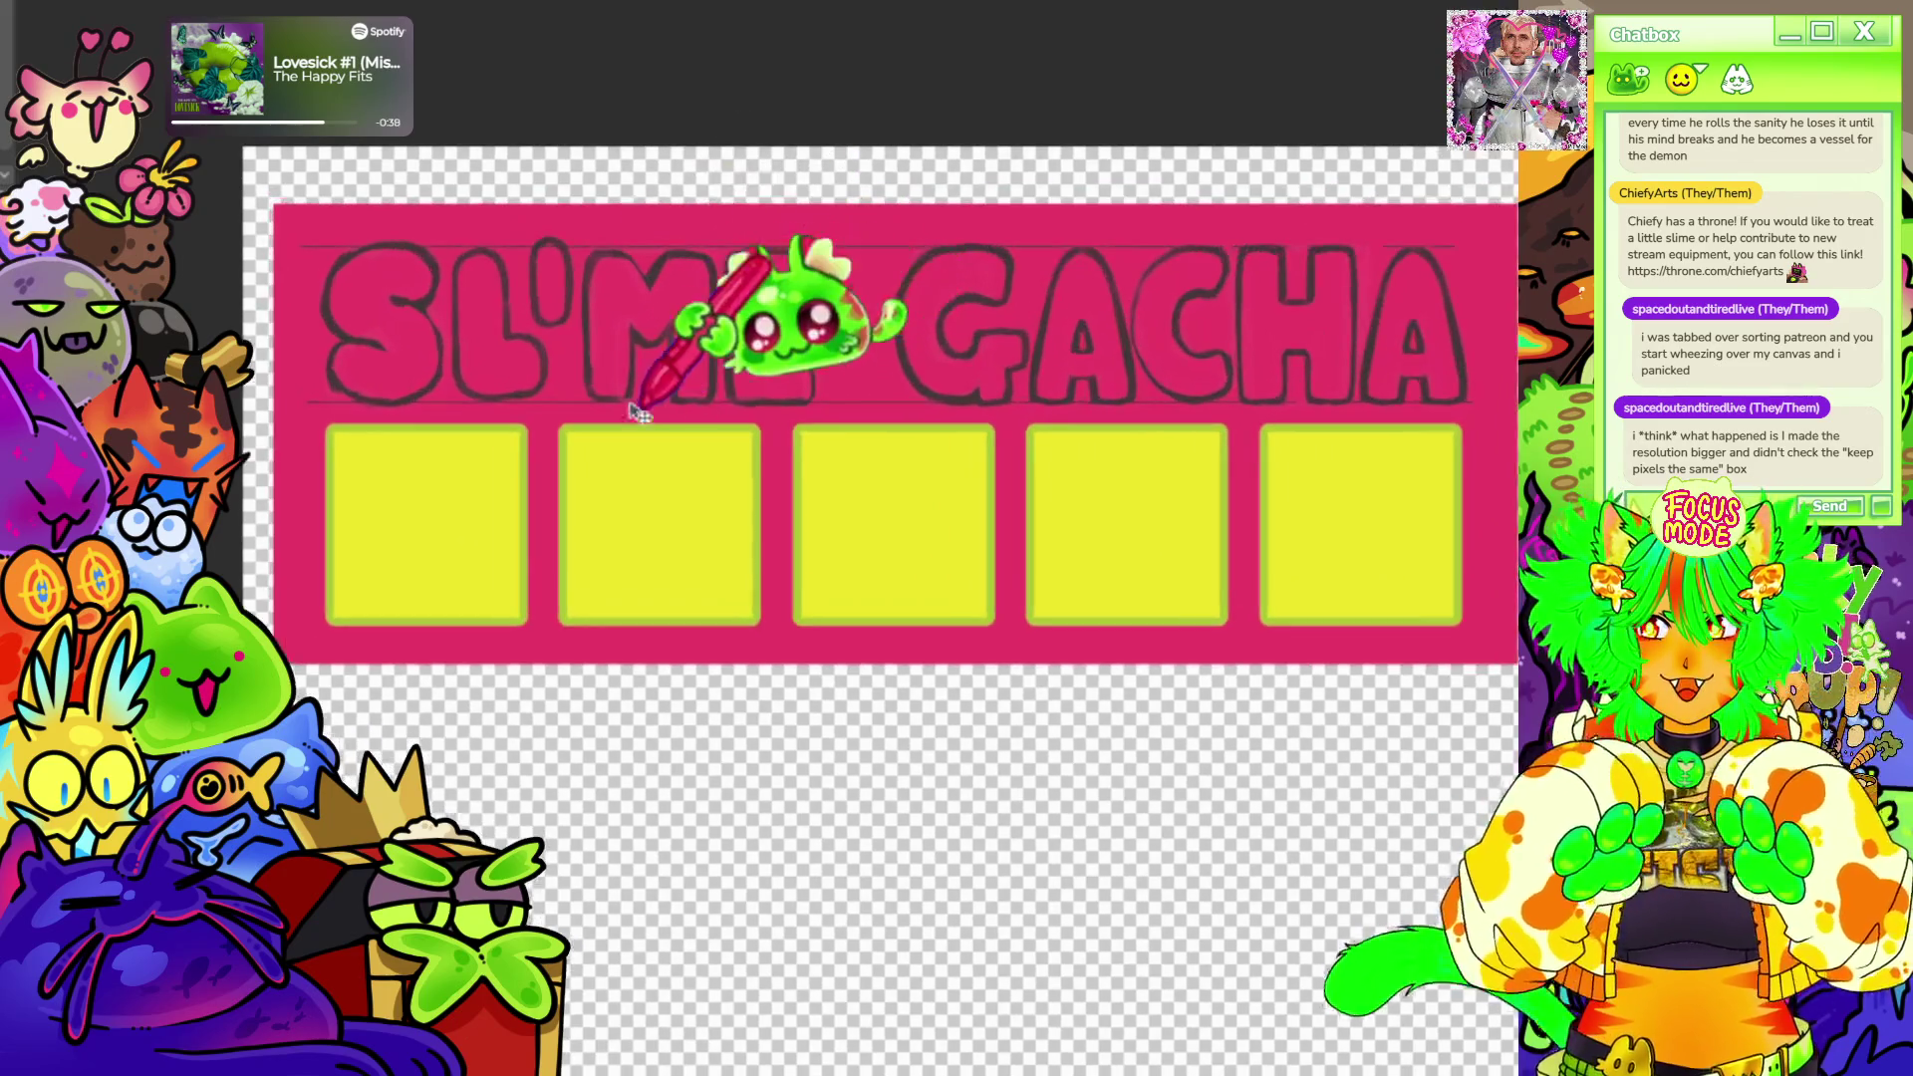
pyautogui.scroll(1, 754, 449)
pyautogui.scroll(1, 755, 449)
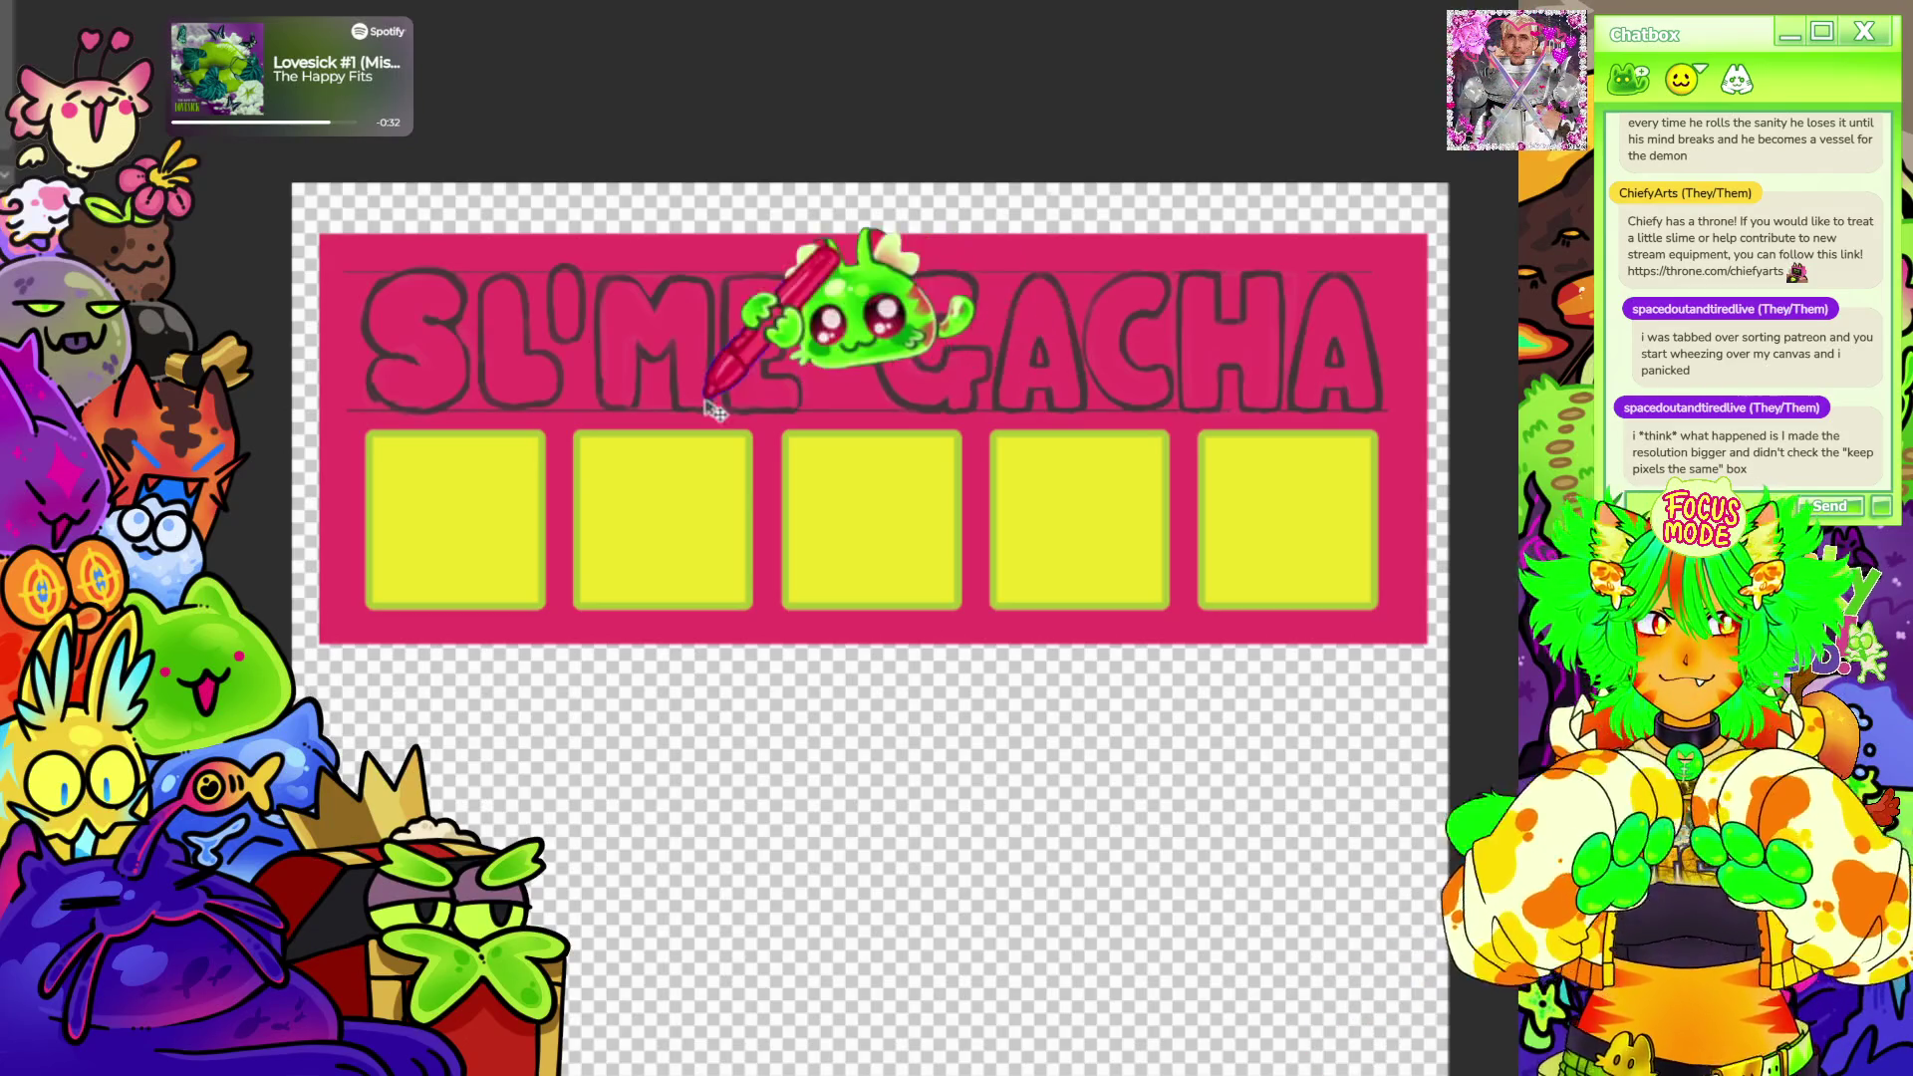
pyautogui.scroll(-3, 807, 407)
pyautogui.scroll(2, 748, 345)
pyautogui.scroll(2, 759, 210)
pyautogui.scroll(1, 760, 210)
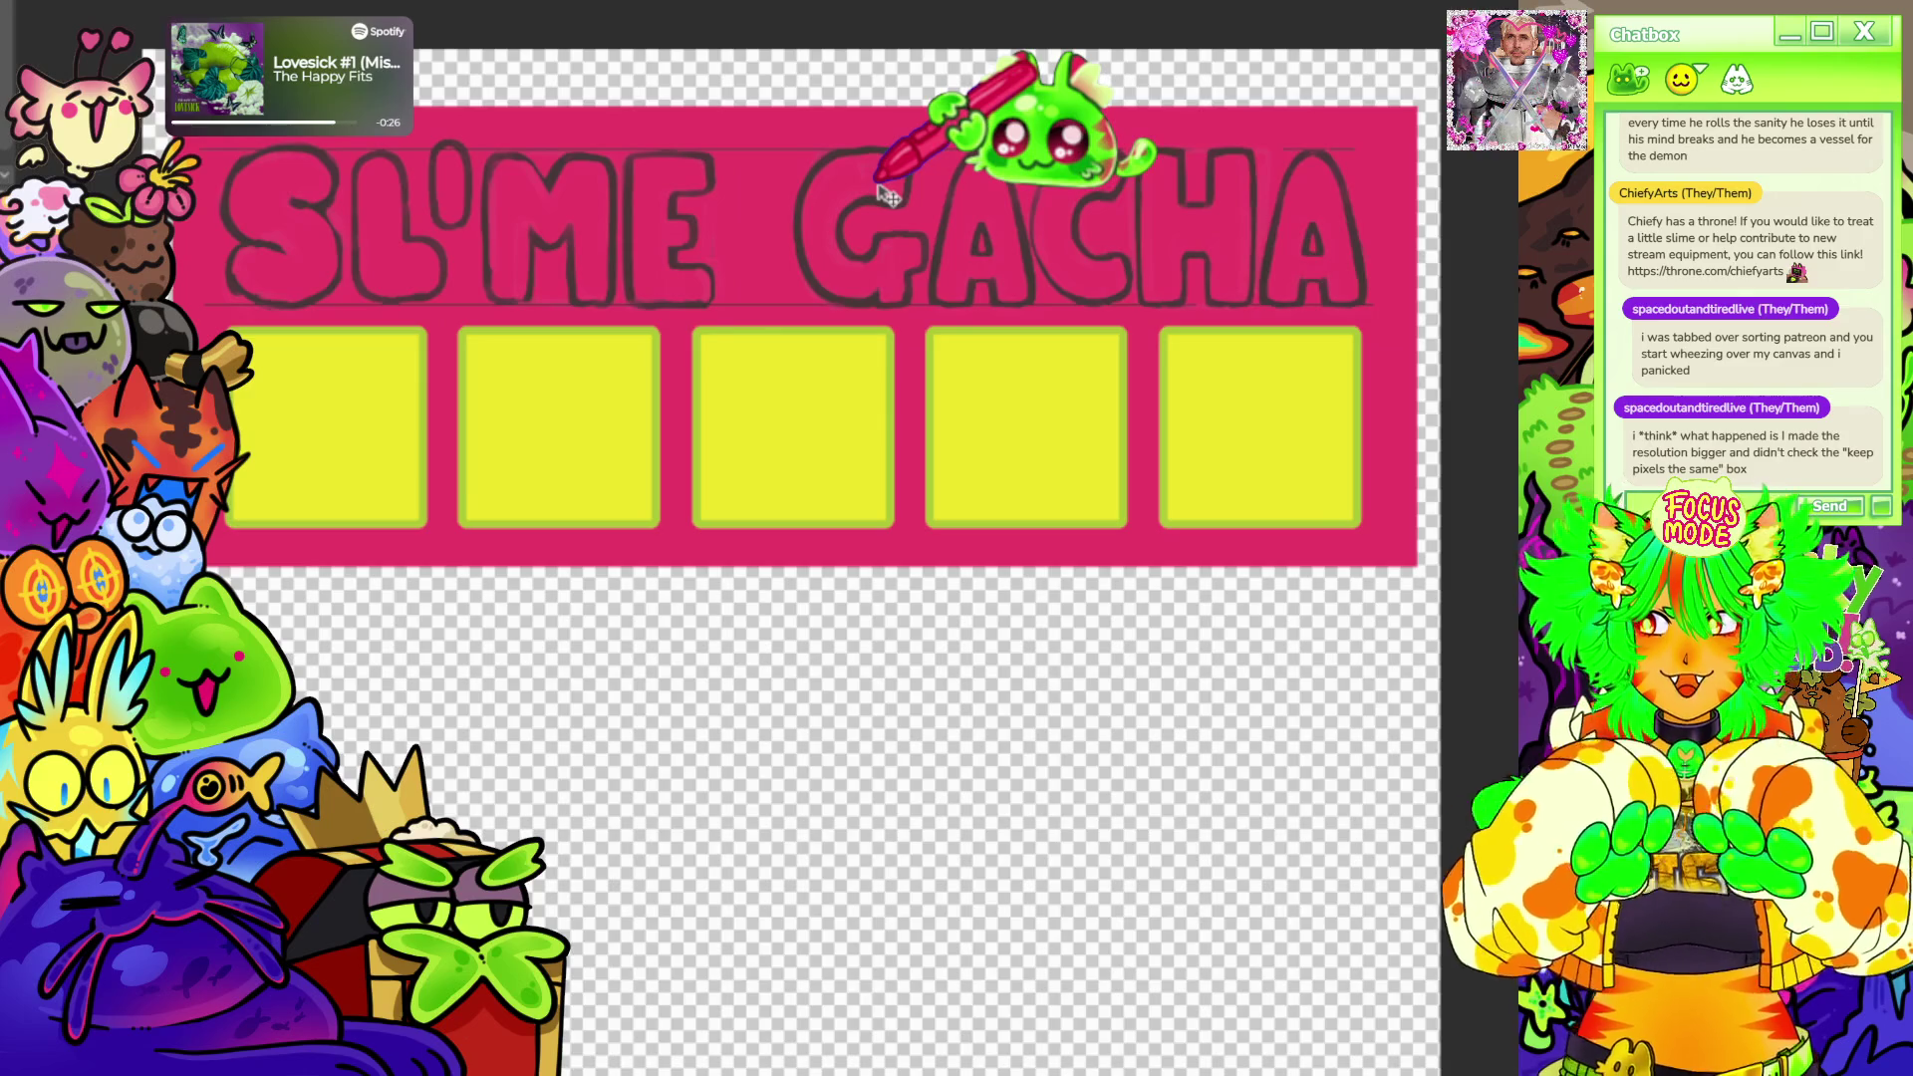
pyautogui.scroll(-1, 888, 195)
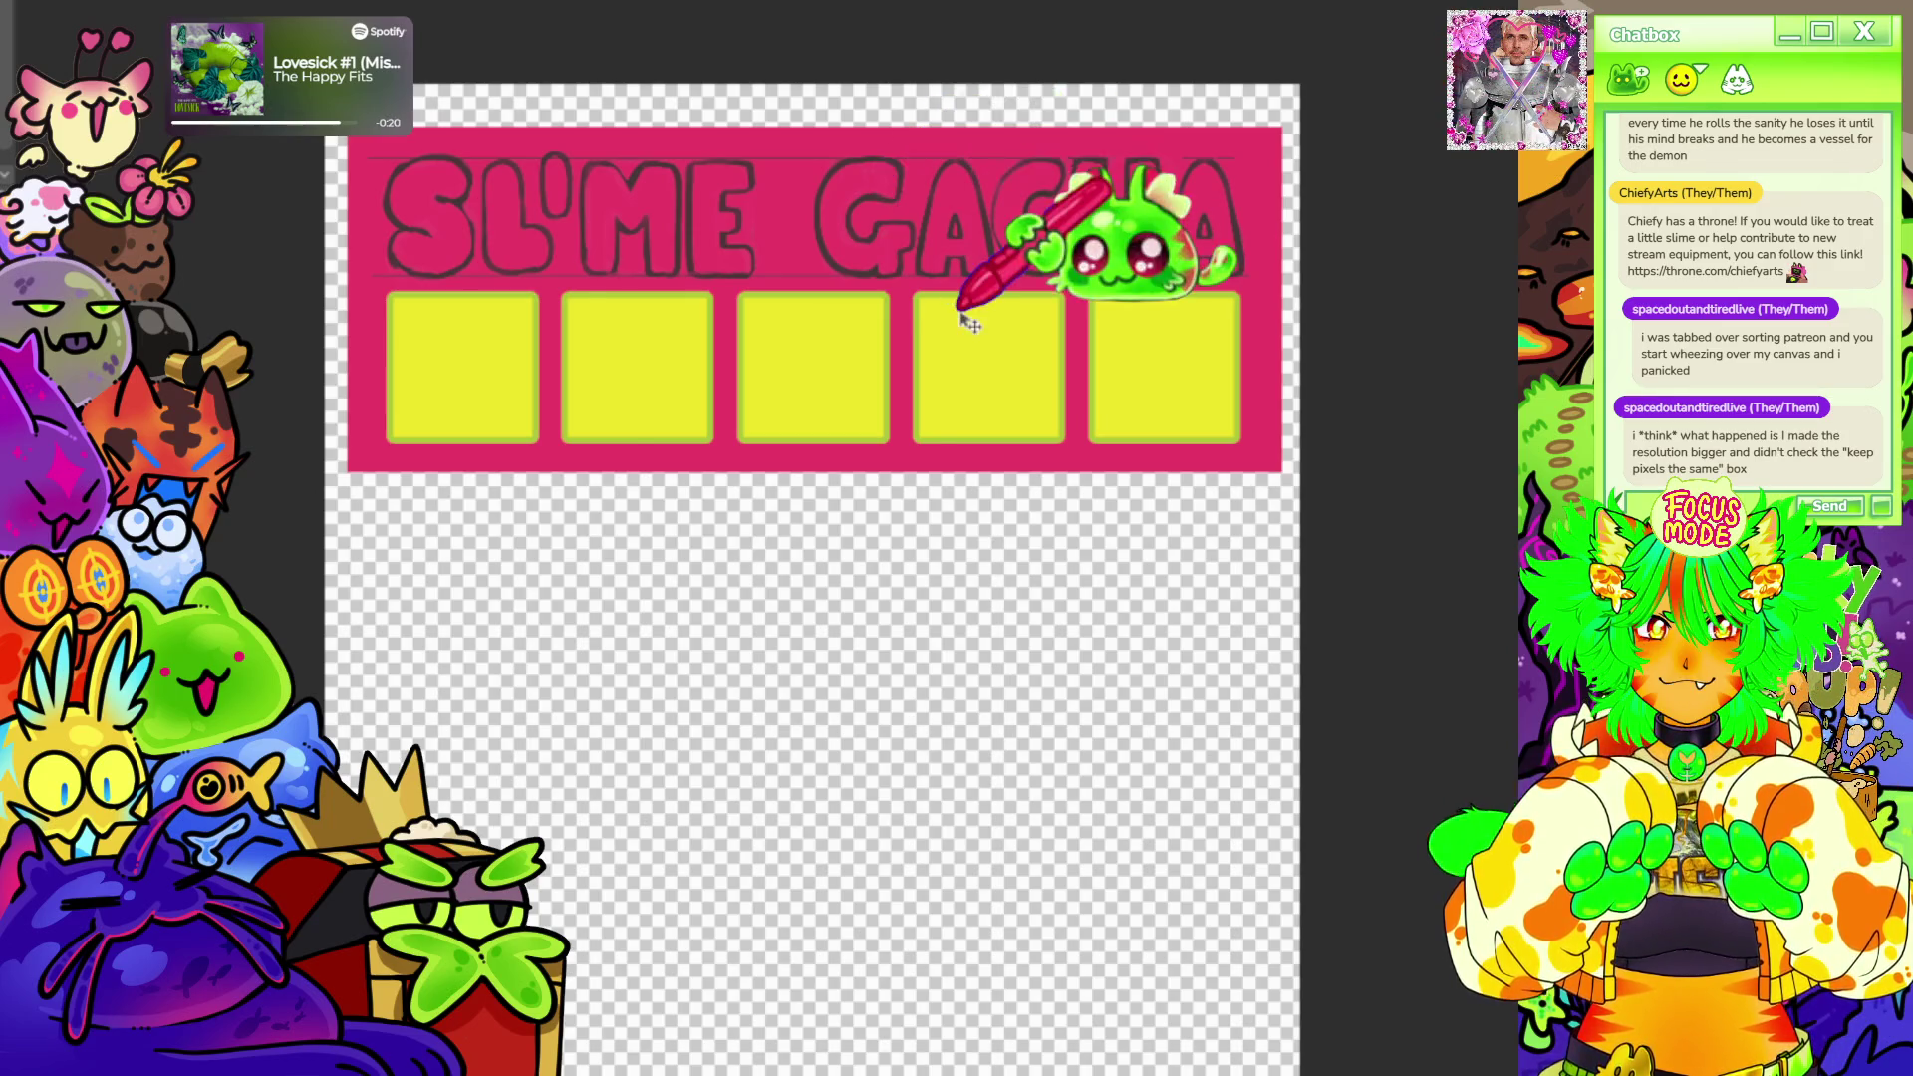
pyautogui.moveTo(957, 293); pyautogui.dragTo(1023, 299)
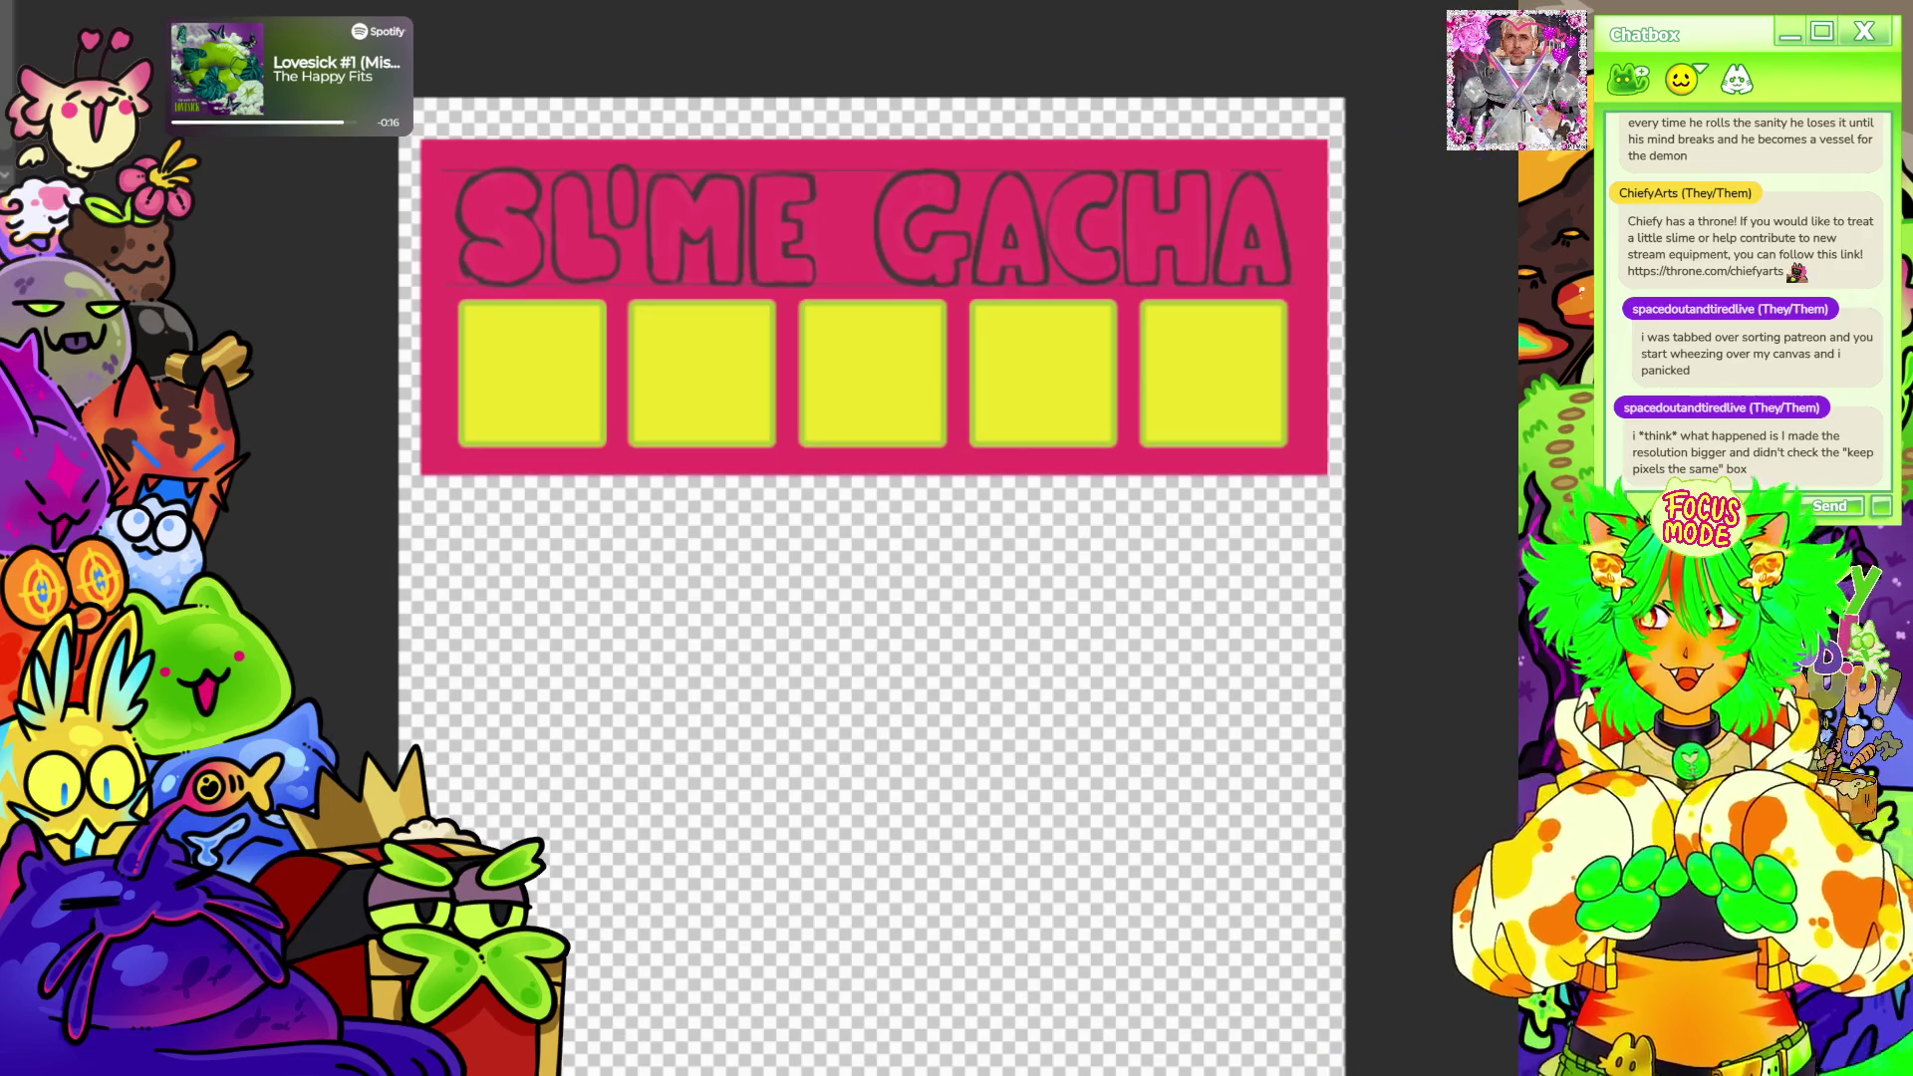
pyautogui.scroll(2, 1315, 90)
pyautogui.scroll(2, 1136, 120)
pyautogui.scroll(-3, 980, 149)
pyautogui.scroll(1, 1136, 195)
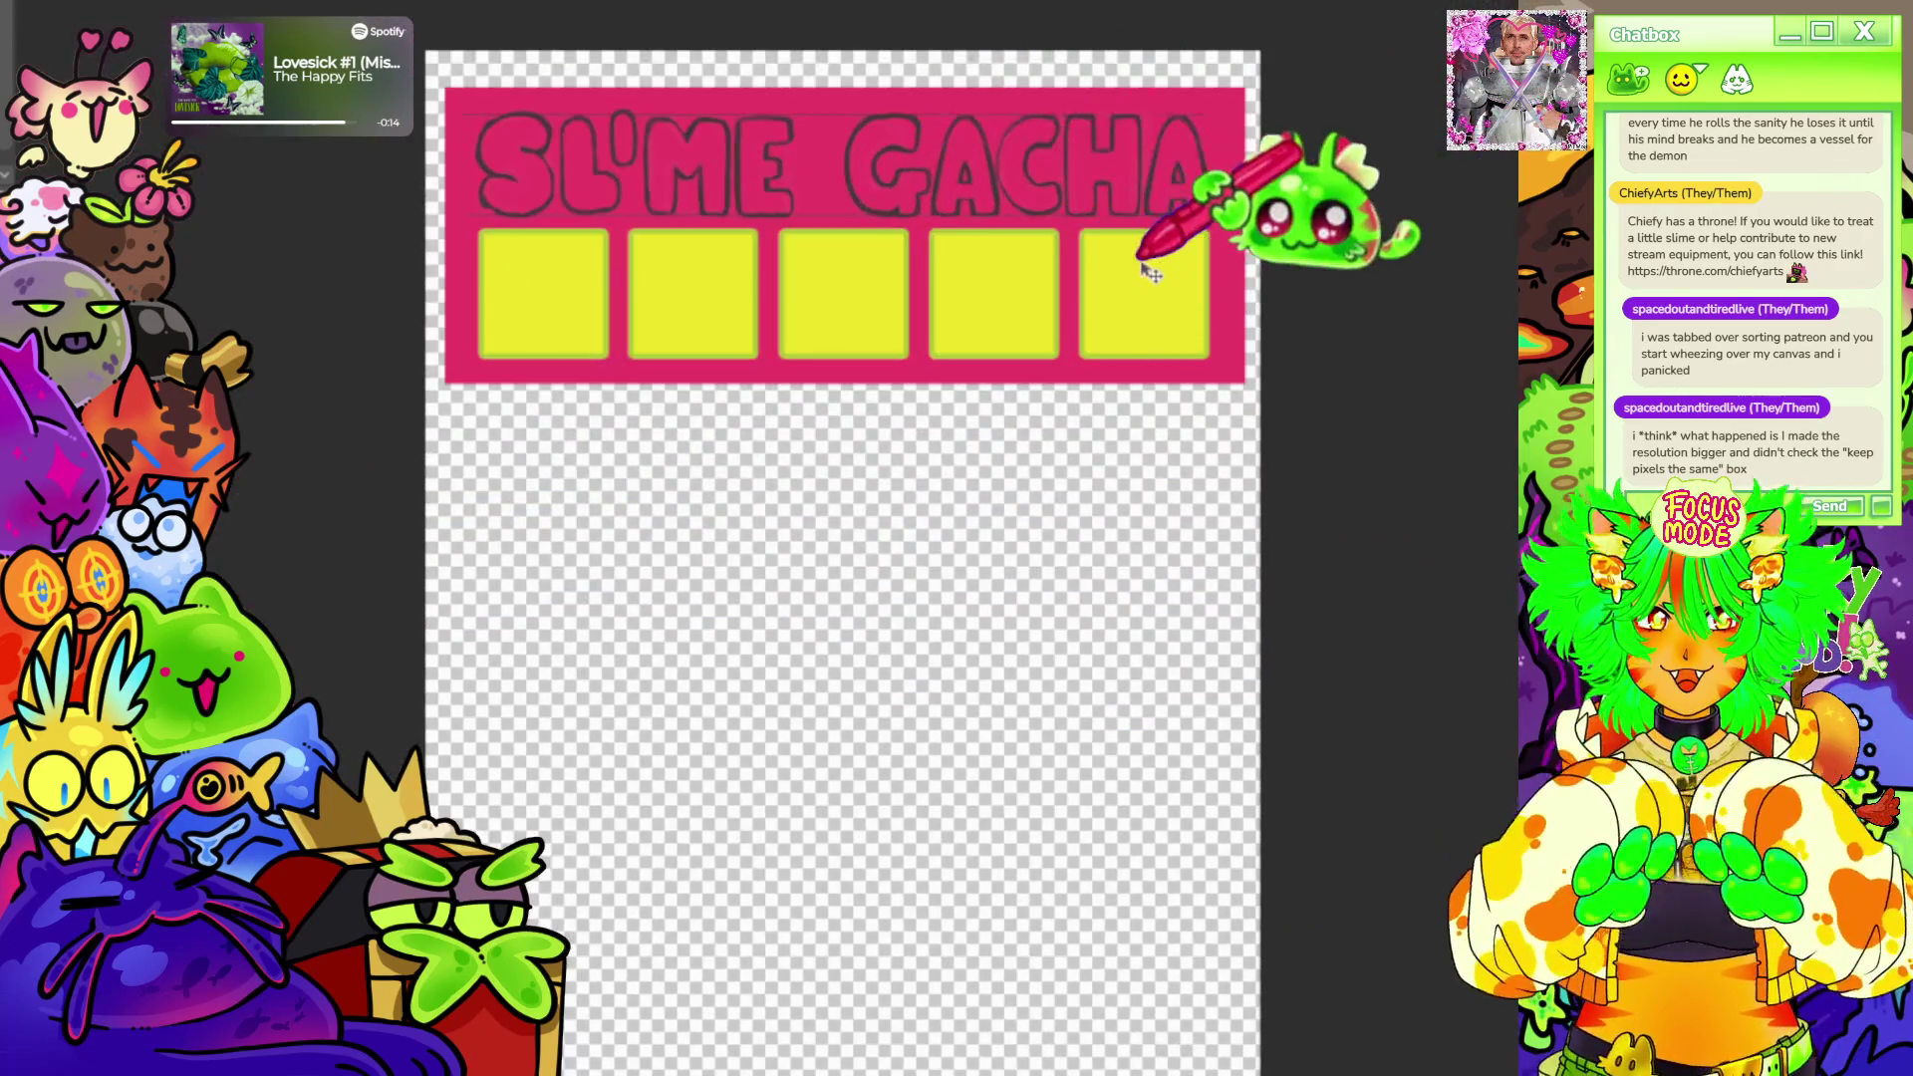
pyautogui.moveTo(1182, 196)
pyautogui.mouseDown()
pyautogui.moveTo(1122, 524)
pyautogui.moveTo(1137, 609)
pyautogui.mouseUp()
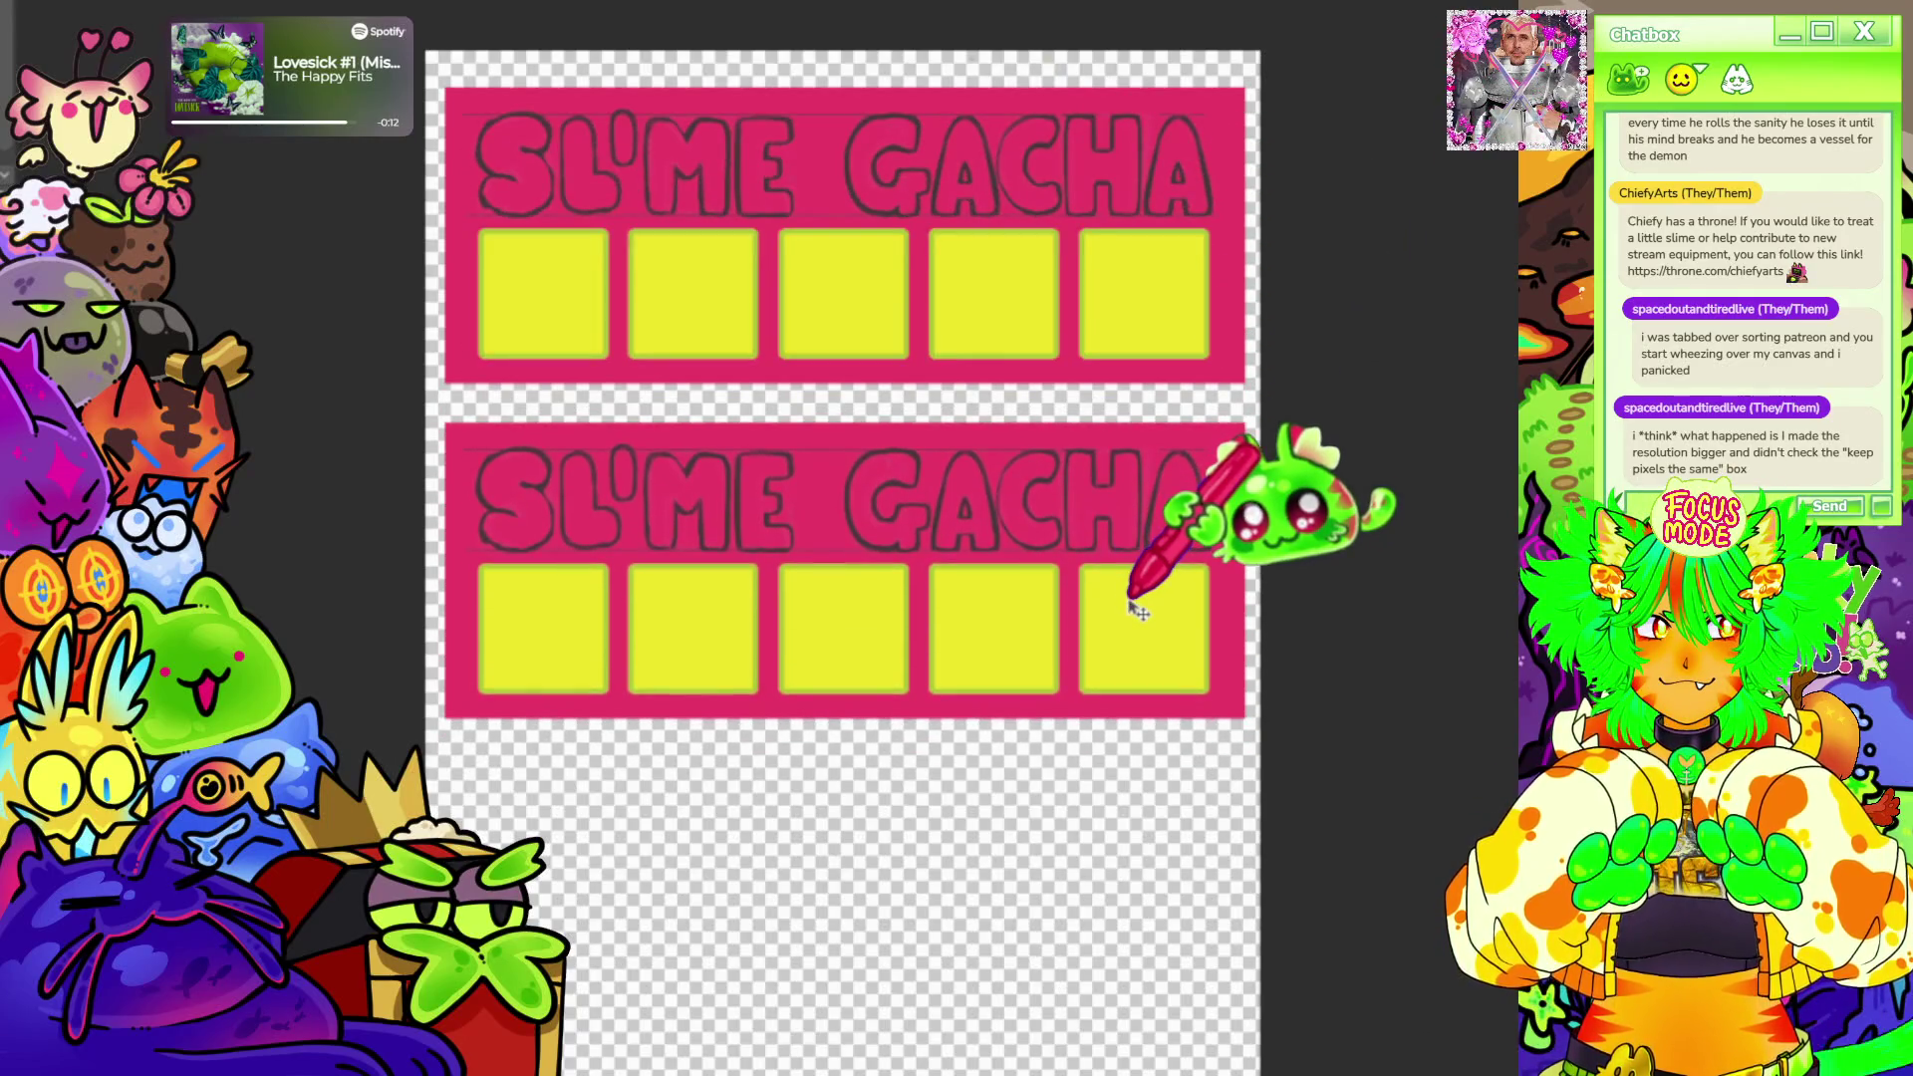
pyautogui.scroll(3, 838, 508)
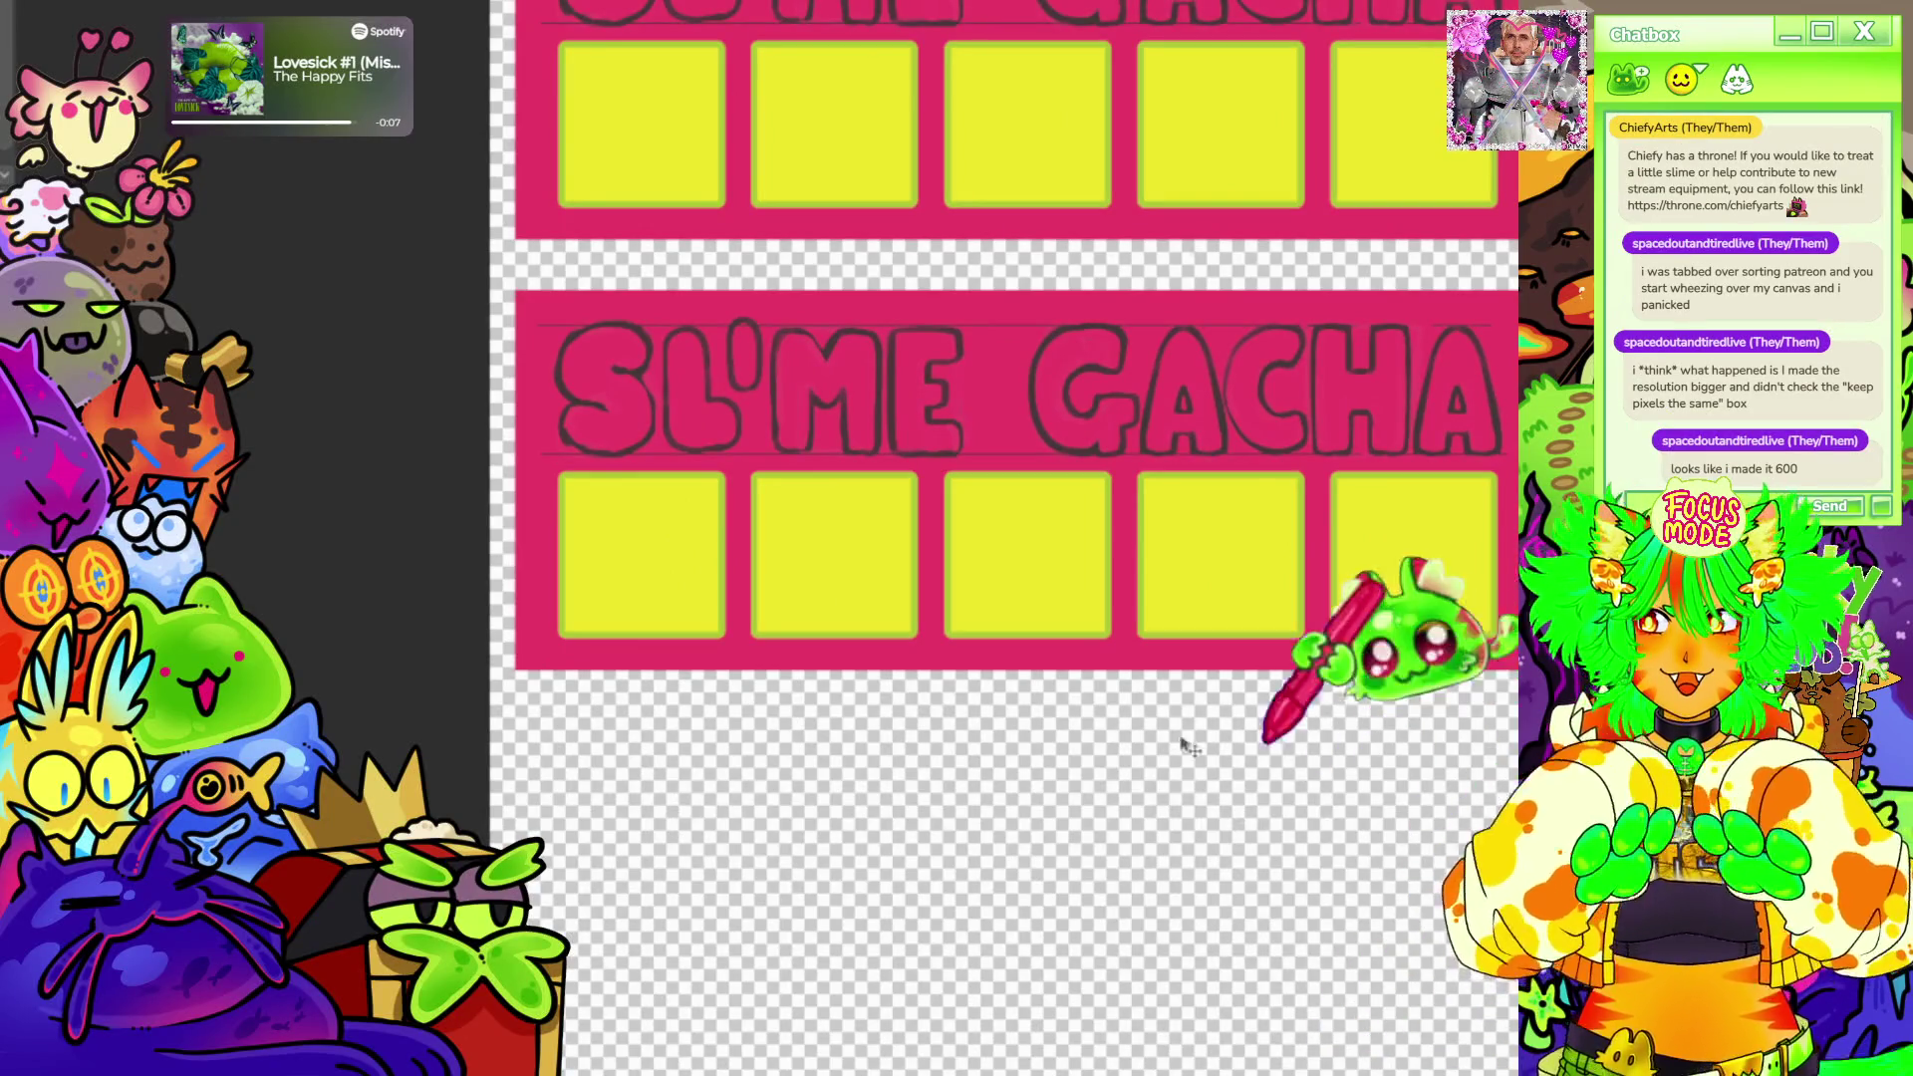
pyautogui.scroll(3, 957, 493)
# Pan the canvas so the duplicated lower banner comes into view.
pyautogui.moveTo(956, 495); pyautogui.dragTo(598, 149)
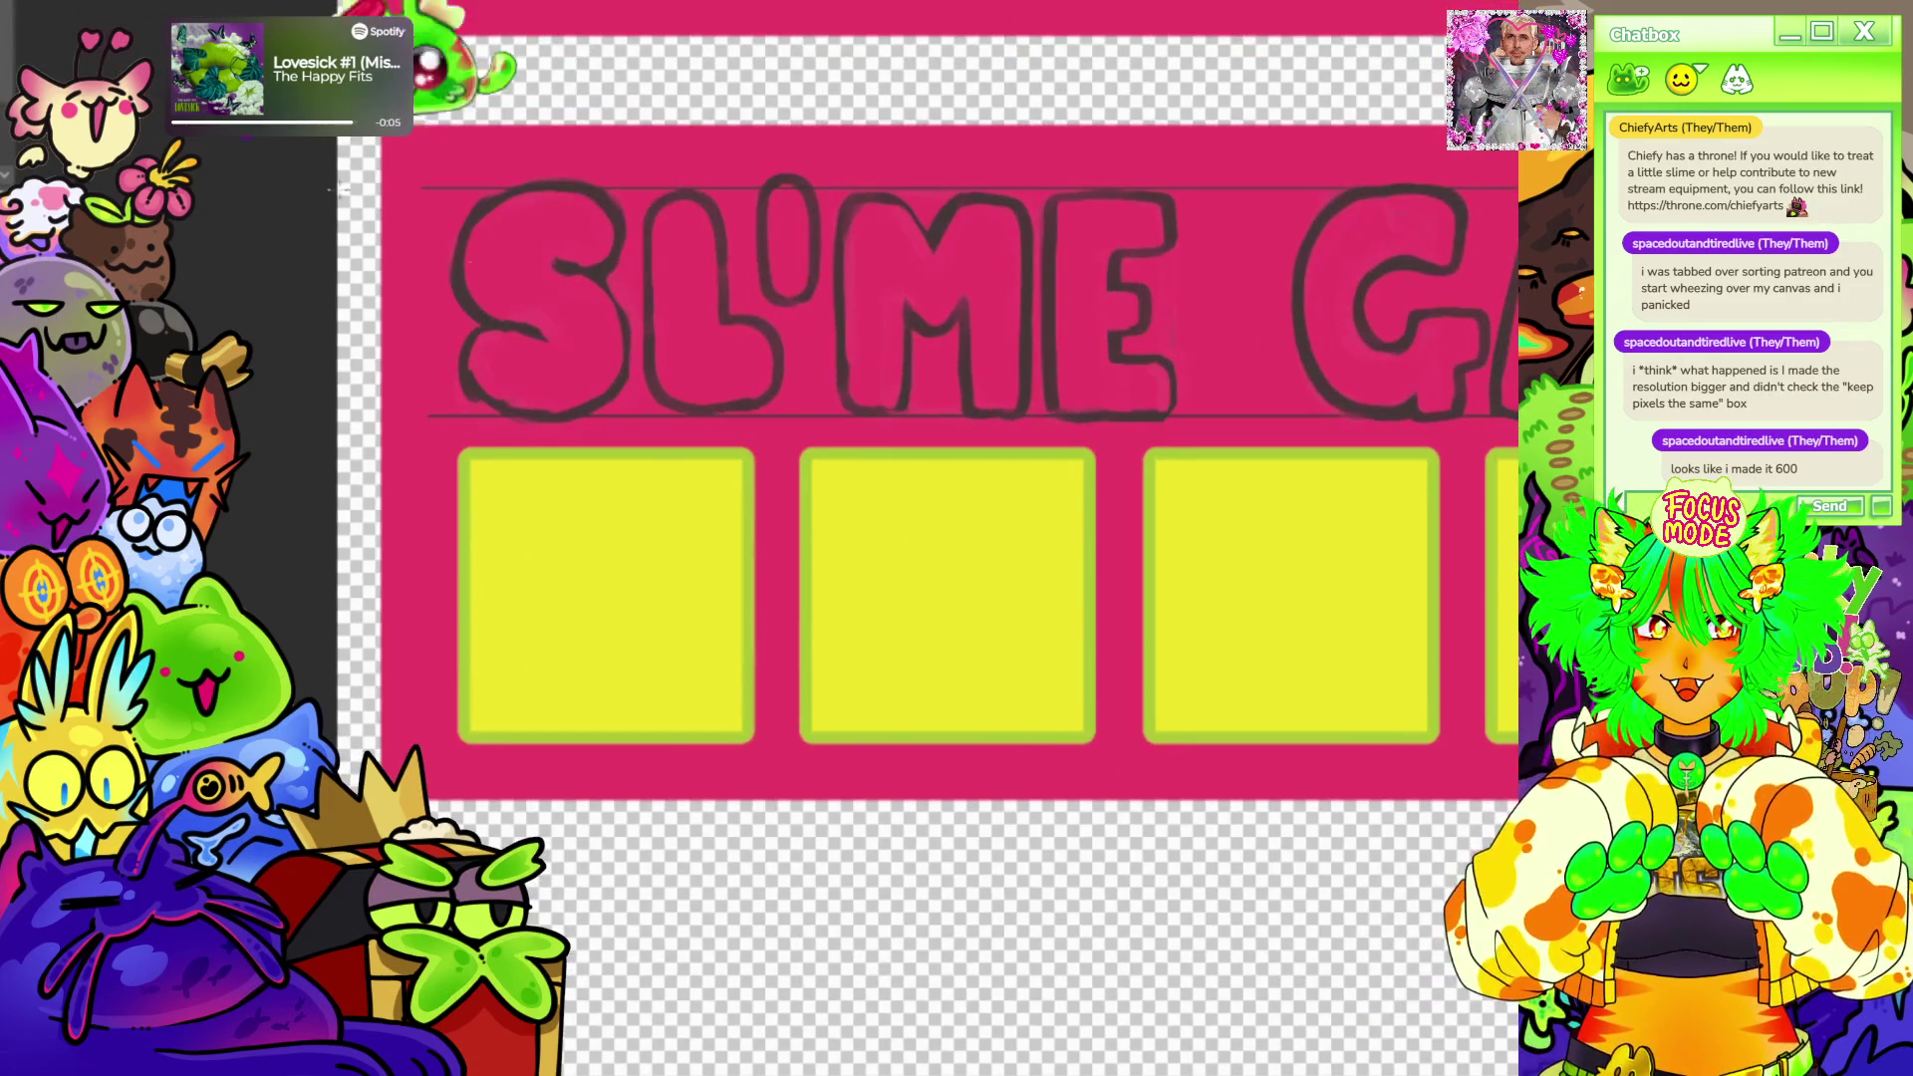
pyautogui.scroll(-2, 853, 321)
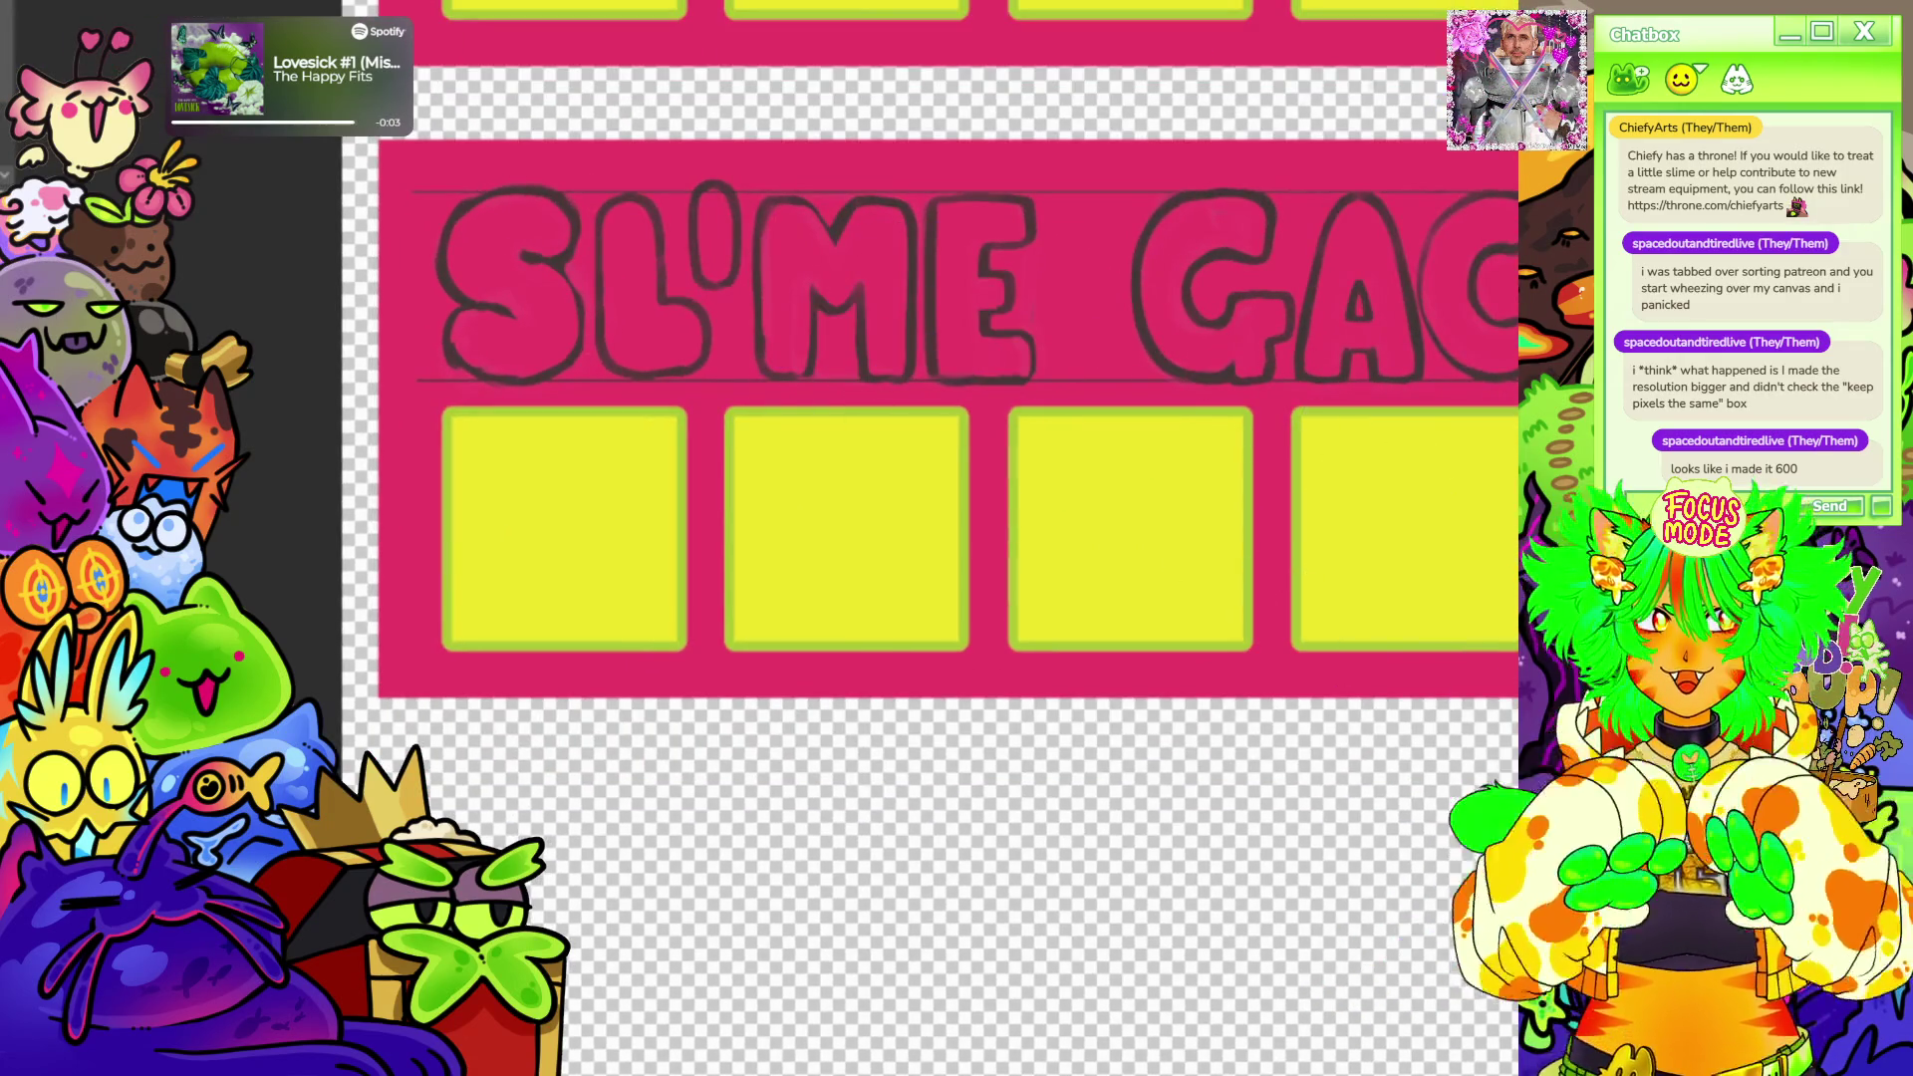
# Select the lower banner's pink backing from GACHA rightward and move it down below the banner.
pyautogui.moveTo(1046, 143); pyautogui.dragTo(1133, 727)
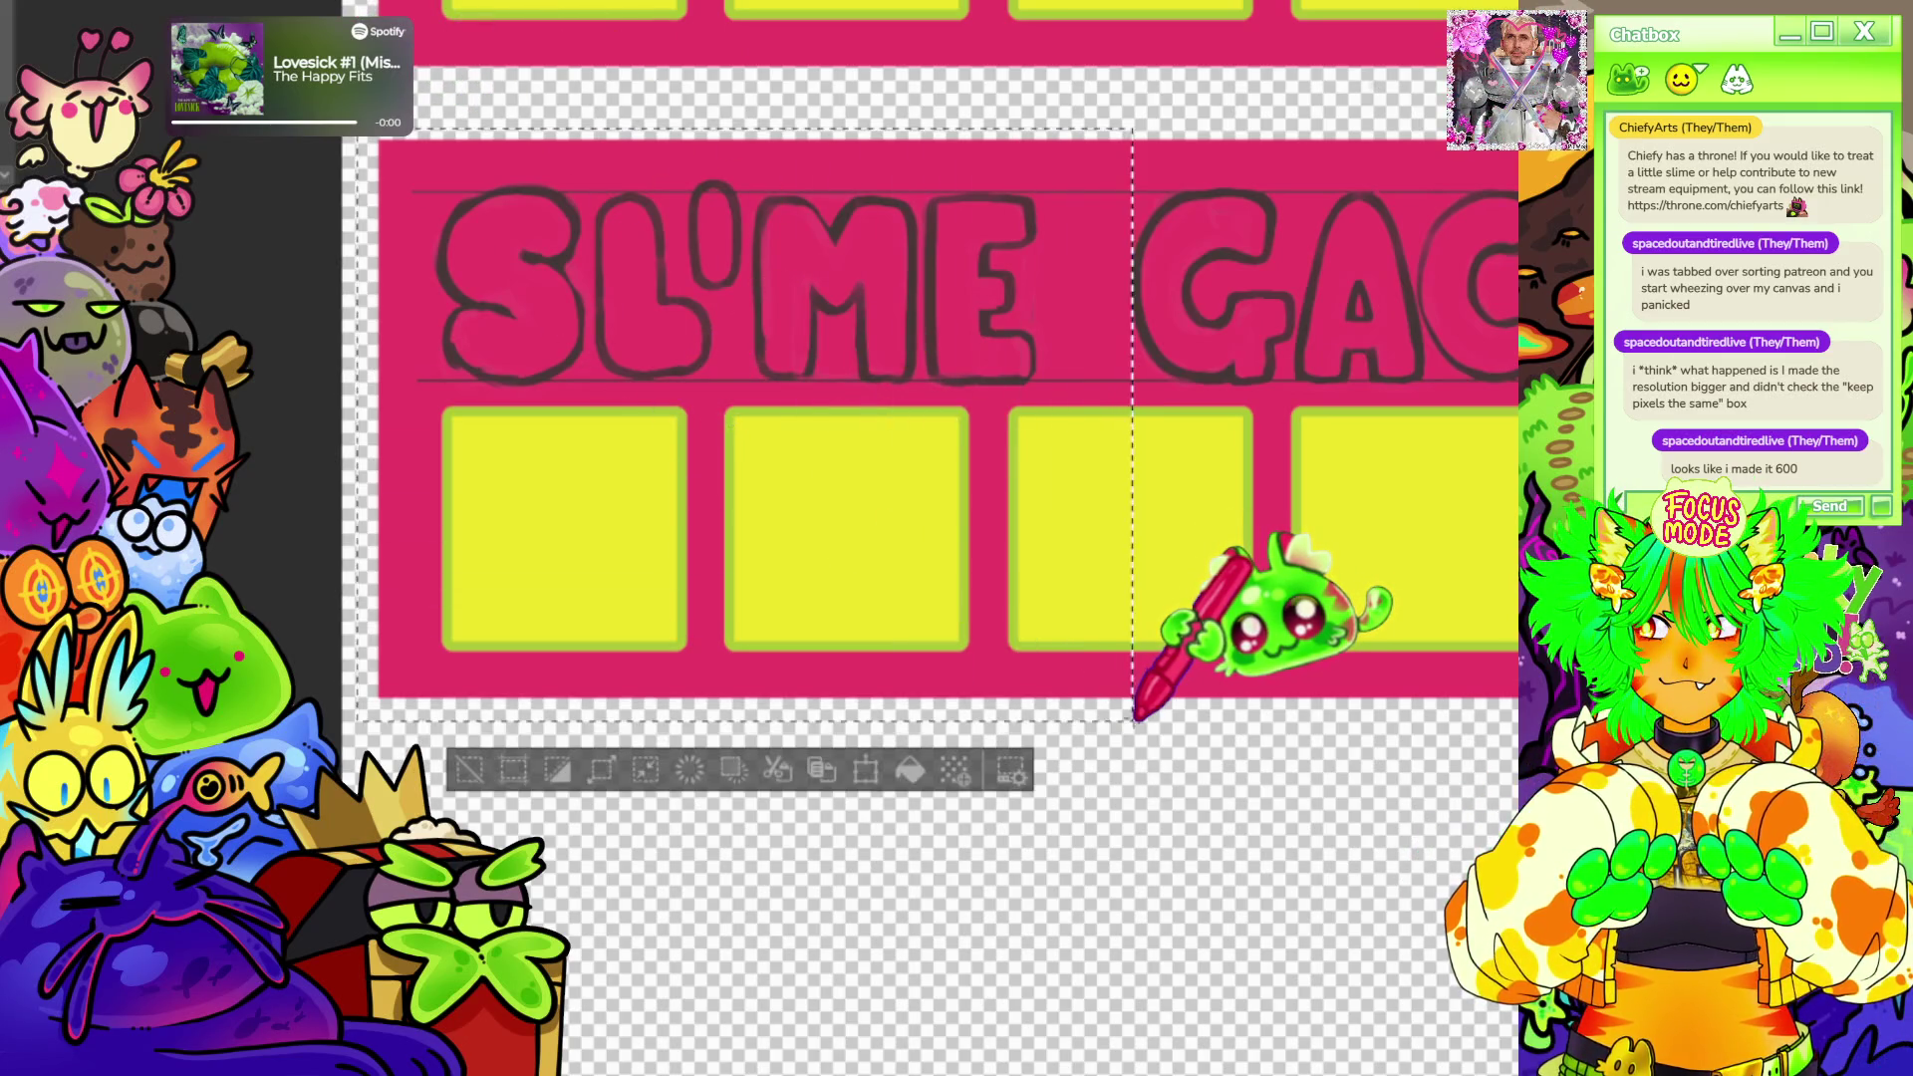
pyautogui.scroll(-2, 1166, 657)
pyautogui.scroll(2, 897, 493)
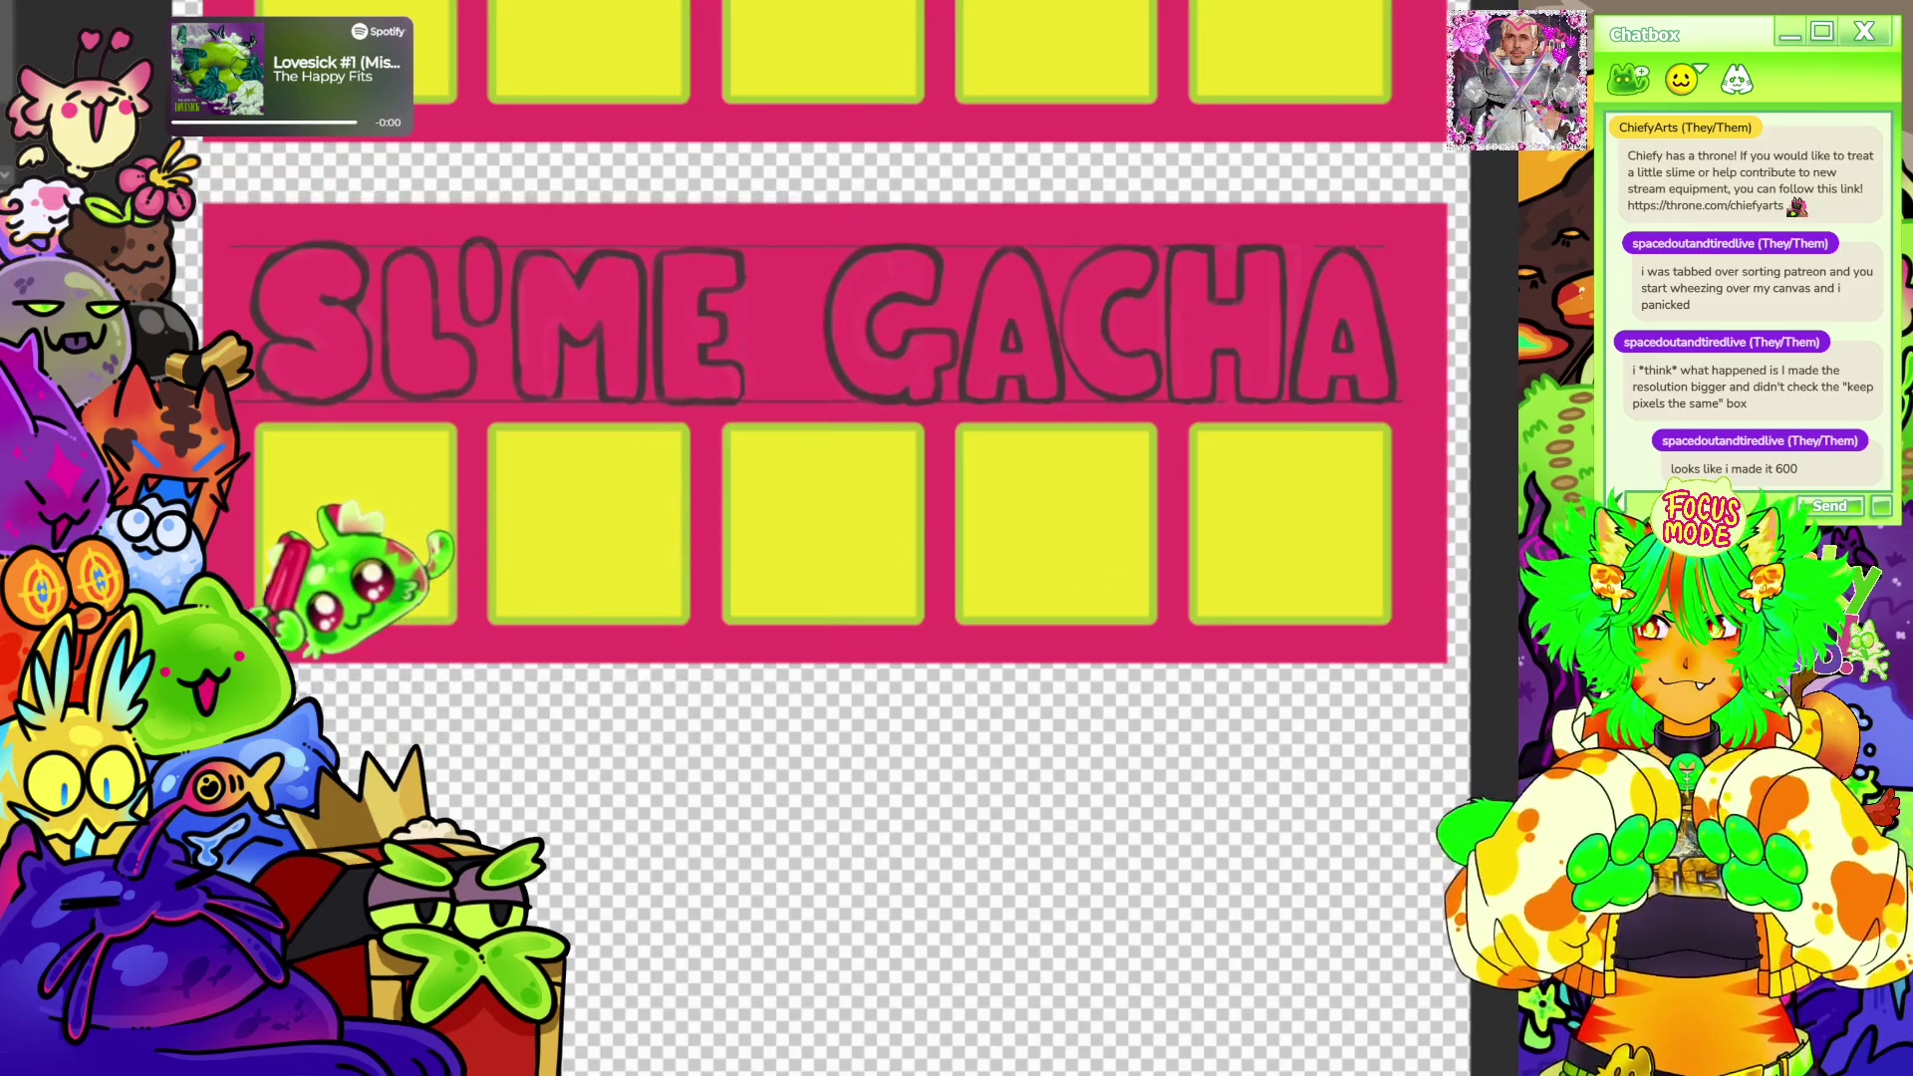
pyautogui.moveTo(1495, 89)
pyautogui.mouseDown()
pyautogui.moveTo(1124, 448)
pyautogui.moveTo(1196, 299)
pyautogui.mouseUp()
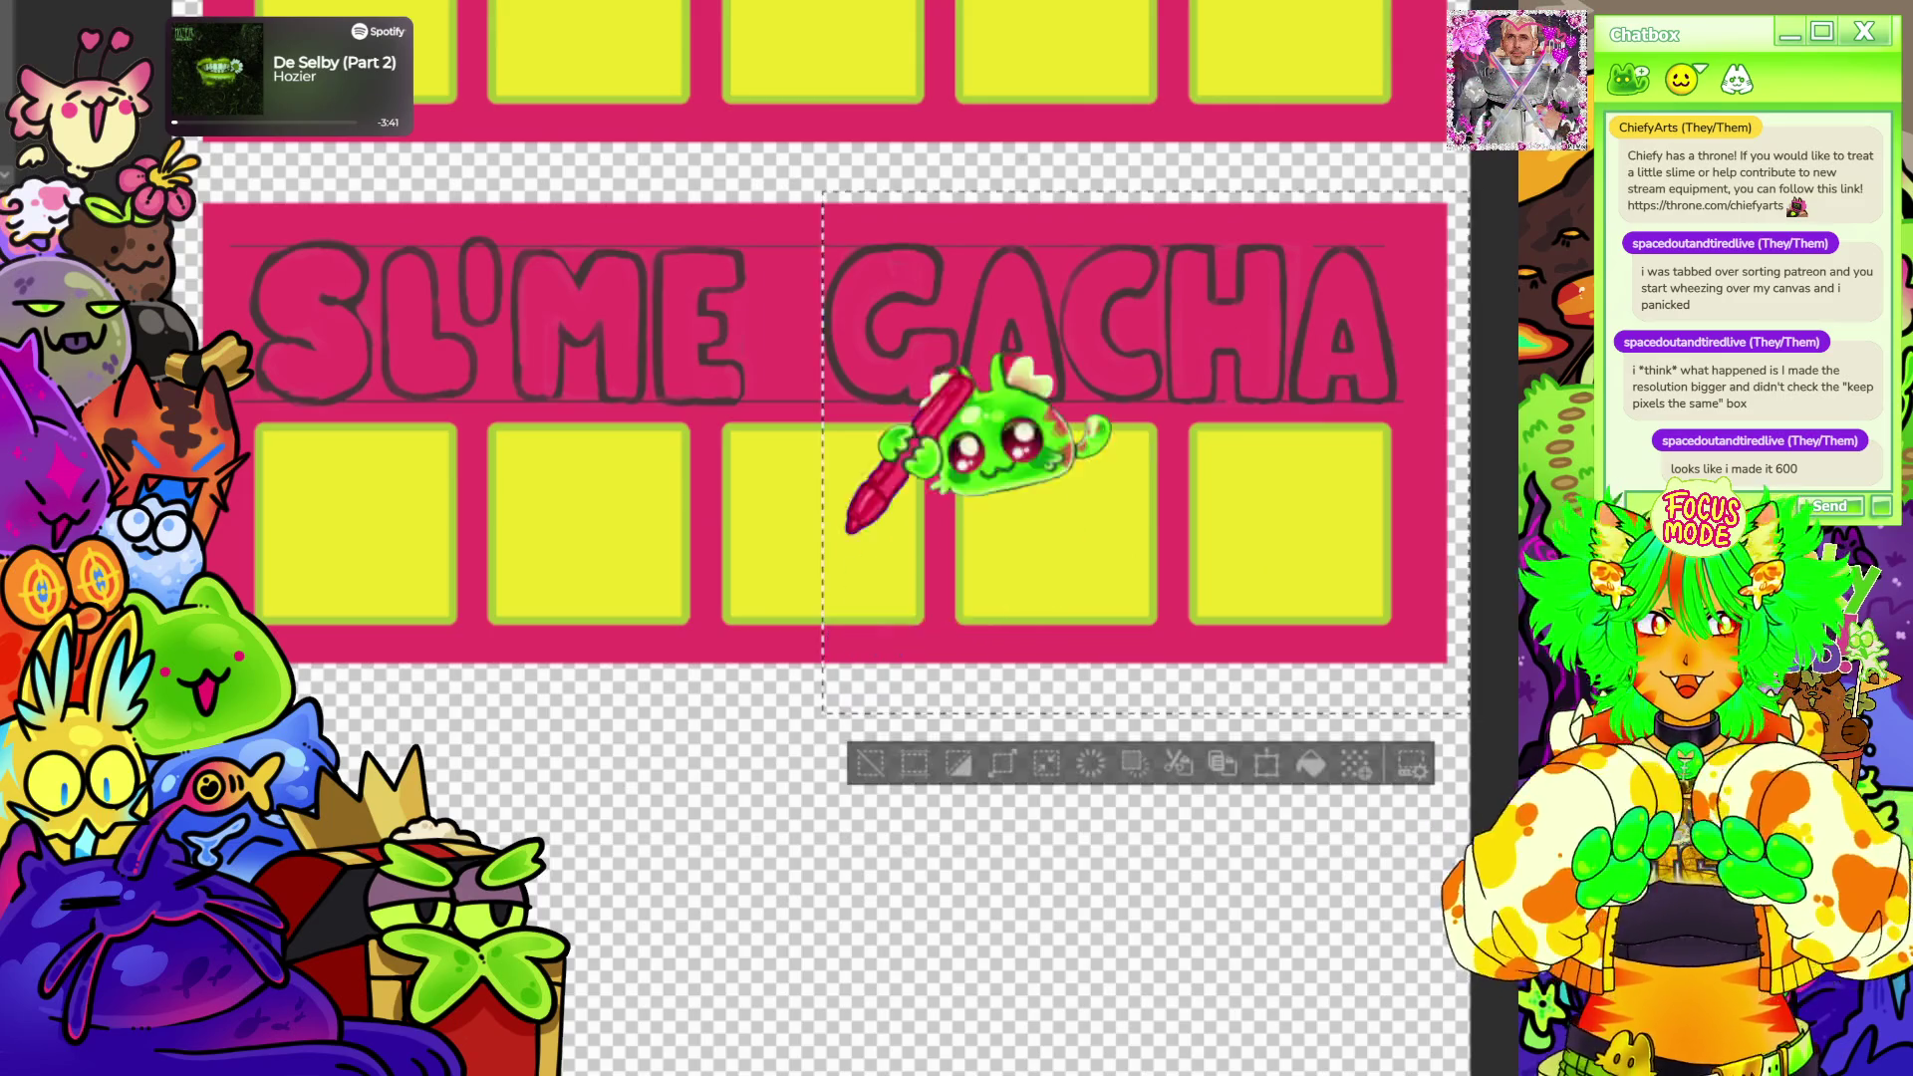
pyautogui.scroll(-2, 897, 449)
pyautogui.moveTo(788, 423)
pyautogui.mouseDown()
pyautogui.moveTo(879, 898)
pyautogui.moveTo(829, 808)
pyautogui.mouseUp()
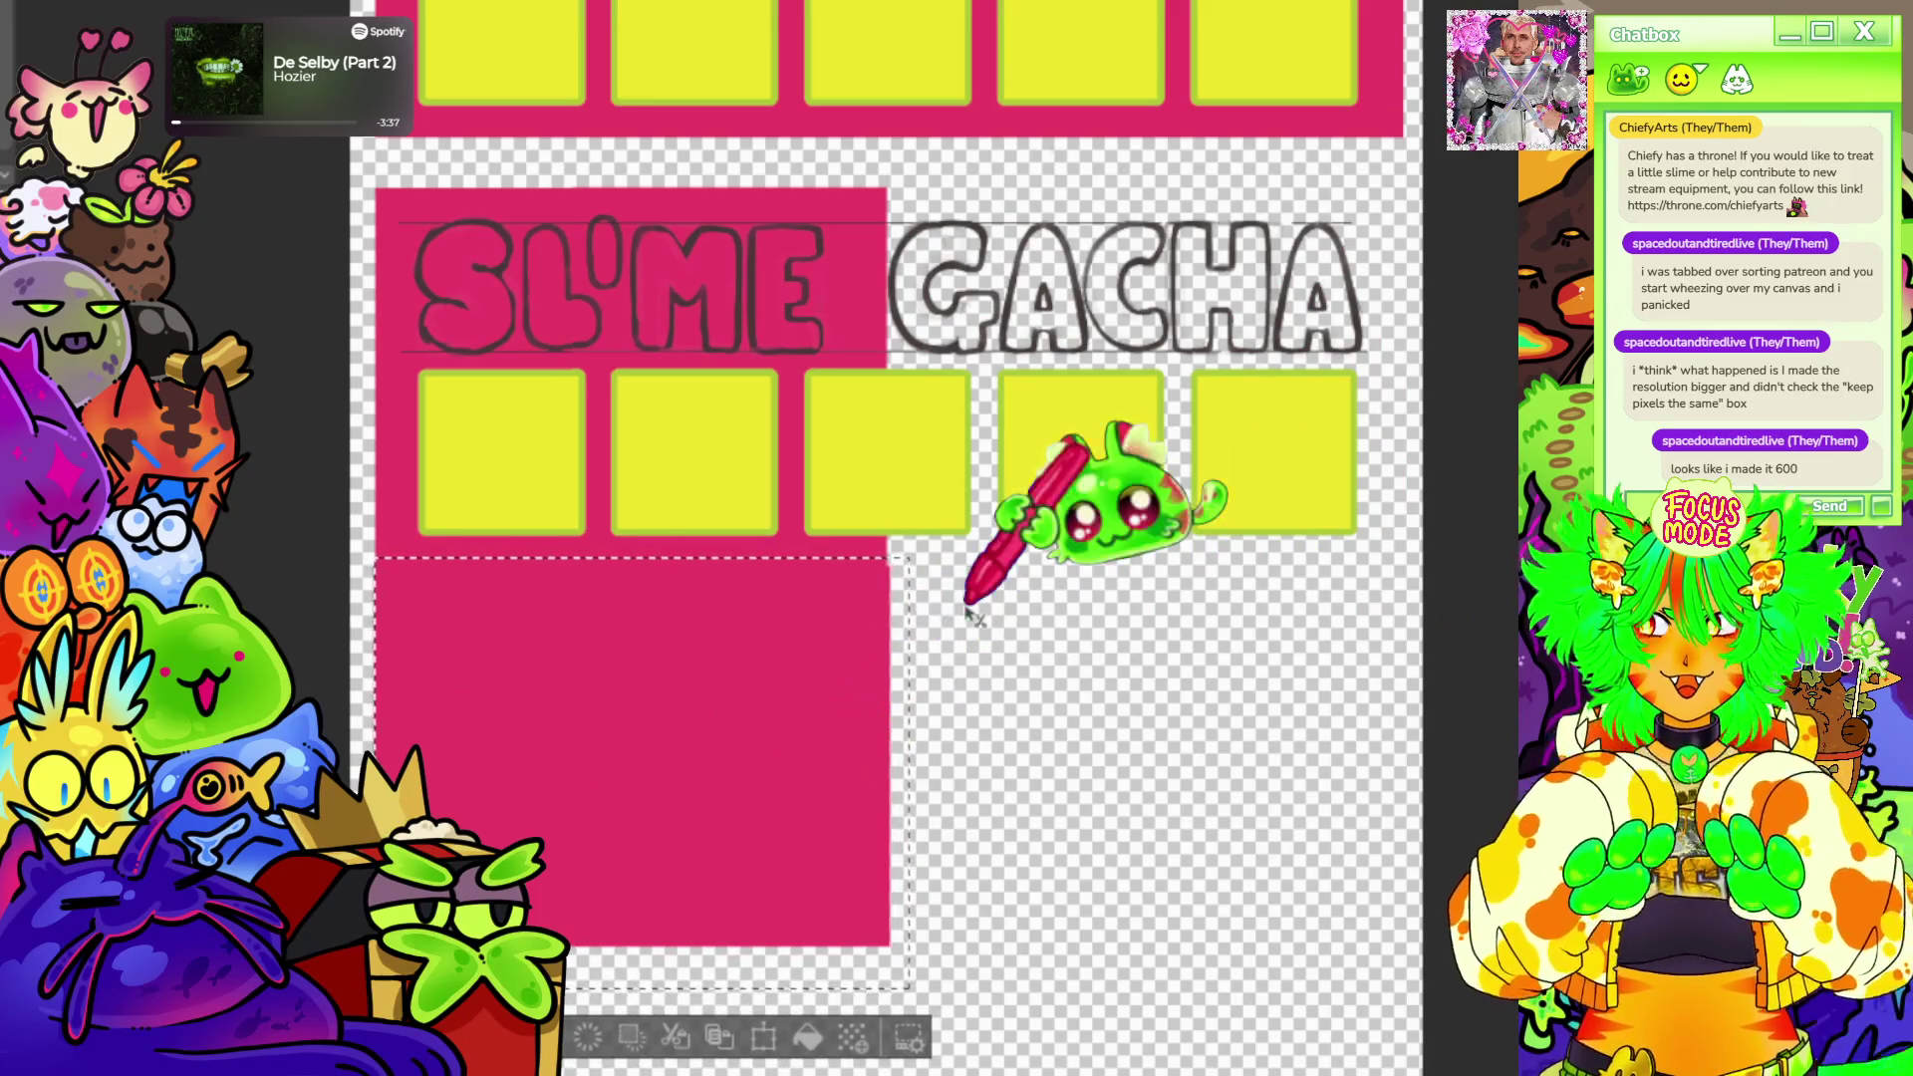